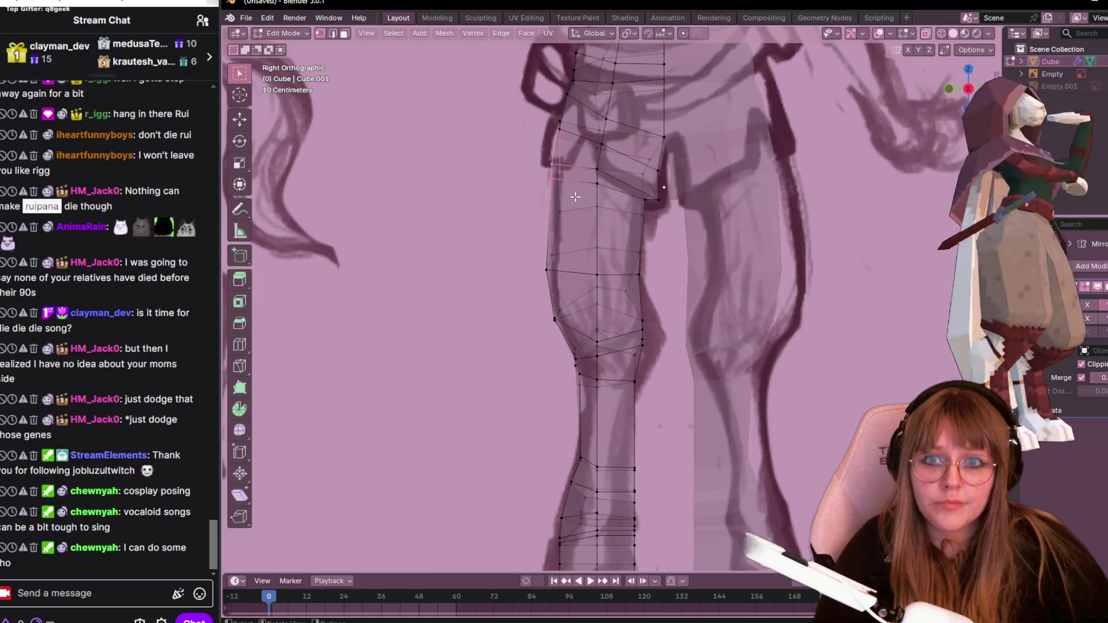
# Move the outer thigh-edge vertex up toward the side-view sketch.
pyautogui.click(555, 125)
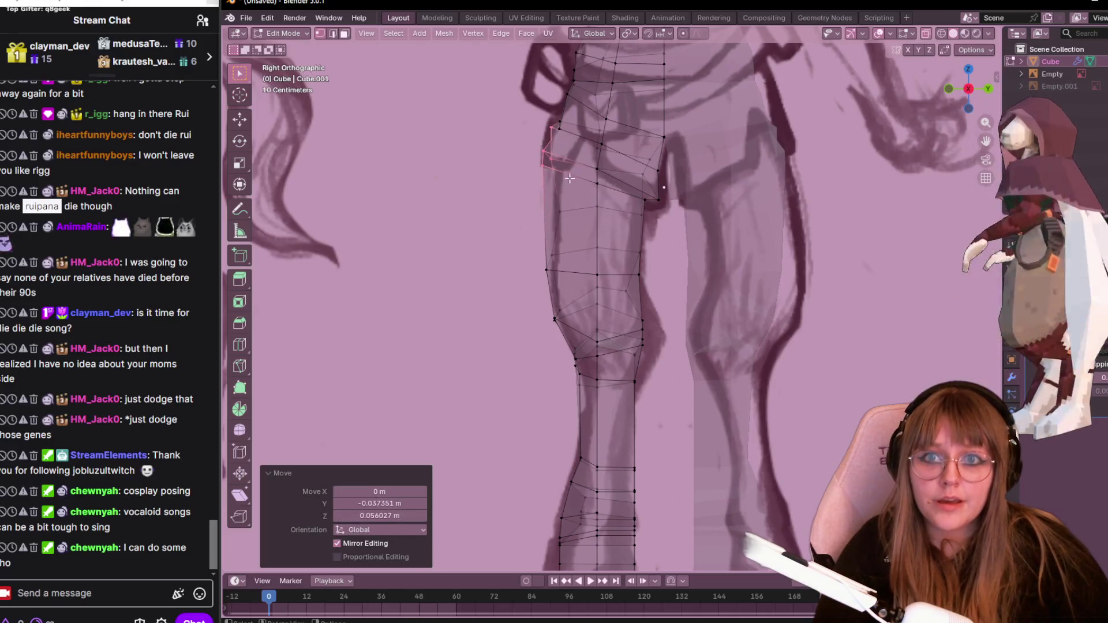
pyautogui.moveTo(563, 139); pyautogui.dragTo(562, 139)
pyautogui.press('g')
pyautogui.click(551, 135)
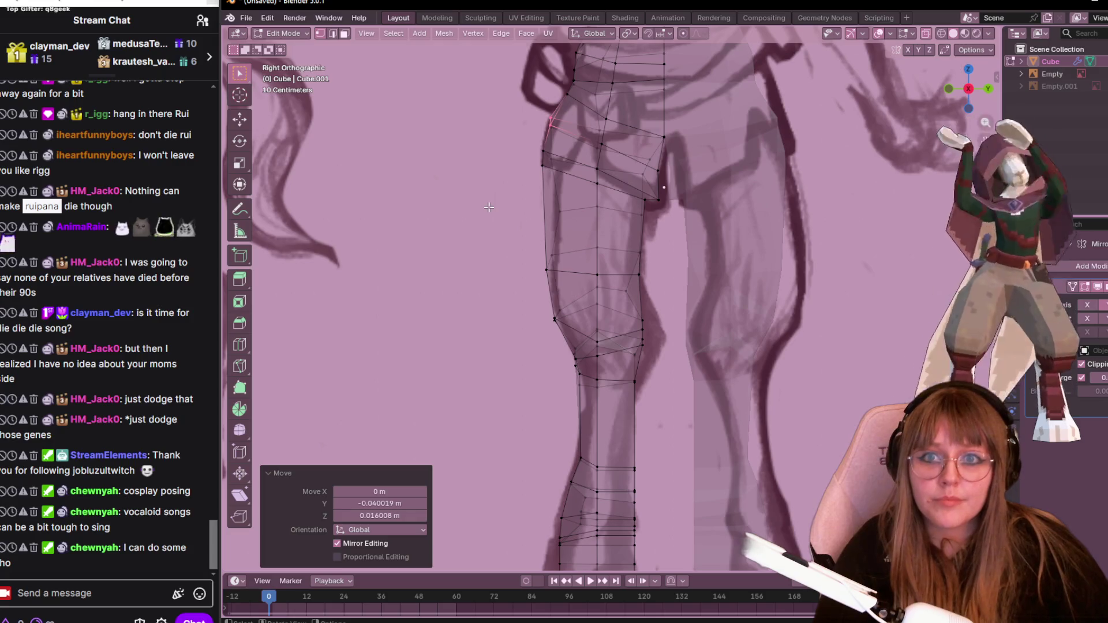
# Add an edge loop high on the thigh near the hip and adjust one of its vertices.
pyautogui.hotkey('ctrl', 'r')
pyautogui.click(553, 192)
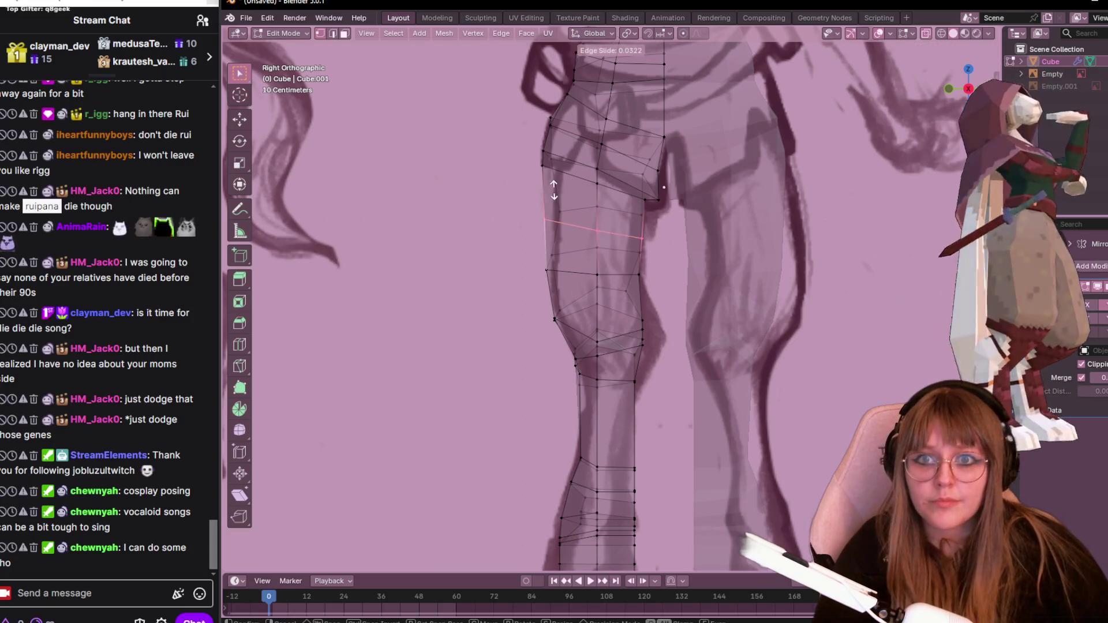
pyautogui.click(560, 156)
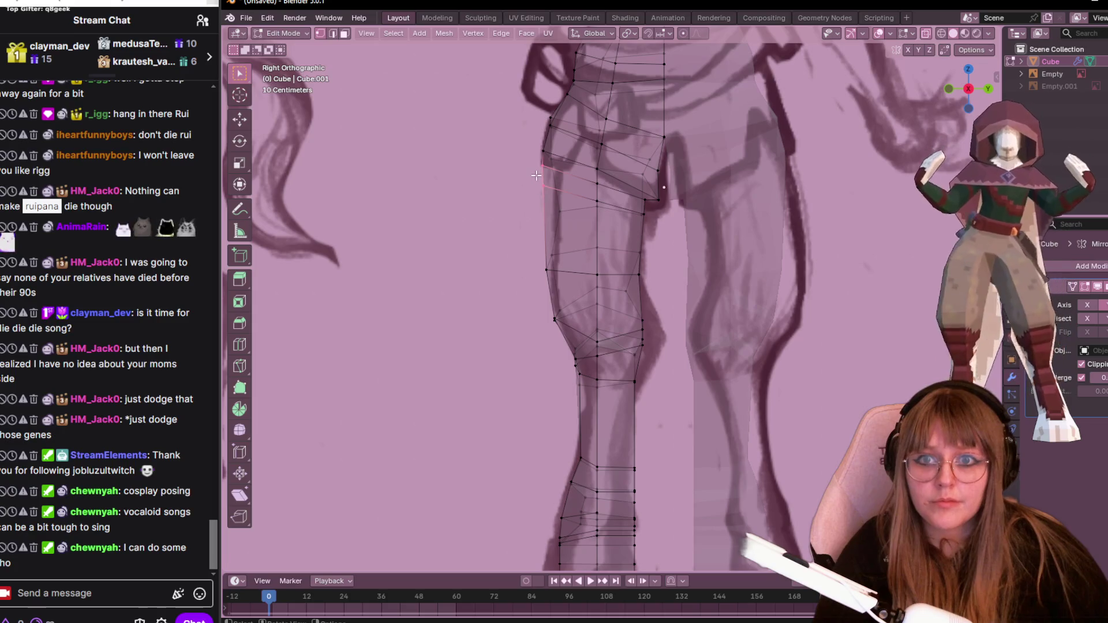
pyautogui.press('g')
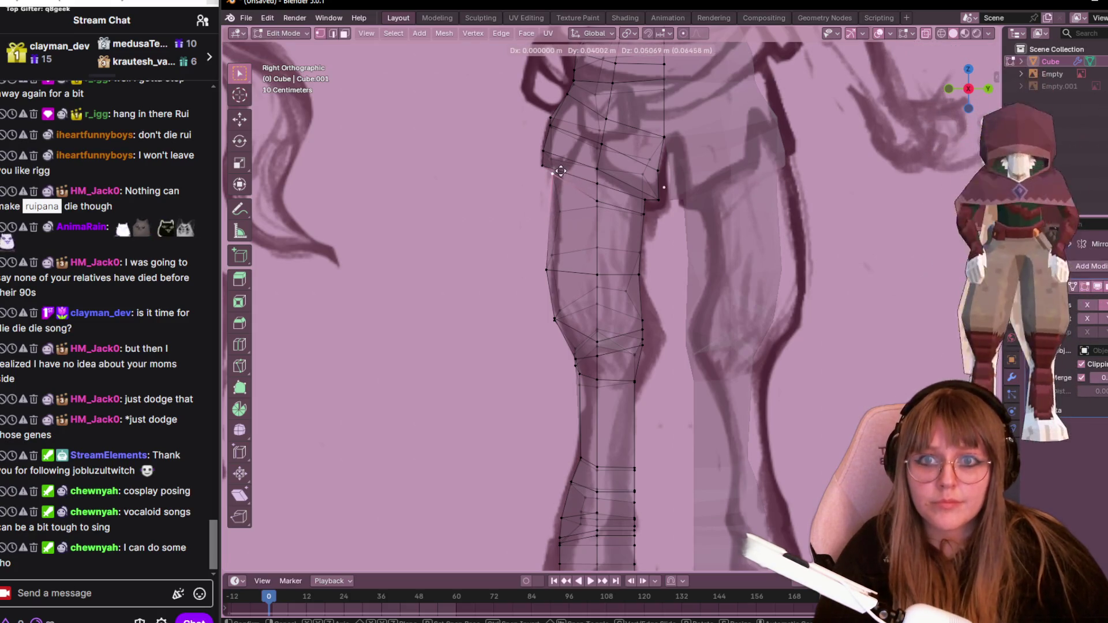
pyautogui.click(557, 168)
# Reposition the outer thigh, lower leg and knee vertices onto the sketch outline.
pyautogui.moveTo(546, 267); pyautogui.dragTo(546, 267)
pyautogui.press('g')
pyautogui.click(551, 254)
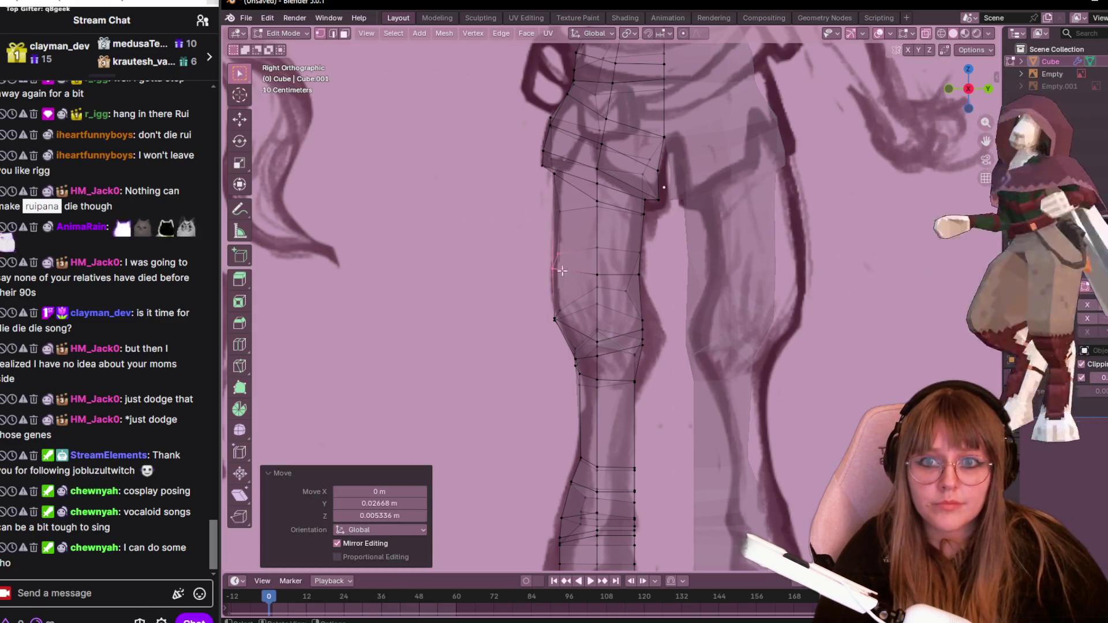
pyautogui.press('g')
pyautogui.click(556, 208)
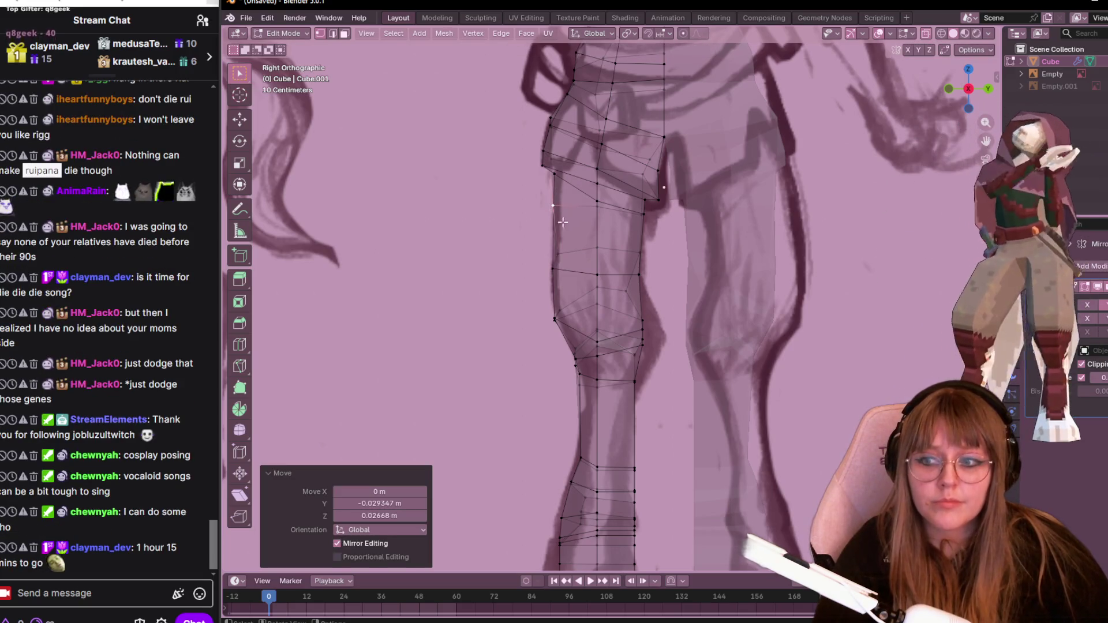
pyautogui.press('g')
pyautogui.click(552, 247)
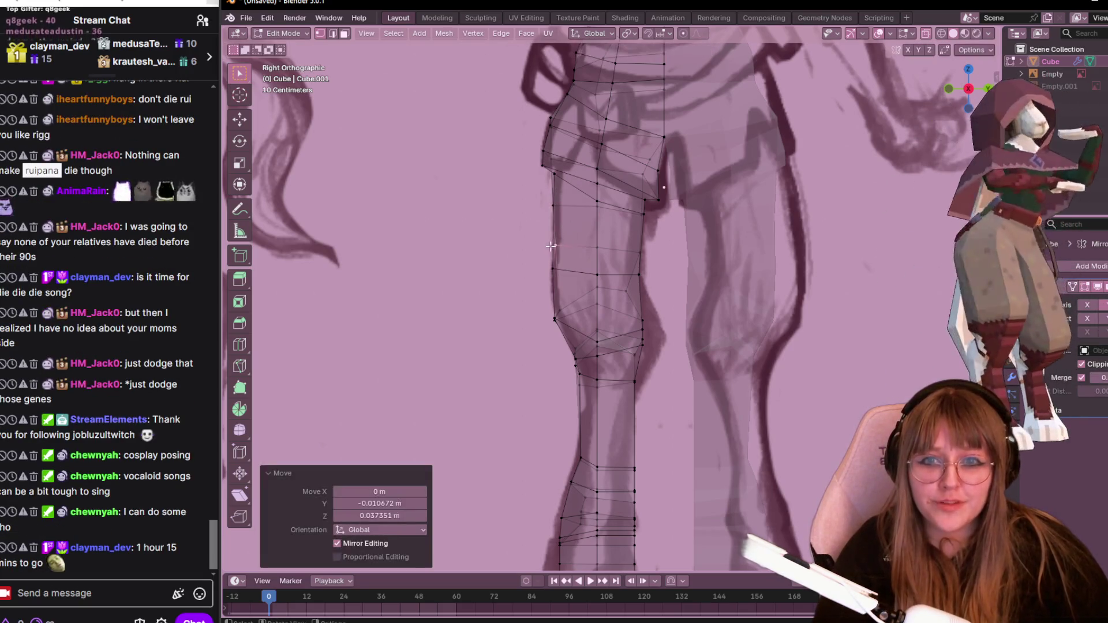
pyautogui.press('g')
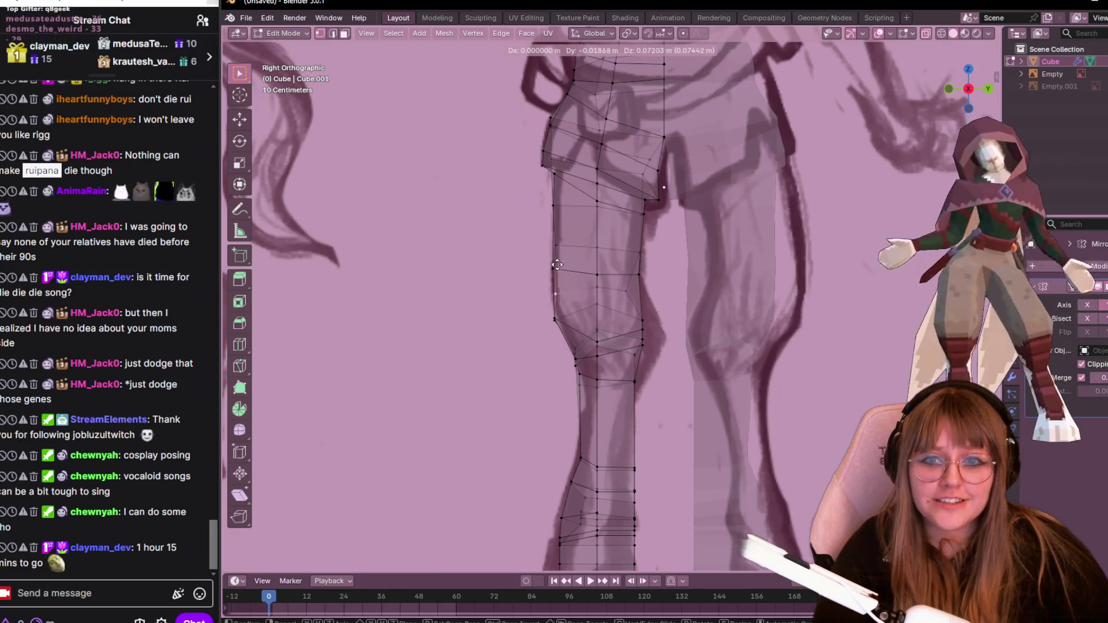
pyautogui.click(551, 311)
pyautogui.click(554, 322)
pyautogui.press('g')
pyautogui.click(550, 323)
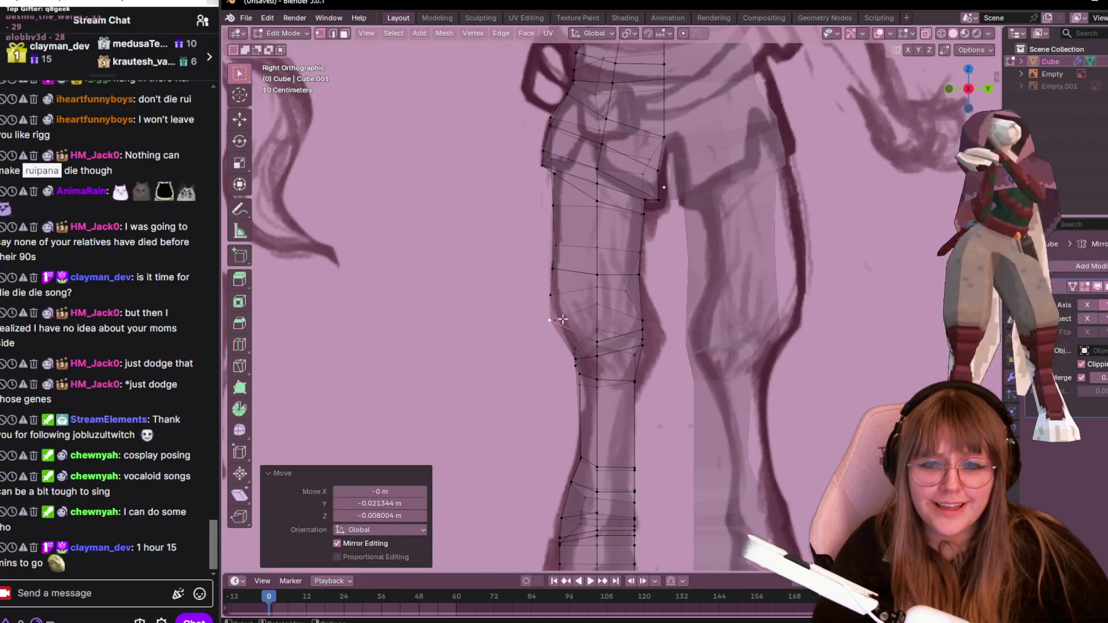
# Turn off X-ray and orbit around the leg in perspective.
pyautogui.click(925, 33)
pyautogui.moveTo(664, 242)
pyautogui.mouseDown(button='middle')
pyautogui.moveTo(710, 254)
pyautogui.moveTo(675, 271)
pyautogui.moveTo(685, 278)
pyautogui.moveTo(681, 237)
pyautogui.moveTo(699, 254)
pyautogui.moveTo(740, 247)
pyautogui.moveTo(635, 284)
pyautogui.moveTo(681, 265)
pyautogui.moveTo(702, 314)
pyautogui.moveTo(797, 328)
pyautogui.moveTo(861, 250)
pyautogui.moveTo(769, 191)
pyautogui.moveTo(589, 277)
pyautogui.moveTo(659, 312)
pyautogui.moveTo(737, 306)
pyautogui.moveTo(624, 226)
pyautogui.moveTo(611, 243)
pyautogui.moveTo(668, 321)
pyautogui.moveTo(750, 231)
pyautogui.moveTo(895, 144)
pyautogui.mouseUp(button='middle')
pyautogui.scroll(3, 739, 249)
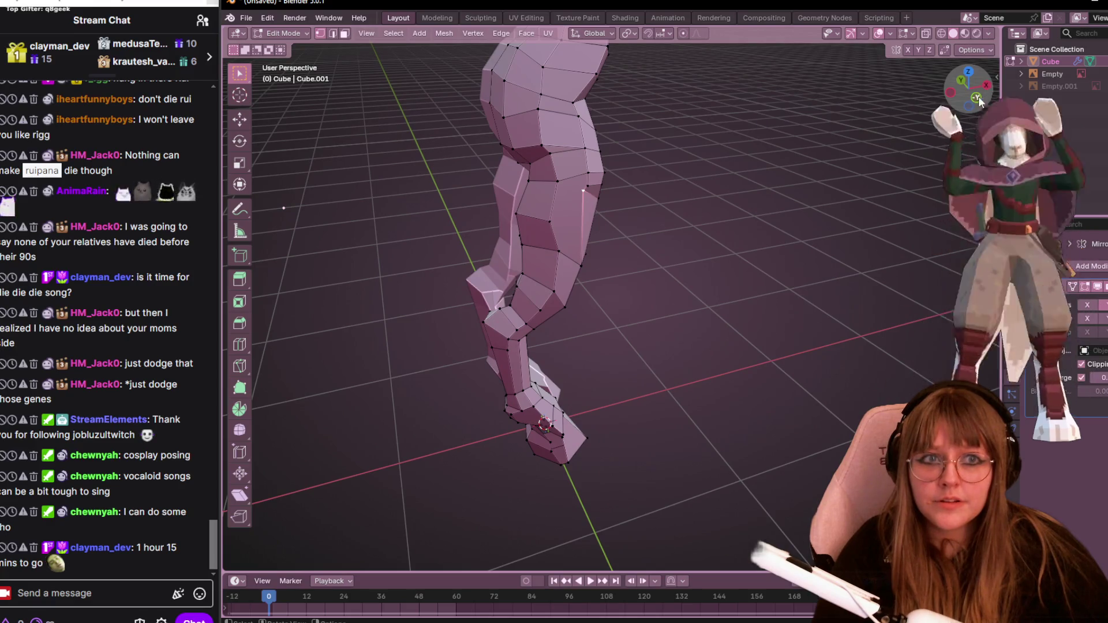
# In Front view, try Knife cuts on the upper leg, finishing one and cancelling another.
pyautogui.click(980, 101)
pyautogui.scroll(3, 733, 222)
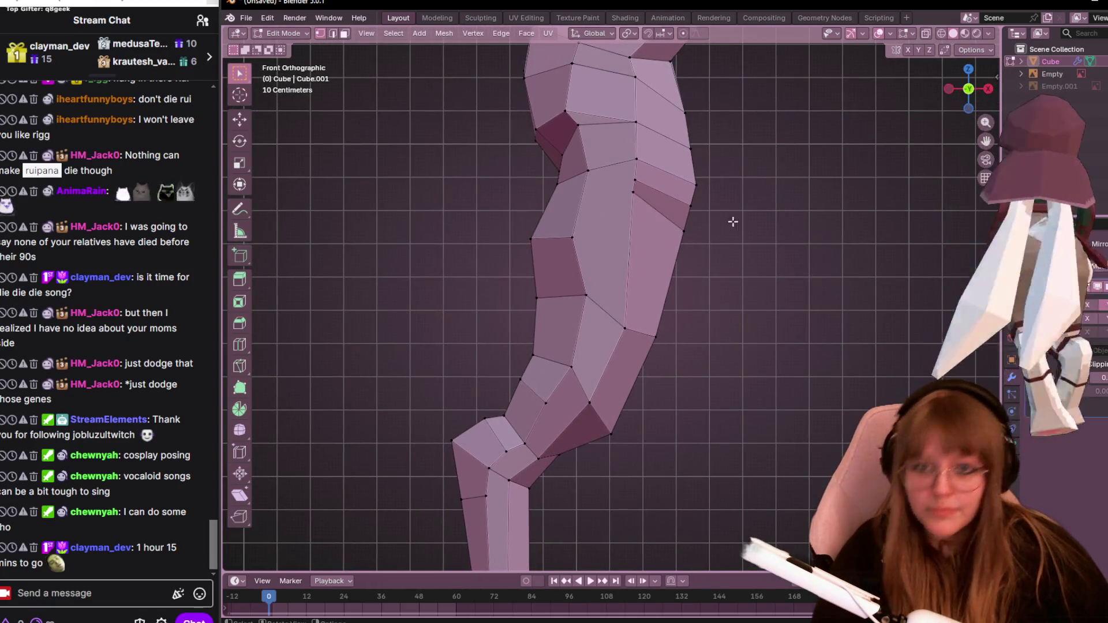
pyautogui.press('k')
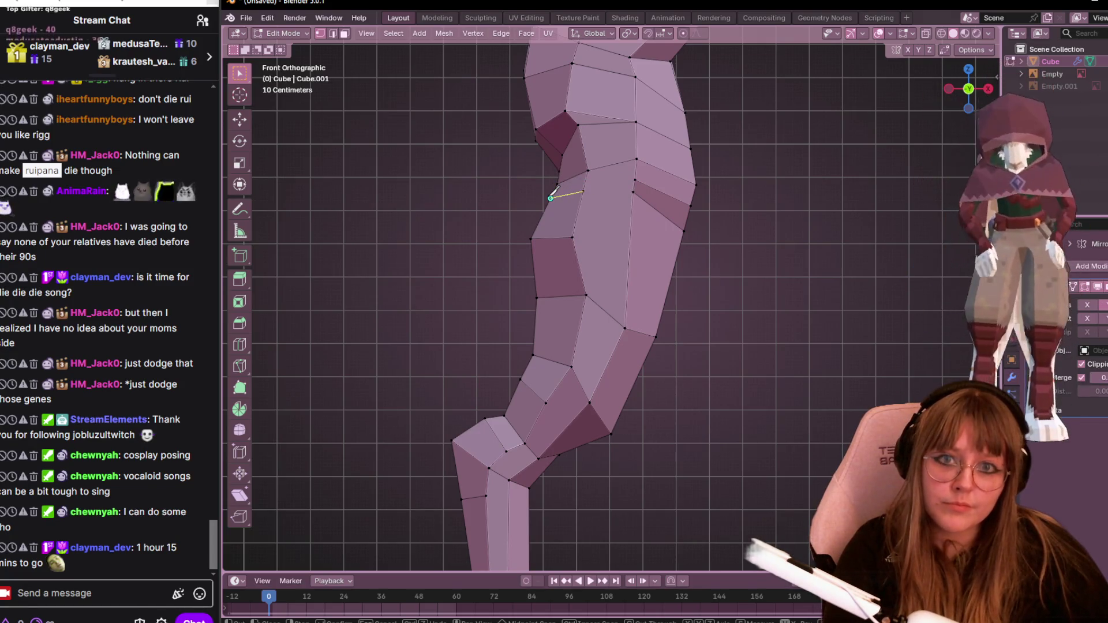
pyautogui.press('Return')
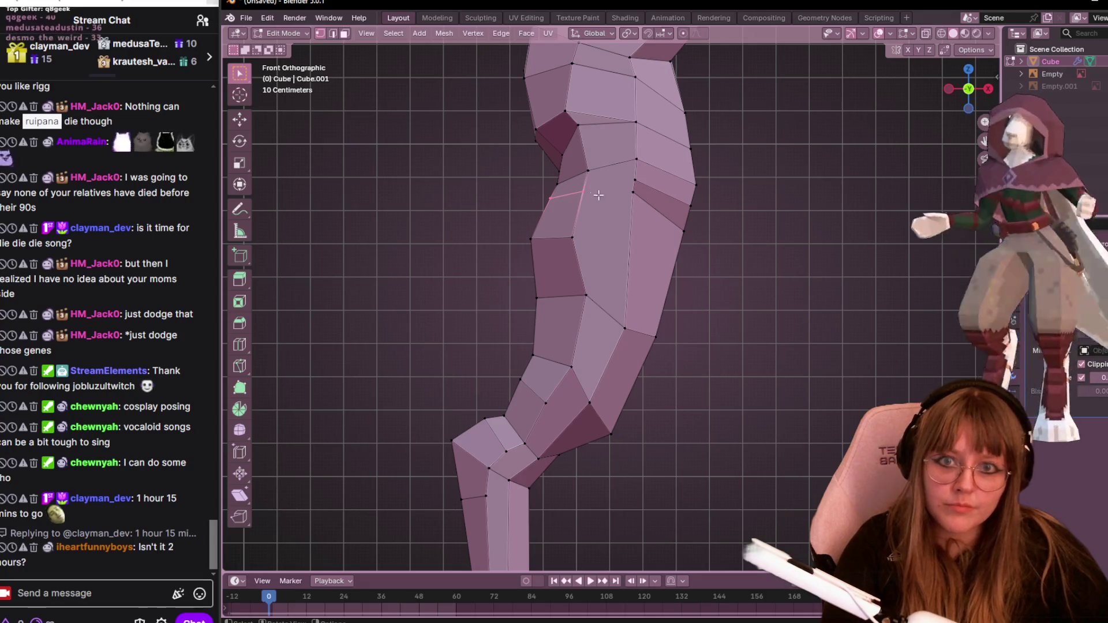
pyautogui.press('k')
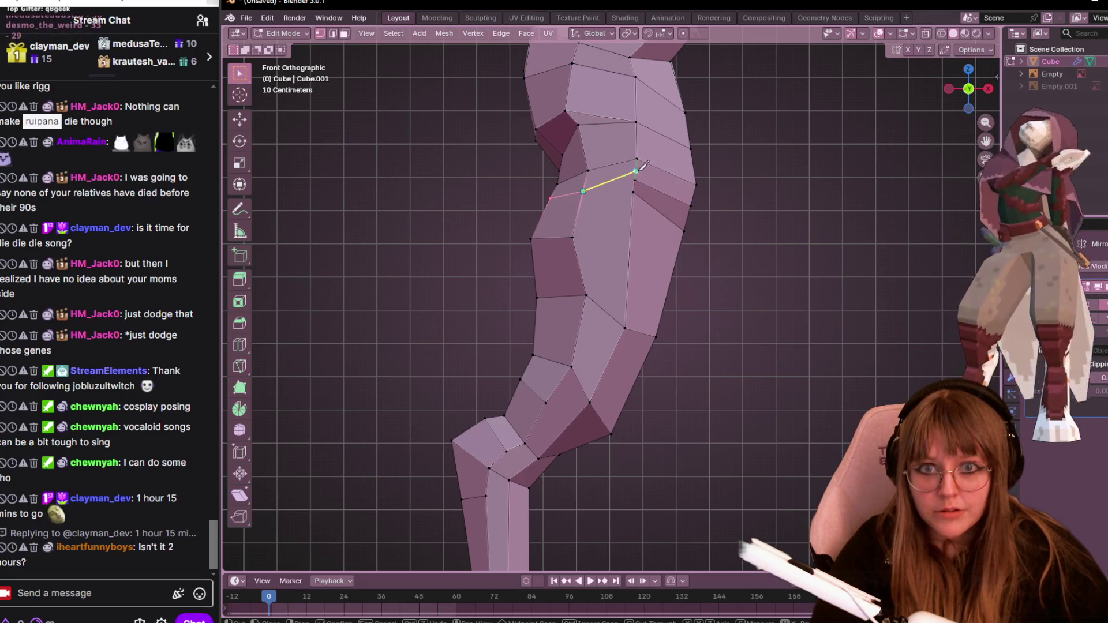
pyautogui.press('Escape')
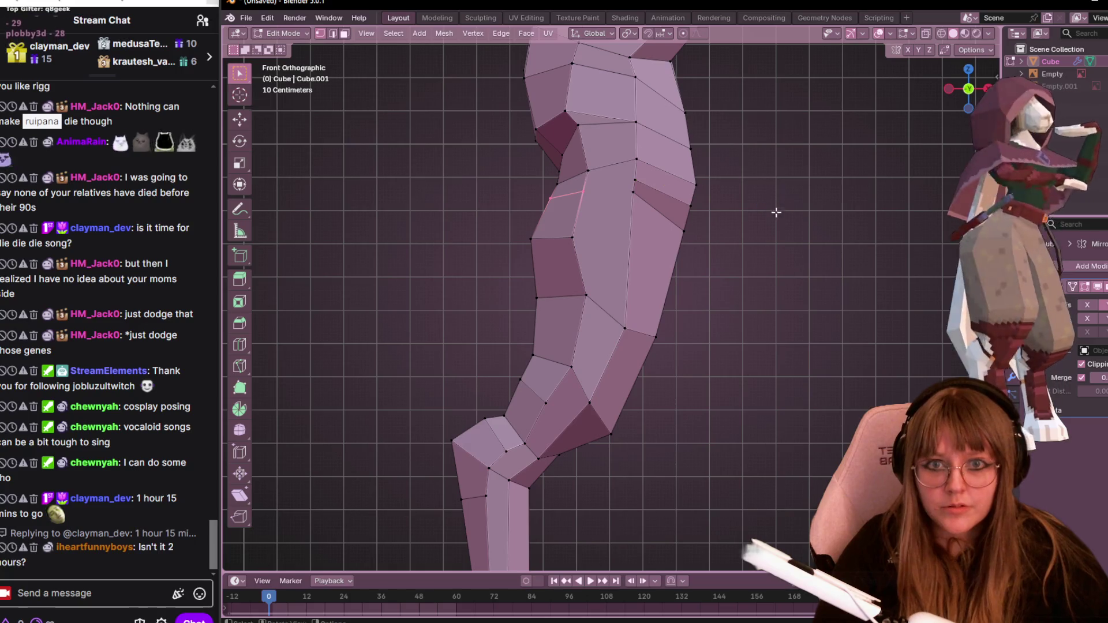
# Undo a stray vertex move and join two vertices across the front face with J.
pyautogui.hotkey('alt', 'a')
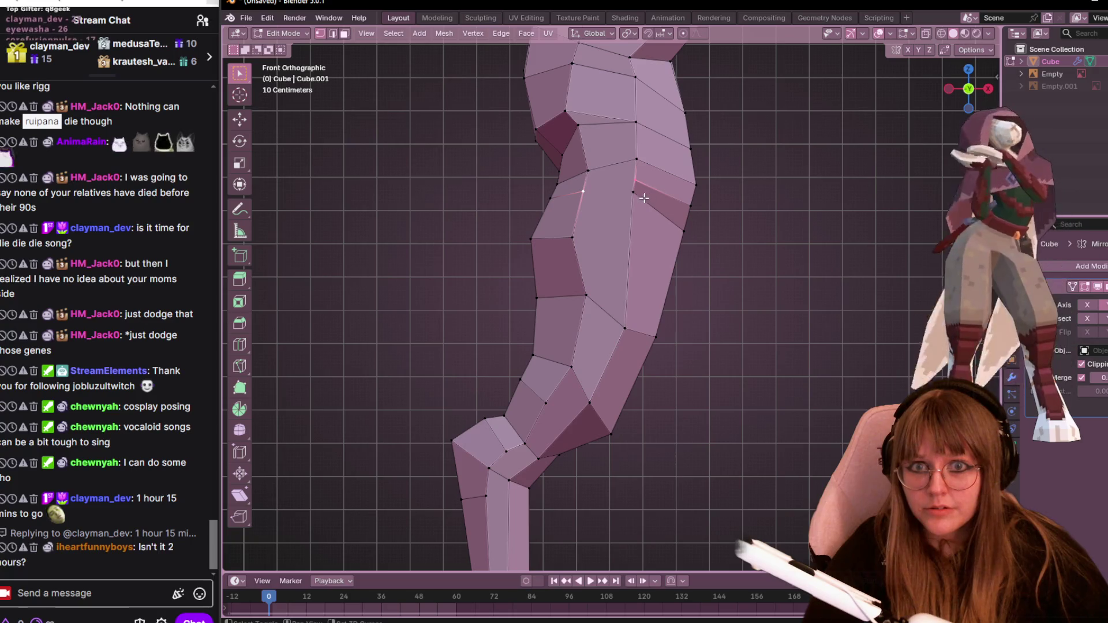
pyautogui.press('g')
pyautogui.click(696, 88)
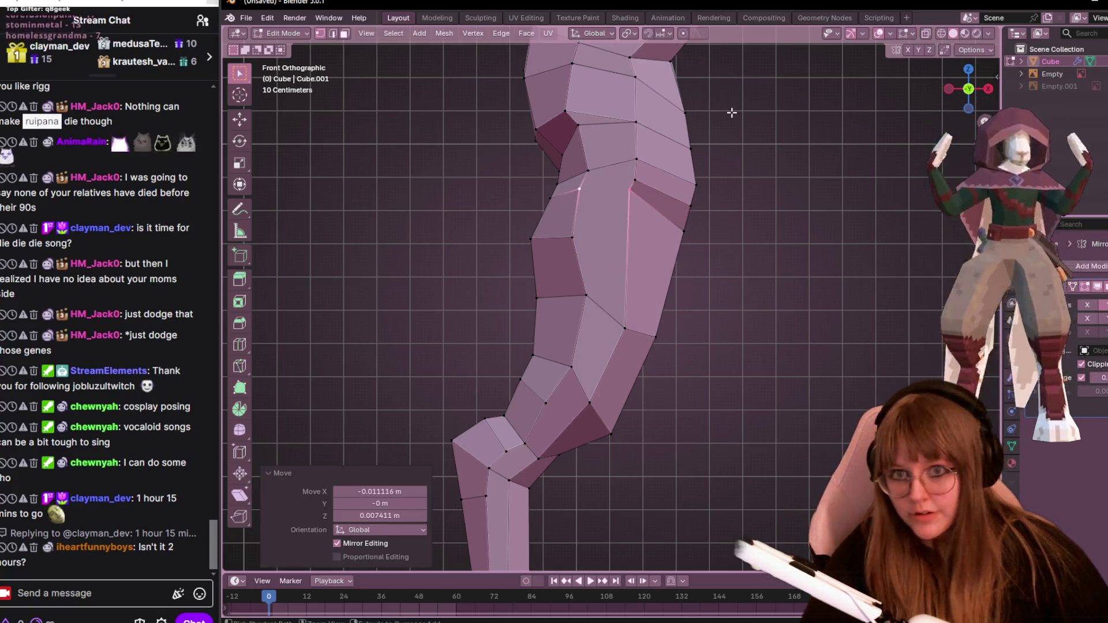
pyautogui.hotkey('ctrl', 'z')
pyautogui.press('j')
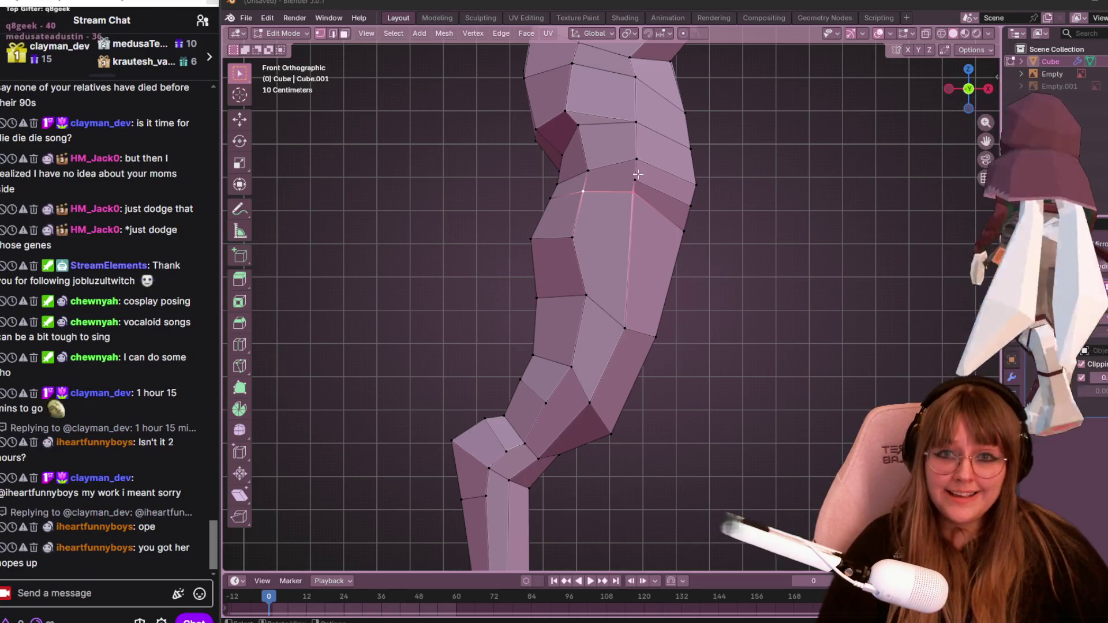
pyautogui.moveTo(638, 175)
pyautogui.mouseDown(button='middle')
pyautogui.moveTo(822, 200)
pyautogui.moveTo(861, 115)
pyautogui.mouseUp(button='middle')
pyautogui.scroll(5, 822, 200)
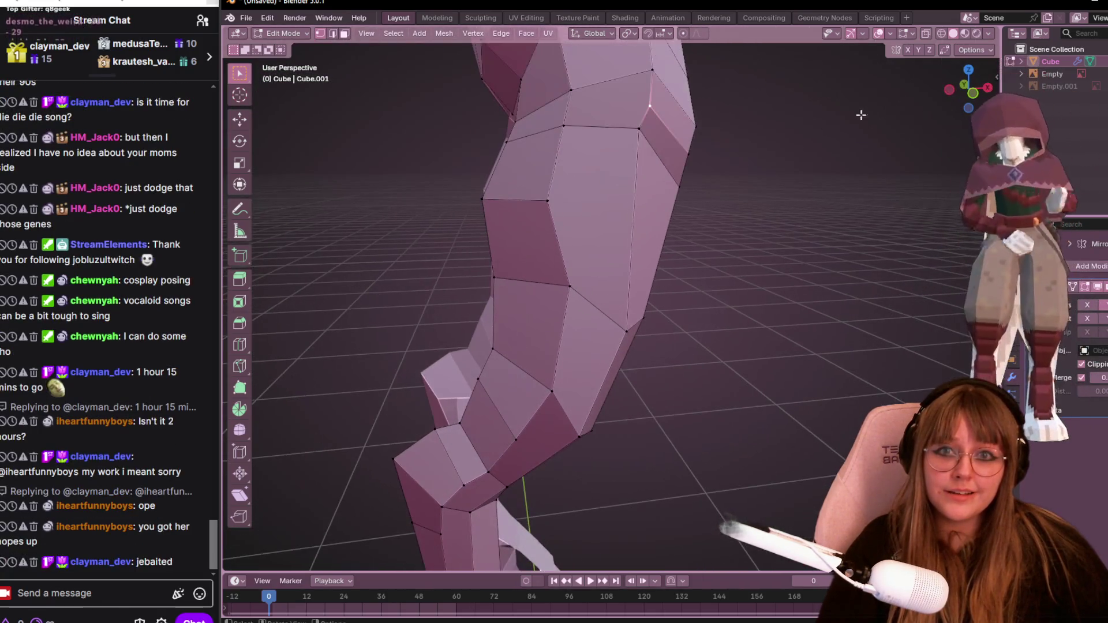
# In Front view, knife a new edge across the thigh between two vertices.
pyautogui.press('KP_1')
pyautogui.scroll(3, 806, 286)
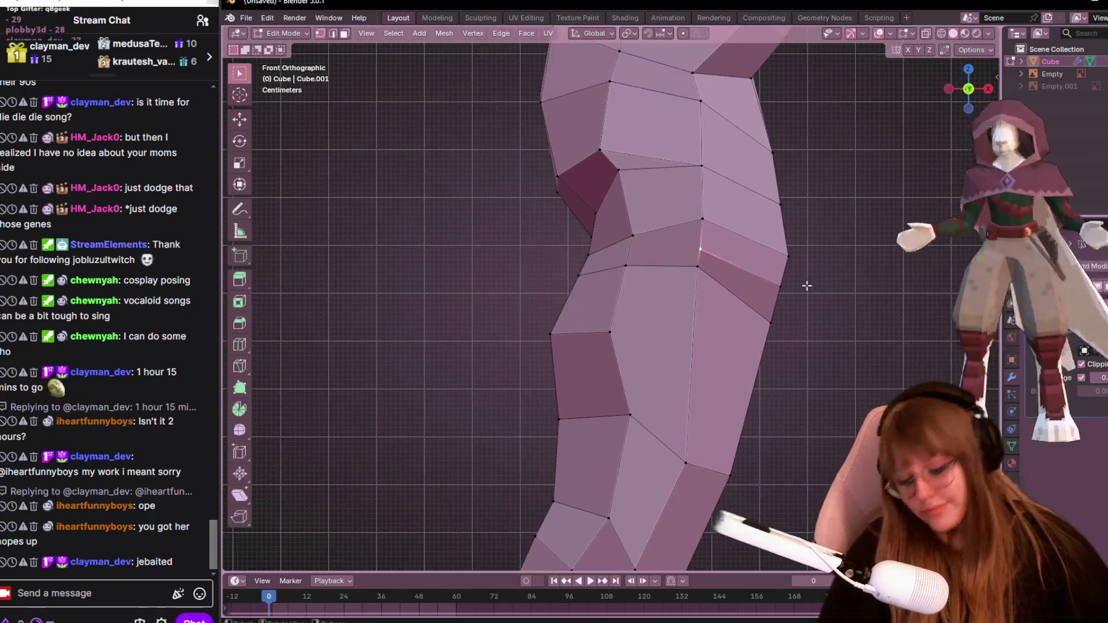
pyautogui.press('k')
pyautogui.click(700, 249)
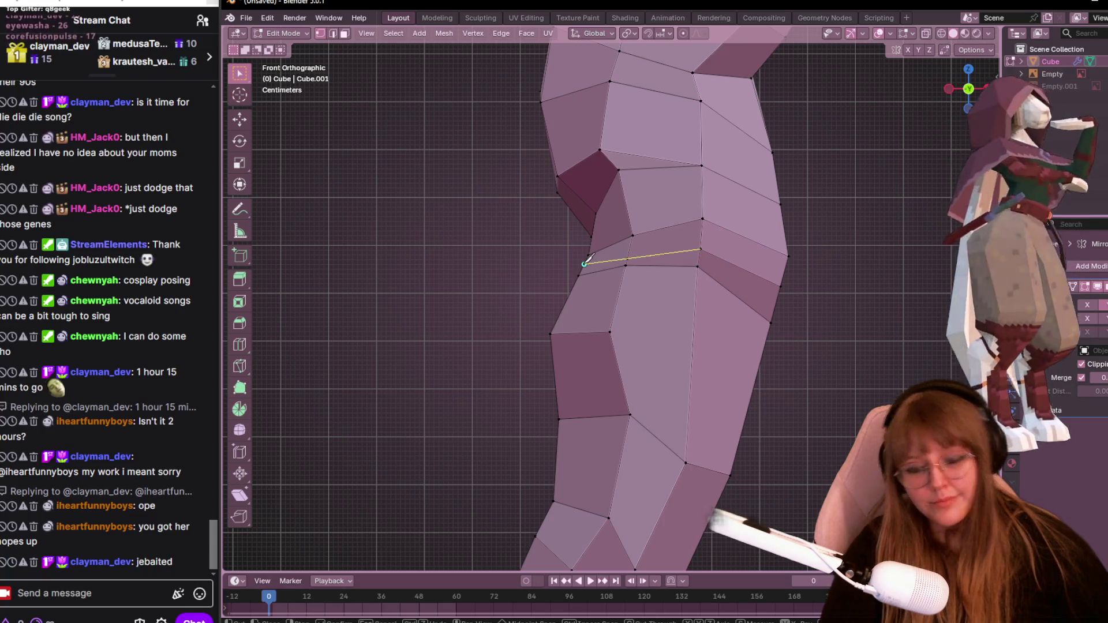
pyautogui.click(585, 264)
pyautogui.press('Return')
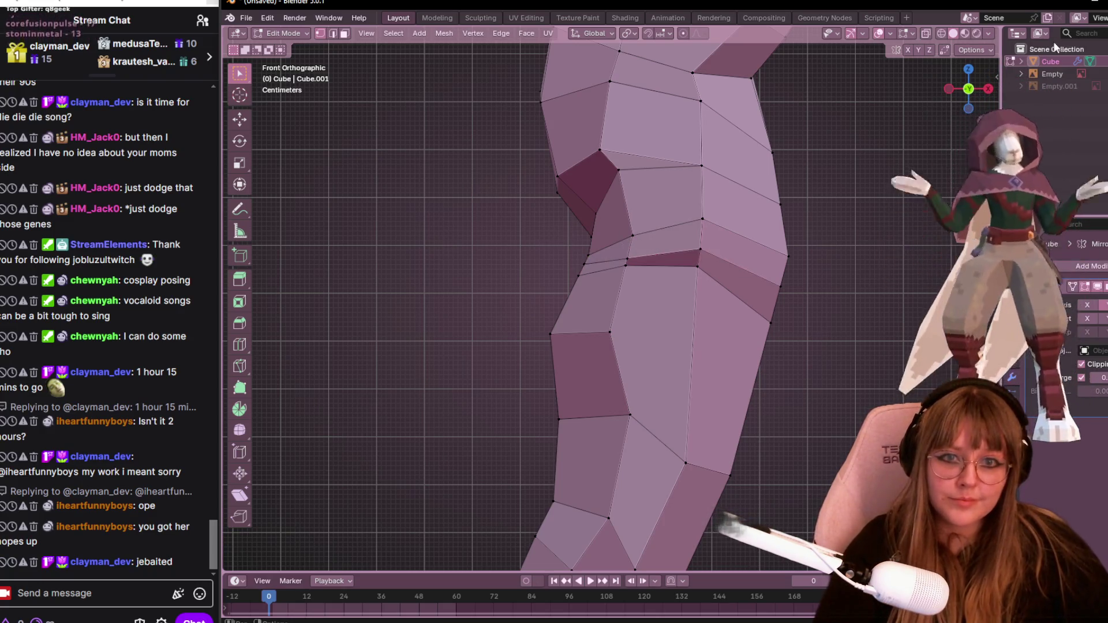
# In side view, move the left hip vertex onto the sketch and raise another hip vertex.
pyautogui.click(989, 87)
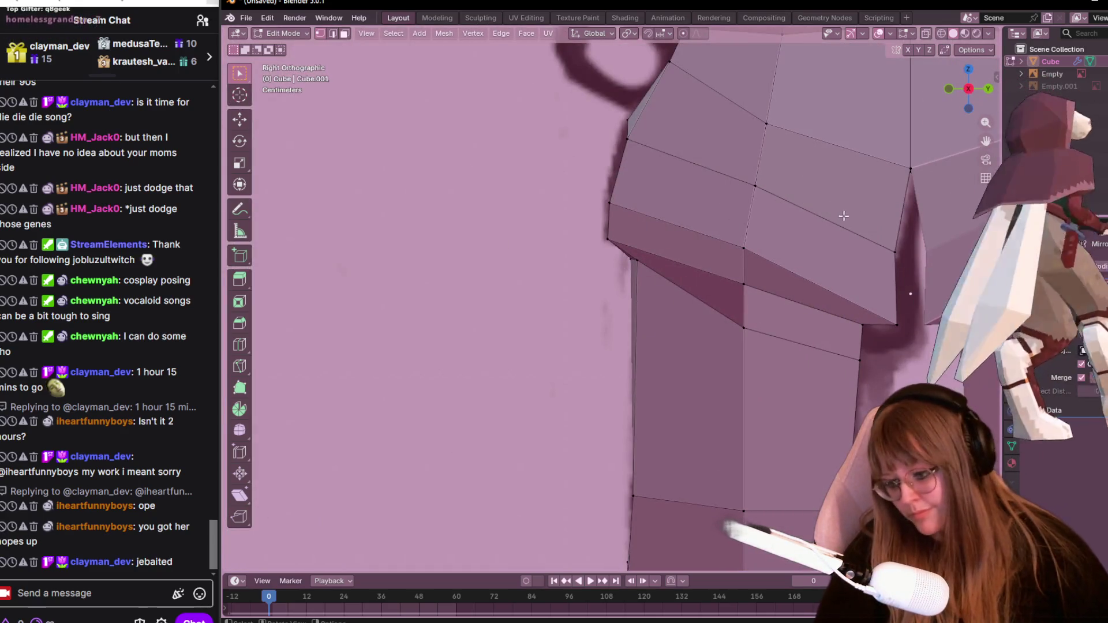
pyautogui.press('g')
pyautogui.click(808, 211)
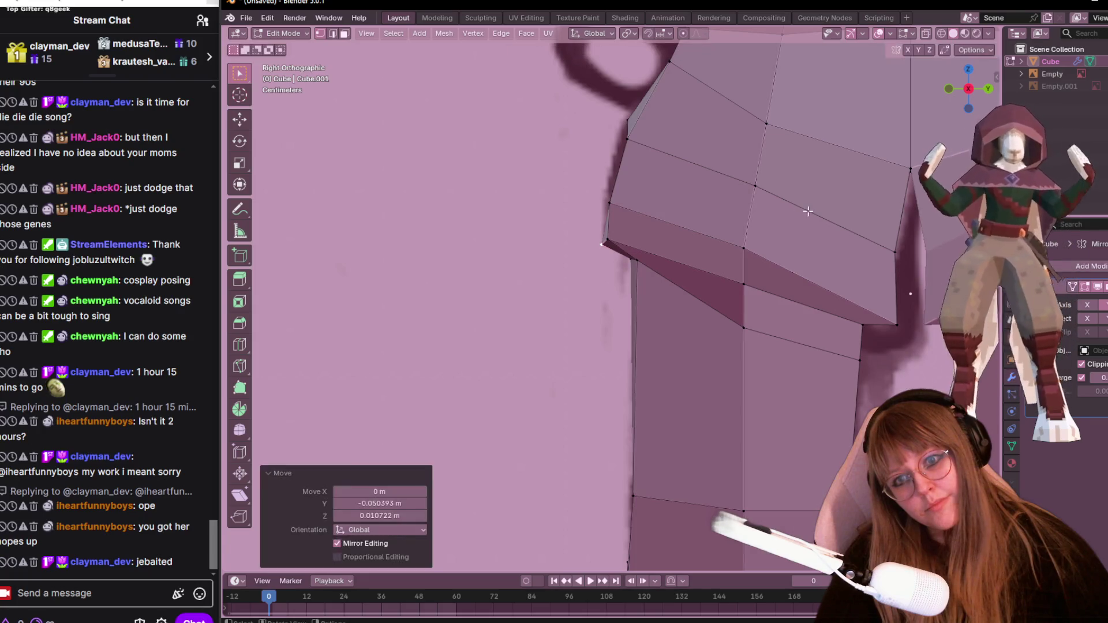
pyautogui.press('g')
pyautogui.click(625, 263)
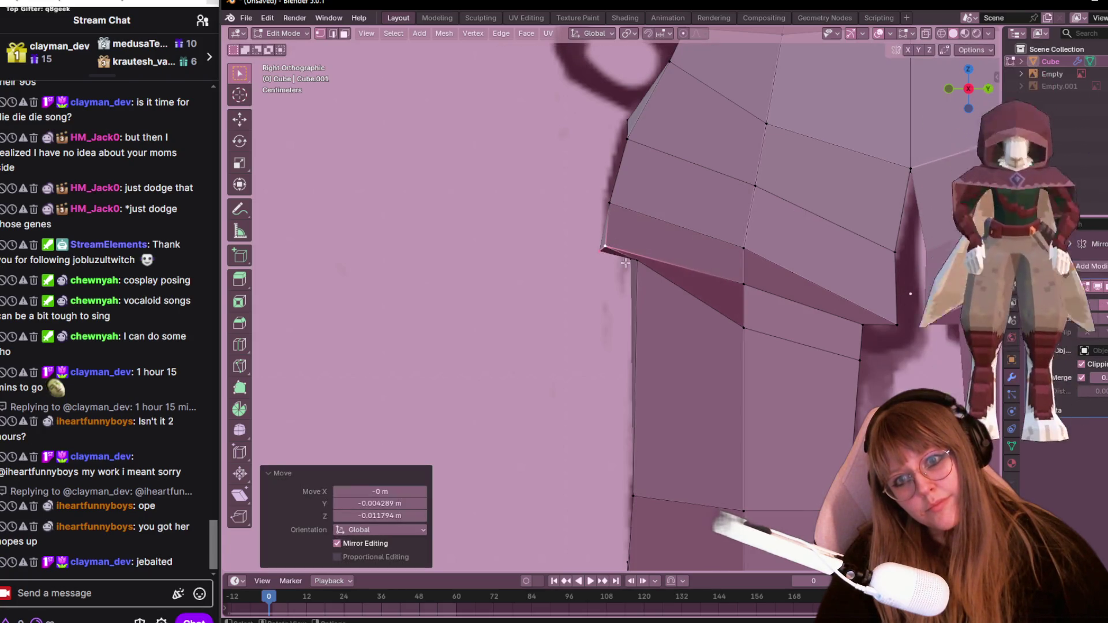
pyautogui.click(744, 328)
pyautogui.press('g')
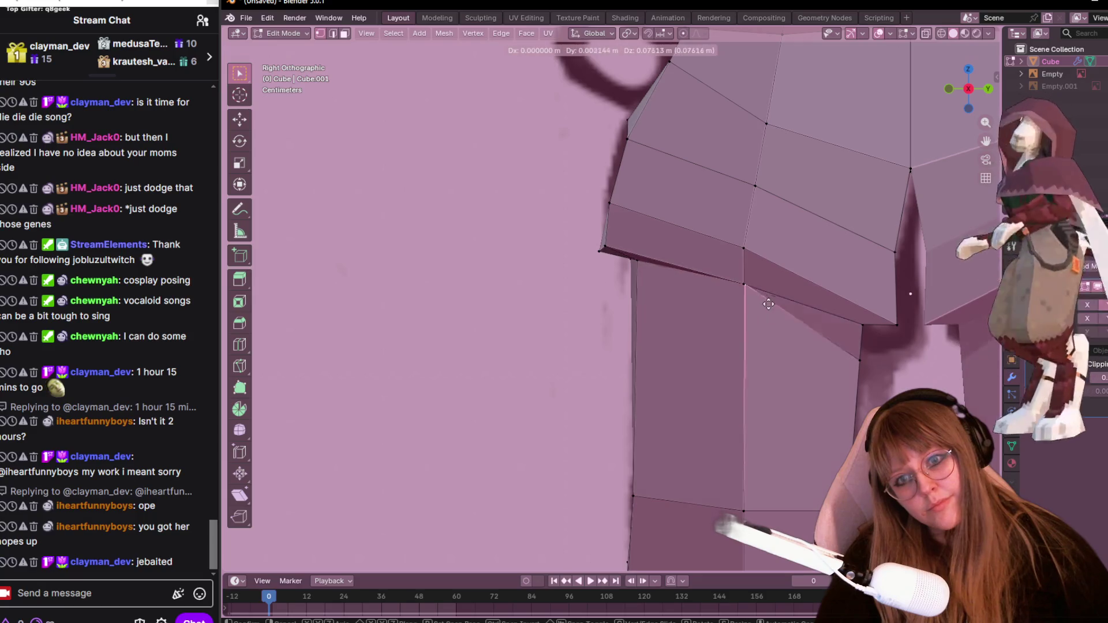
pyautogui.click(876, 346)
# Adjust the crotch vertex and pull the remaining hip vertices down, then check in perspective.
pyautogui.scroll(-3, 765, 285)
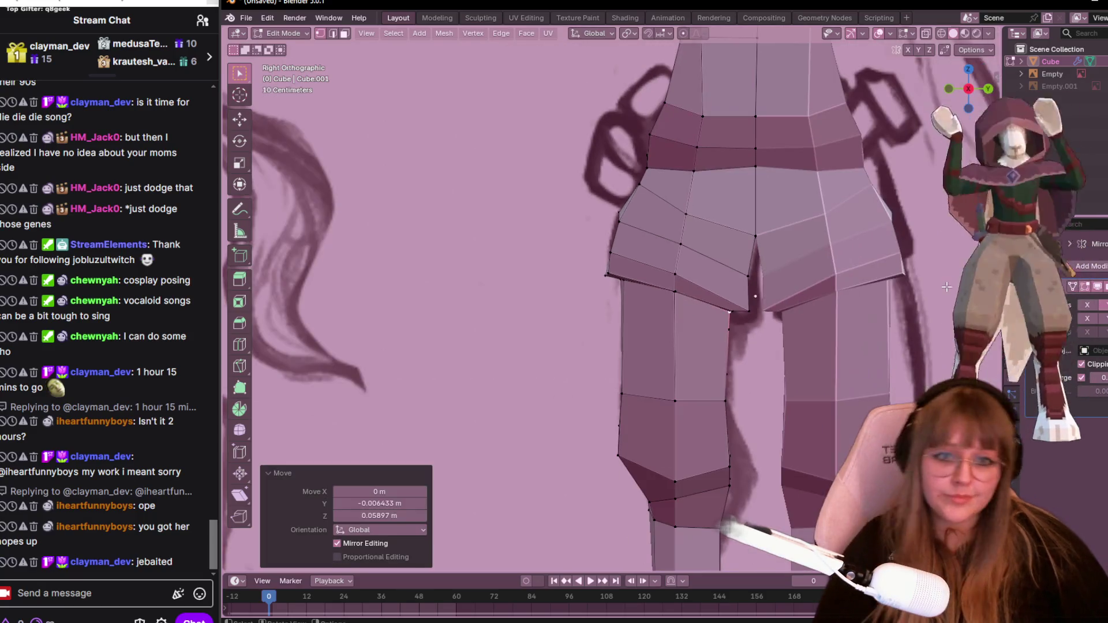
pyautogui.click(765, 296)
pyautogui.press('g')
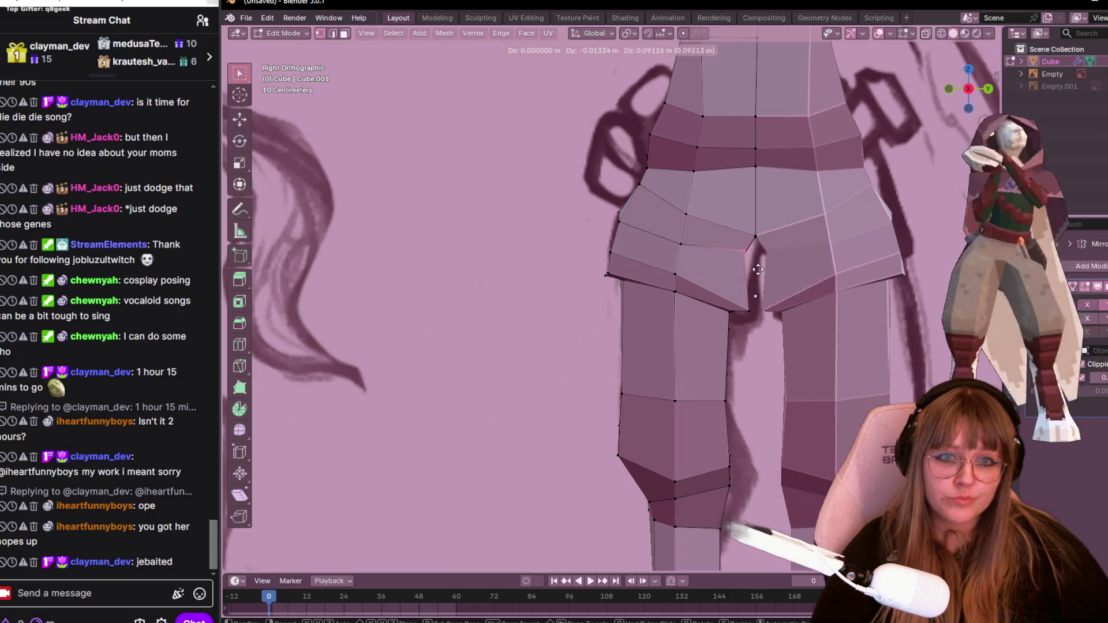
pyautogui.click(758, 271)
pyautogui.press('g')
pyautogui.click(757, 272)
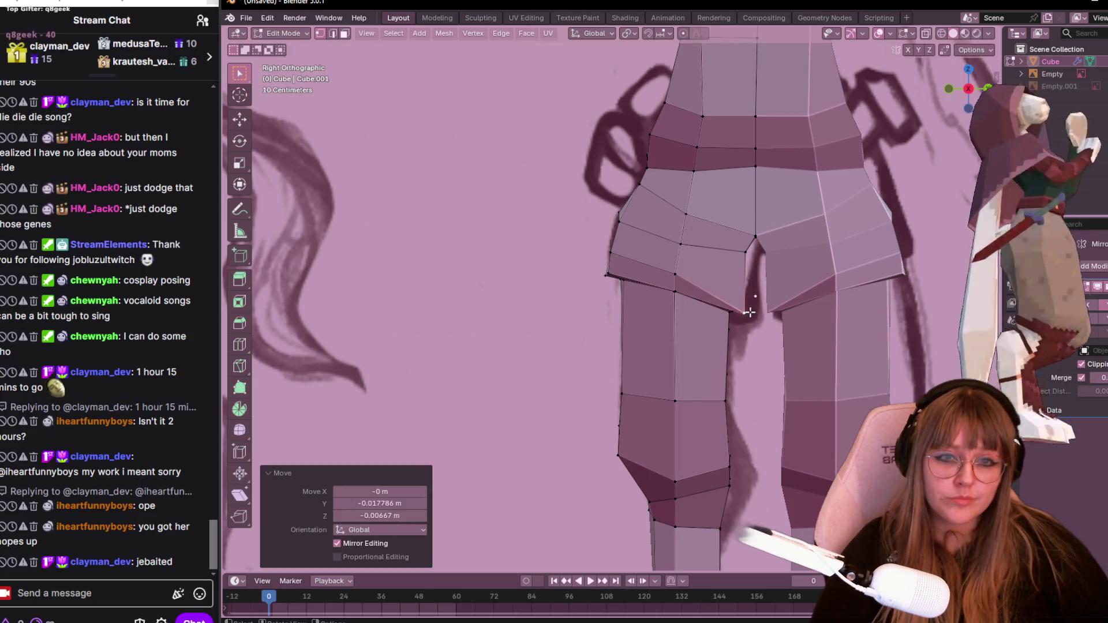
pyautogui.click(694, 269)
pyautogui.press('g')
pyautogui.click(635, 267)
pyautogui.press('g')
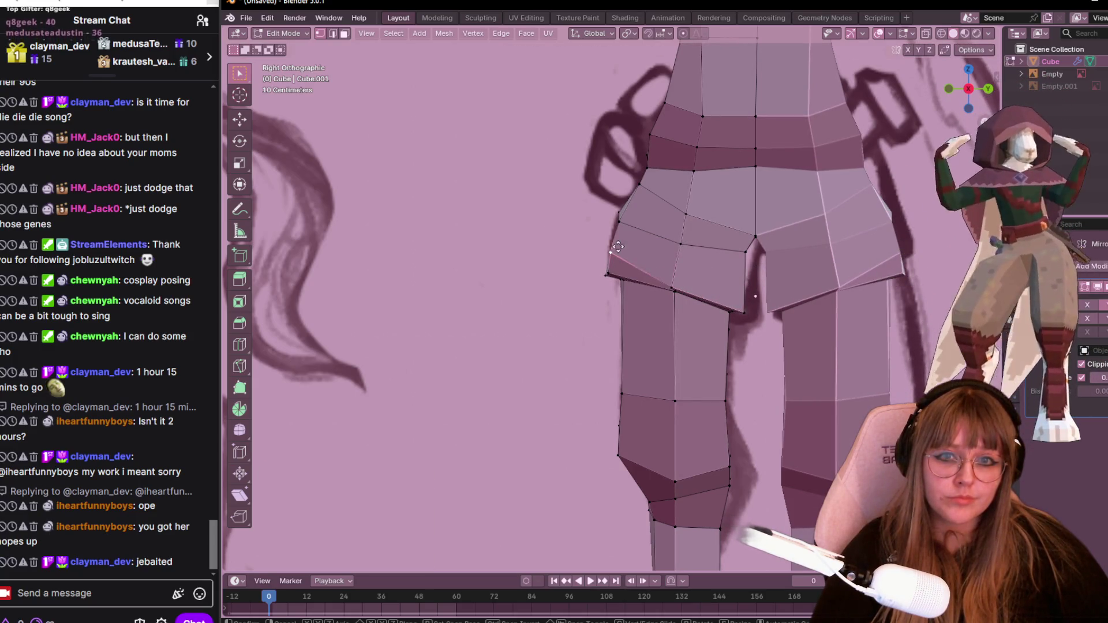
pyautogui.click(626, 268)
pyautogui.moveTo(653, 259)
pyautogui.mouseDown(button='middle')
pyautogui.moveTo(758, 168)
pyautogui.moveTo(633, 314)
pyautogui.moveTo(788, 170)
pyautogui.mouseUp(button='middle')
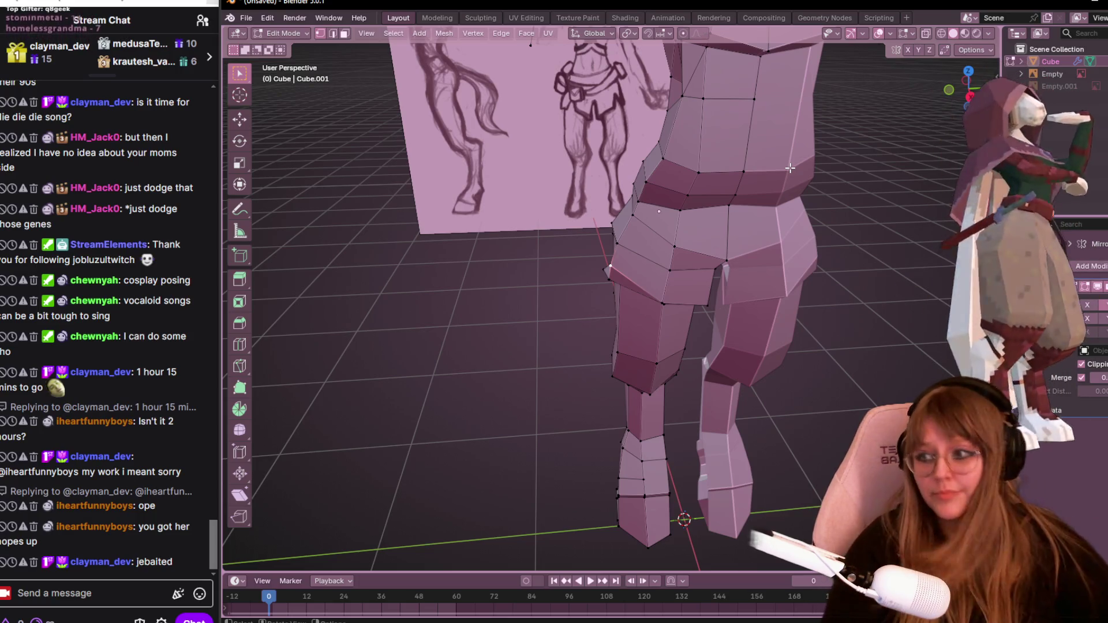
# In Front Orthographic, reposition two hip-profile vertices where the torso bulges above the leg.
pyautogui.moveTo(674, 311); pyautogui.dragTo(770, 303, button='middle')
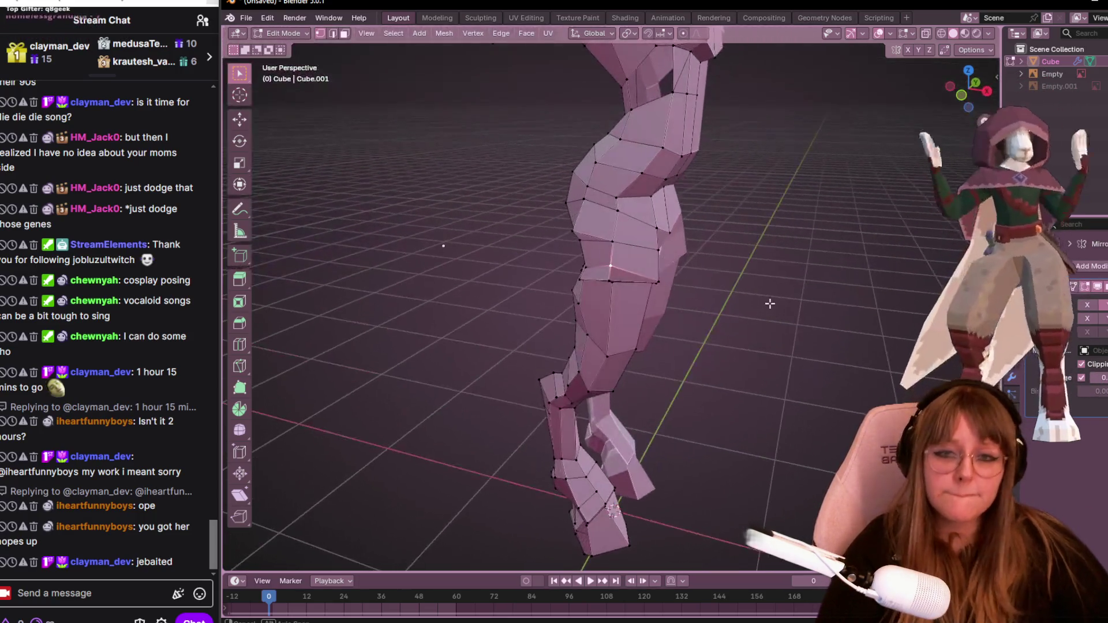
pyautogui.moveTo(579, 228)
pyautogui.mouseDown(button='middle')
pyautogui.moveTo(705, 198)
pyautogui.moveTo(526, 258)
pyautogui.moveTo(913, 91)
pyautogui.mouseUp(button='middle')
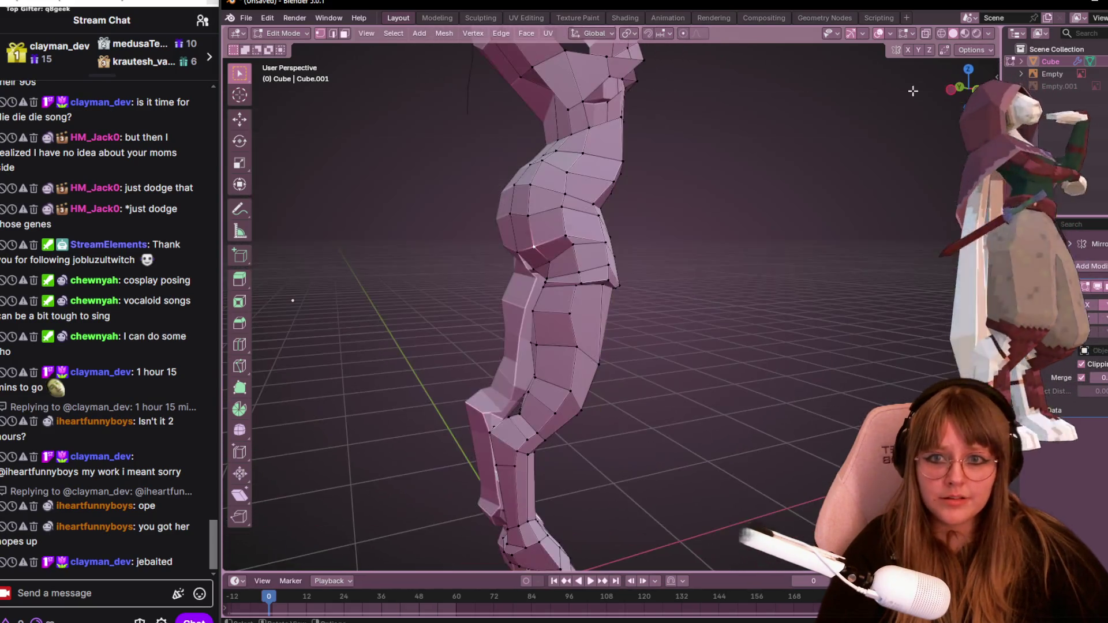
pyautogui.click(984, 95)
pyautogui.scroll(4, 568, 256)
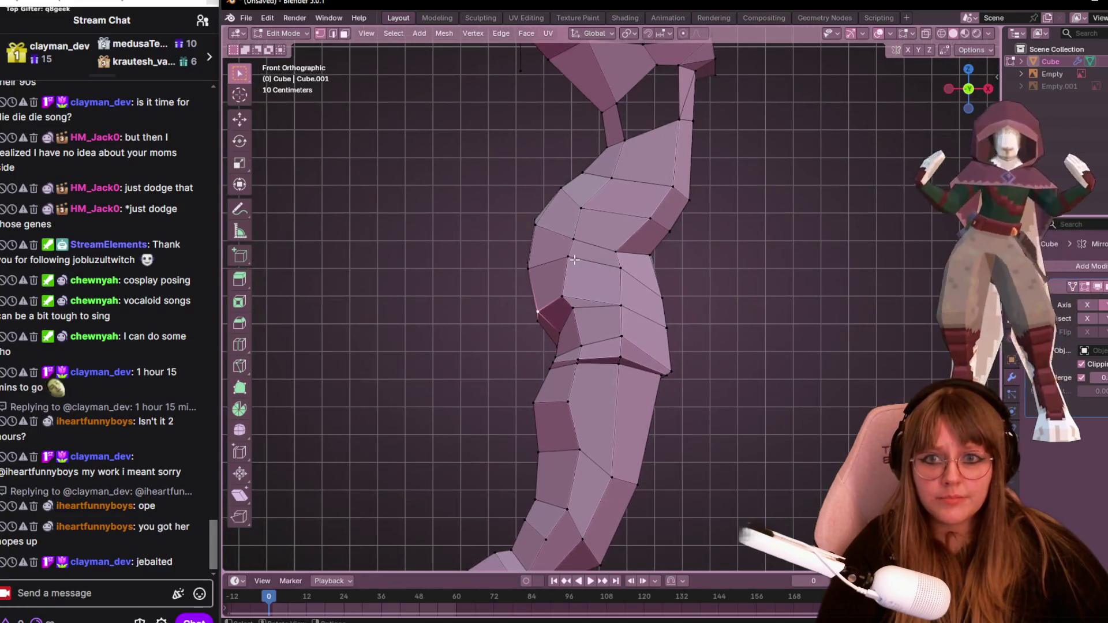
pyautogui.press('g')
pyautogui.click(554, 269)
pyautogui.press('g')
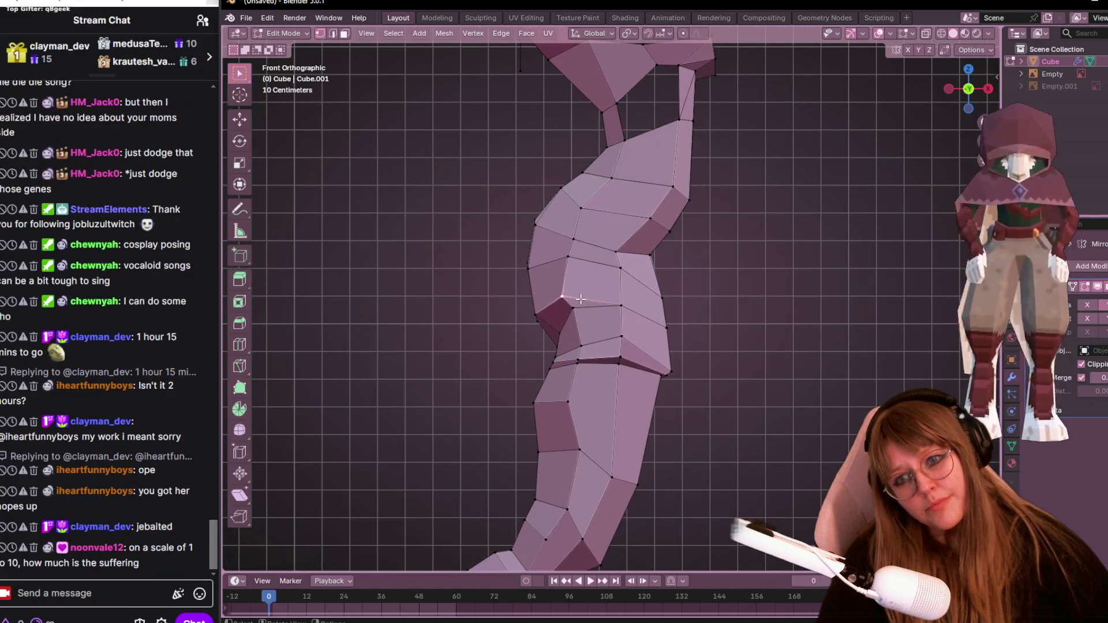
pyautogui.click(580, 287)
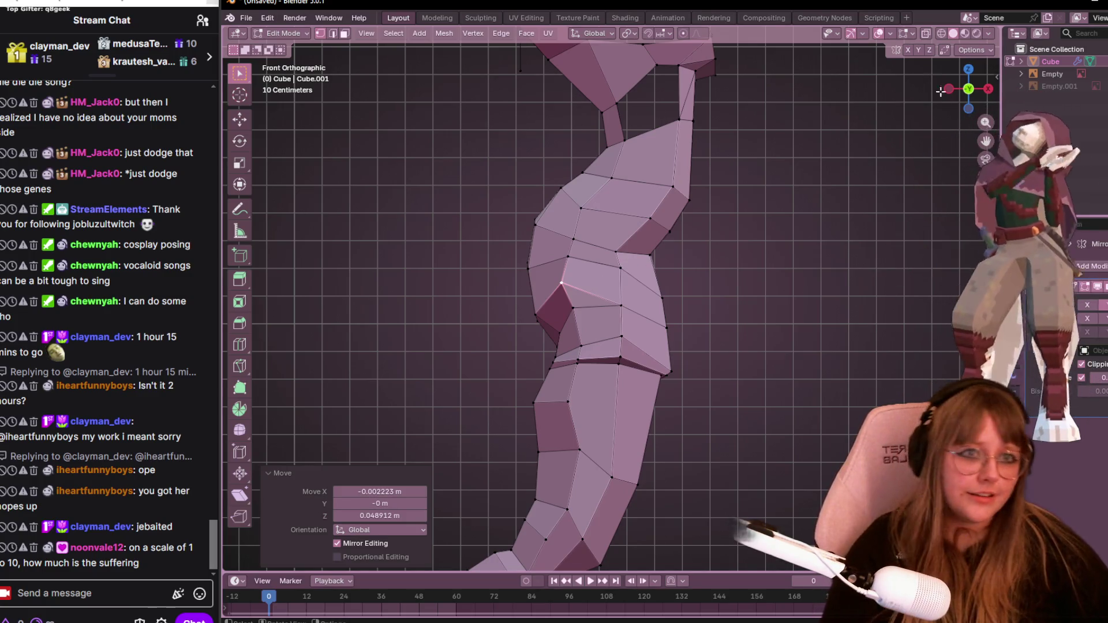
pyautogui.click(988, 88)
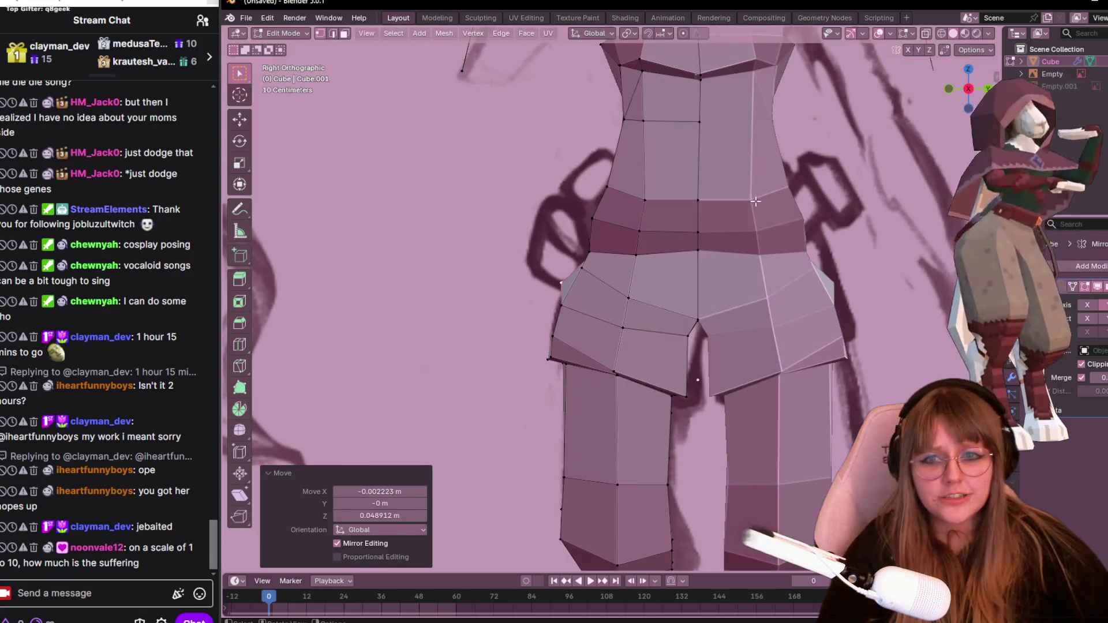
# In Right Orthographic, edge-slide the hip loop into place.
pyautogui.moveTo(699, 231)
pyautogui.mouseDown(button='middle')
pyautogui.moveTo(598, 347)
pyautogui.moveTo(732, 224)
pyautogui.mouseUp(button='middle')
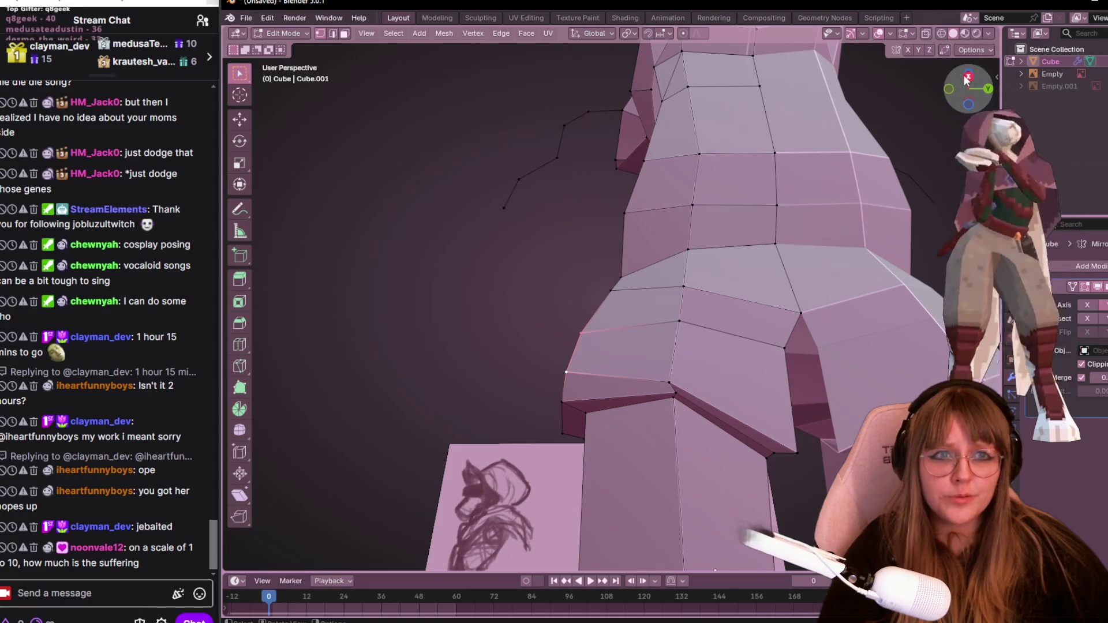
pyautogui.click(967, 80)
pyautogui.press('g')
pyautogui.press('g')
pyautogui.click(789, 282)
# Move three vertices along the hip edge to follow the sketch.
pyautogui.click(581, 370)
pyautogui.press('g')
pyautogui.click(573, 365)
pyautogui.click(589, 321)
pyautogui.press('g')
pyautogui.click(583, 319)
pyautogui.click(585, 299)
pyautogui.press('g')
pyautogui.click(578, 323)
# Slide the upper hip vertex twice along its edge toward the back.
pyautogui.click(611, 279)
pyautogui.press('g')
pyautogui.click(634, 270)
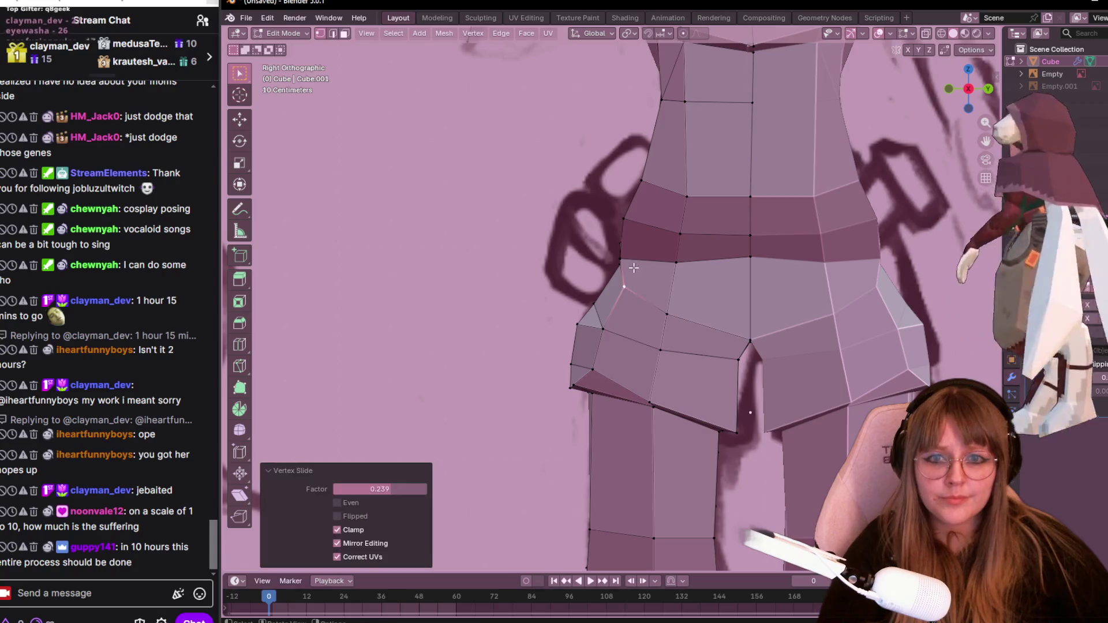
pyautogui.press('g')
pyautogui.press('g')
pyautogui.click(659, 265)
# Vertex-slide the three waist vertices to match the sketched waistline.
pyautogui.click(653, 225)
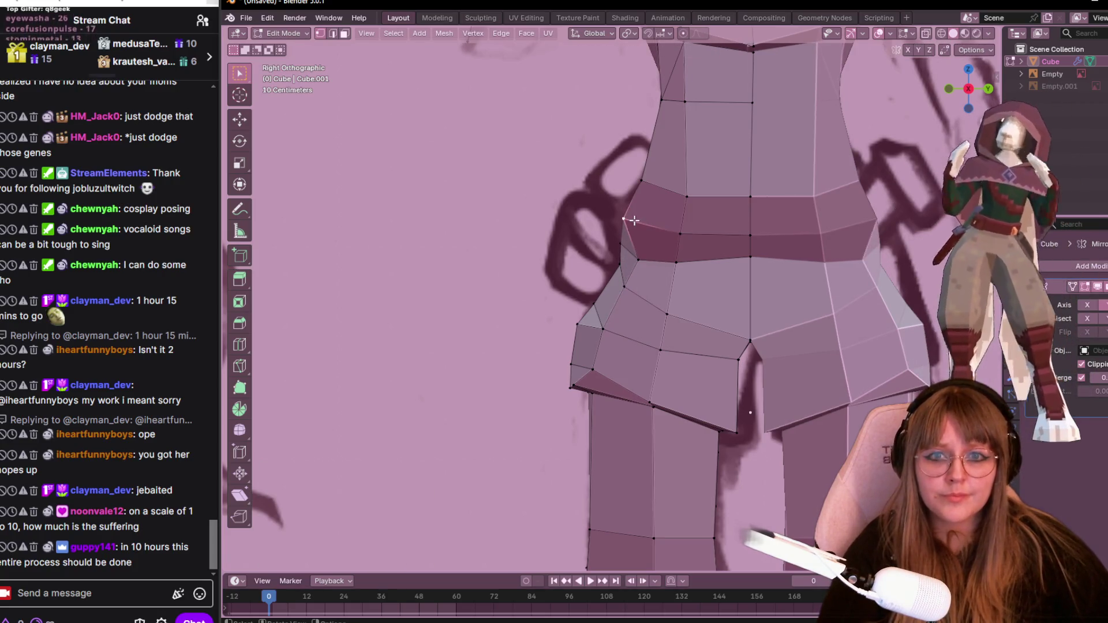
pyautogui.press('g')
pyautogui.press('g')
pyautogui.click(646, 227)
pyautogui.click(642, 180)
pyautogui.press('g')
pyautogui.press('g')
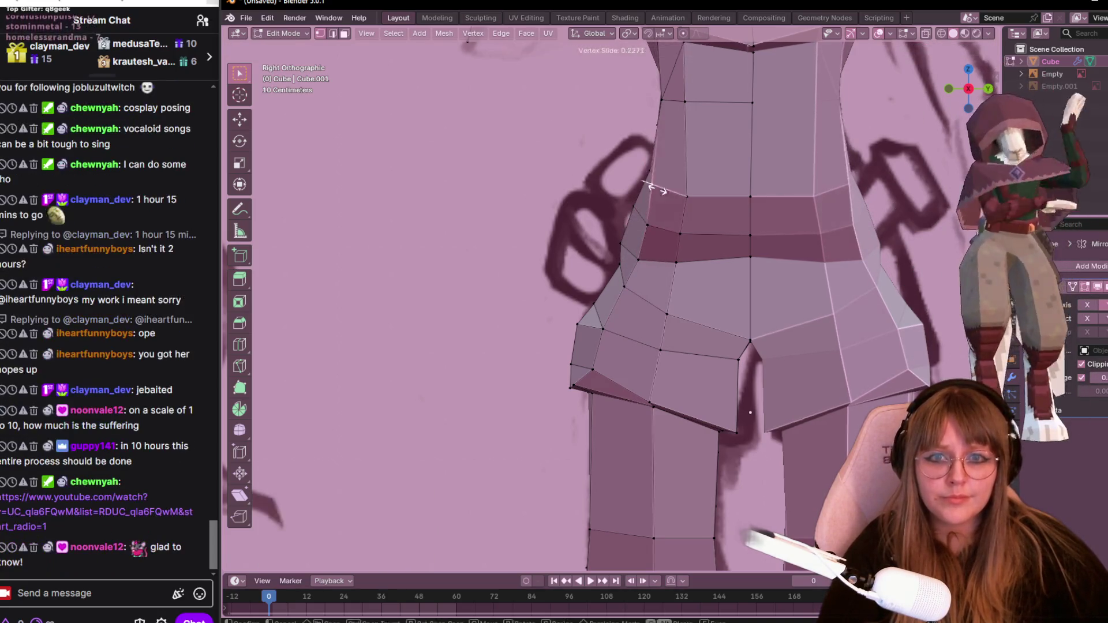
pyautogui.click(689, 197)
pyautogui.click(668, 98)
pyautogui.press('g')
pyautogui.press('g')
pyautogui.click(673, 114)
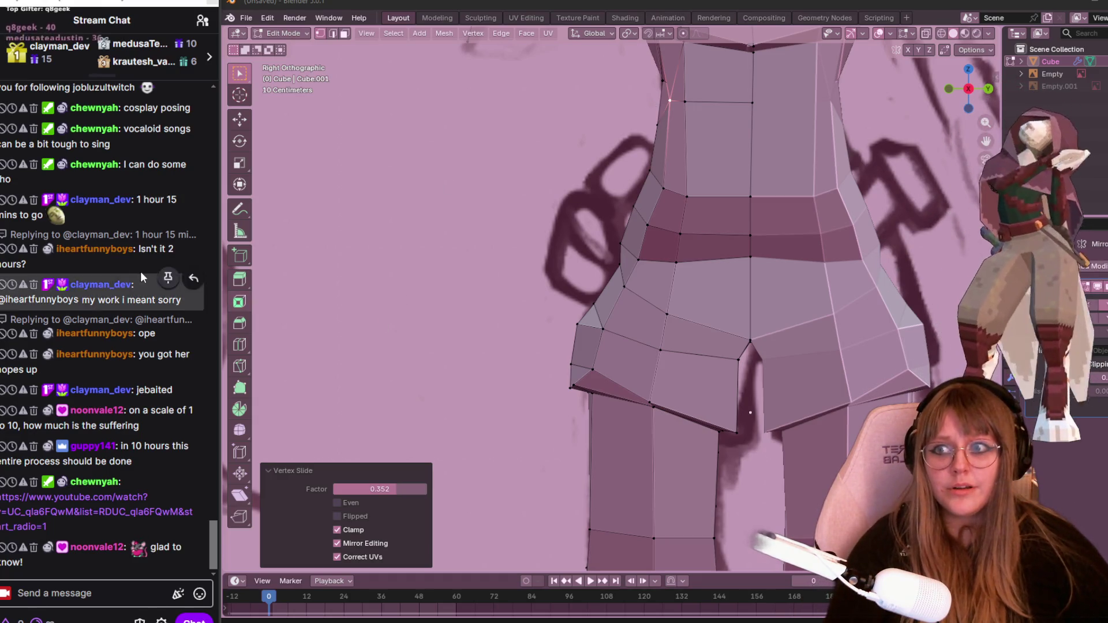
# Zoom and pan to the hips, then move the outer hip vertex outward.
pyautogui.scroll(5, 112, 263)
pyautogui.scroll(10, 109, 259)
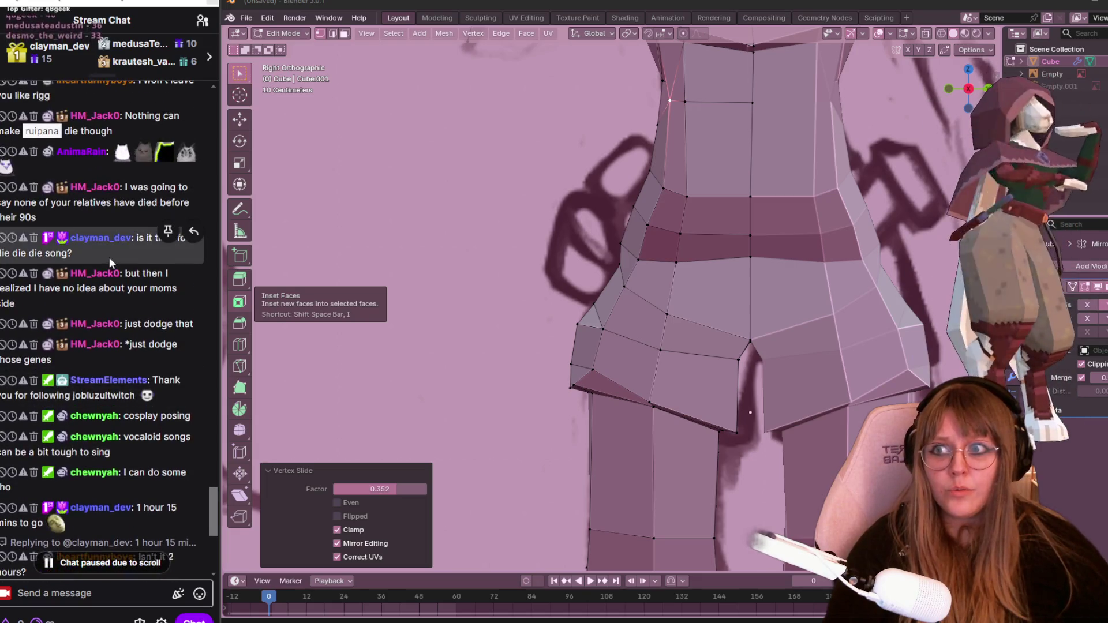
pyautogui.scroll(10, 98, 246)
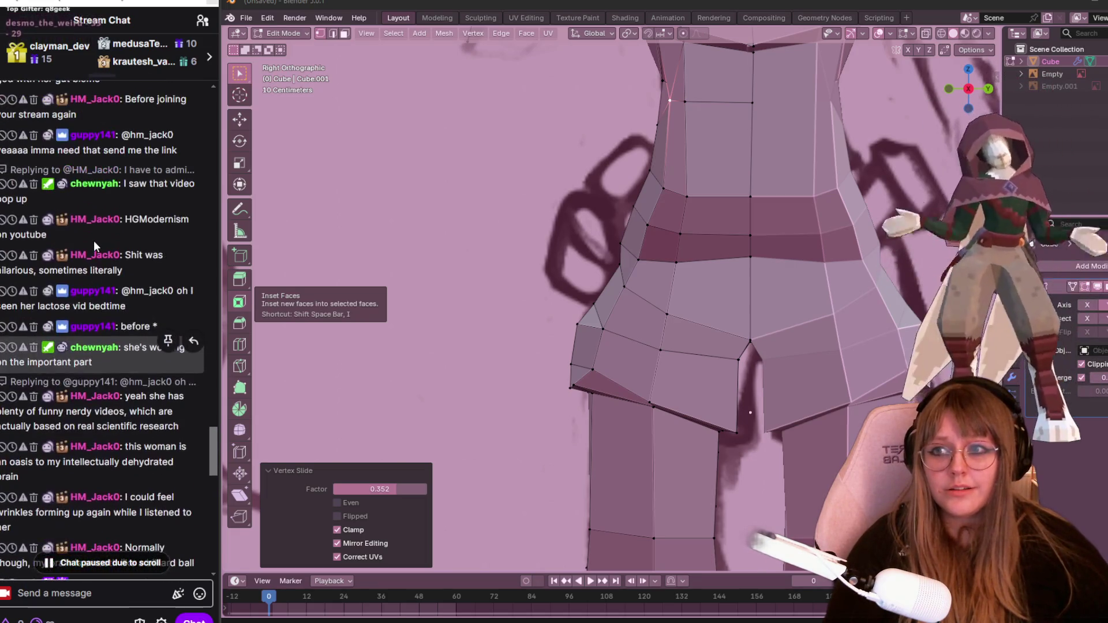
pyautogui.scroll(1, 109, 173)
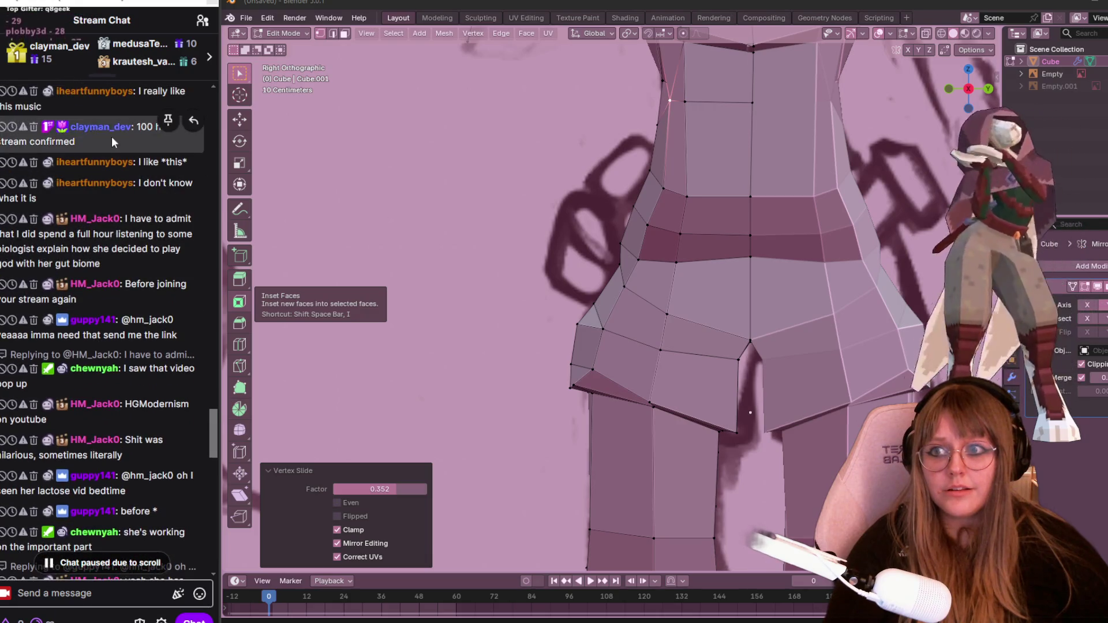
pyautogui.scroll(-15, 114, 132)
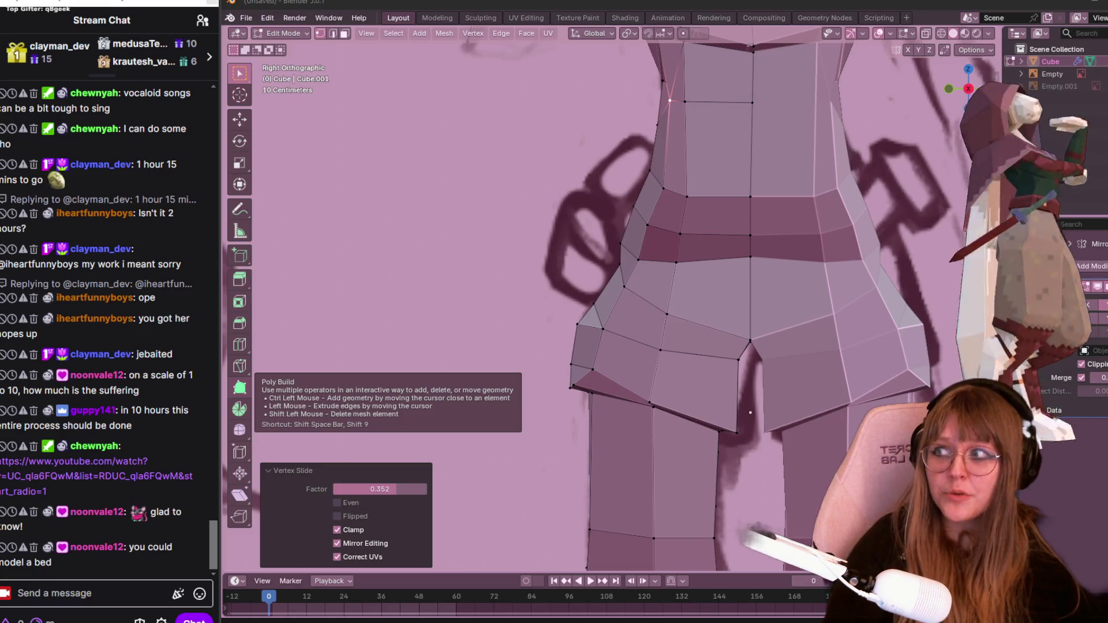
pyautogui.keyDown('shift'); pyautogui.moveTo(703, 310); pyautogui.dragTo(691, 272, button='middle'); pyautogui.keyUp('shift')
pyautogui.click(566, 286)
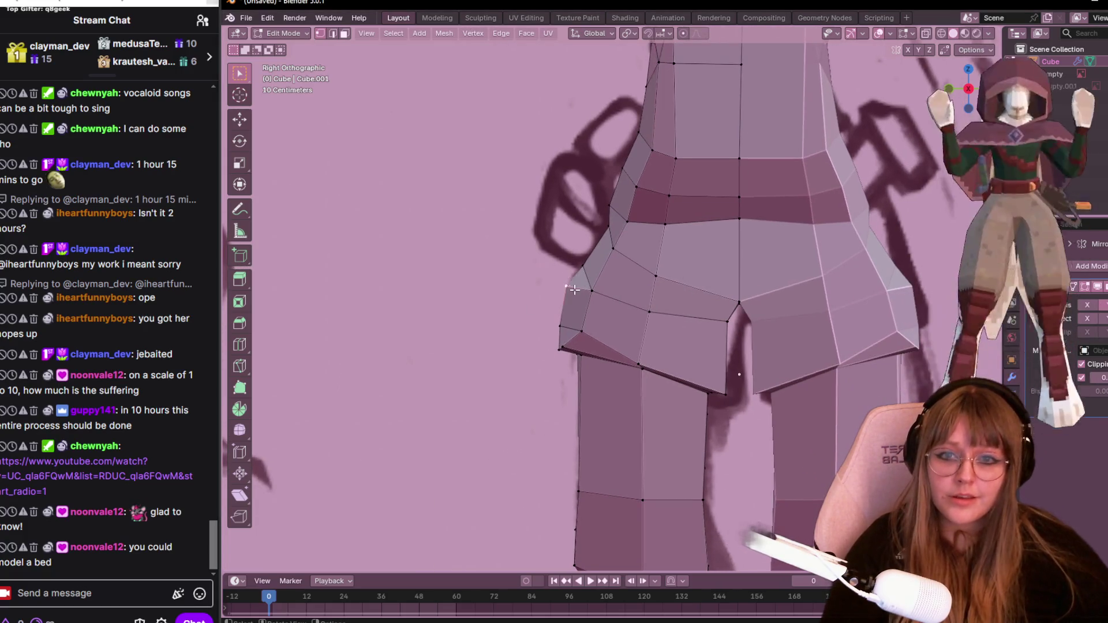
pyautogui.press('g')
pyautogui.click(560, 309)
# Slide the hip's bottom corner vertex along its edge in two passes.
pyautogui.click(559, 326)
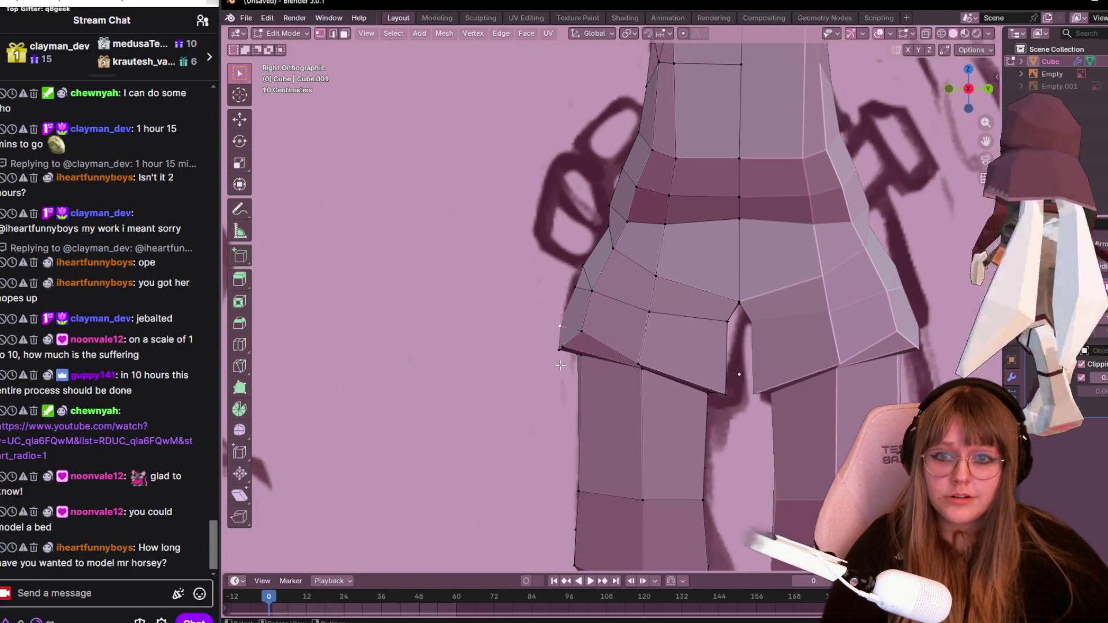
pyautogui.press('g')
pyautogui.press('g')
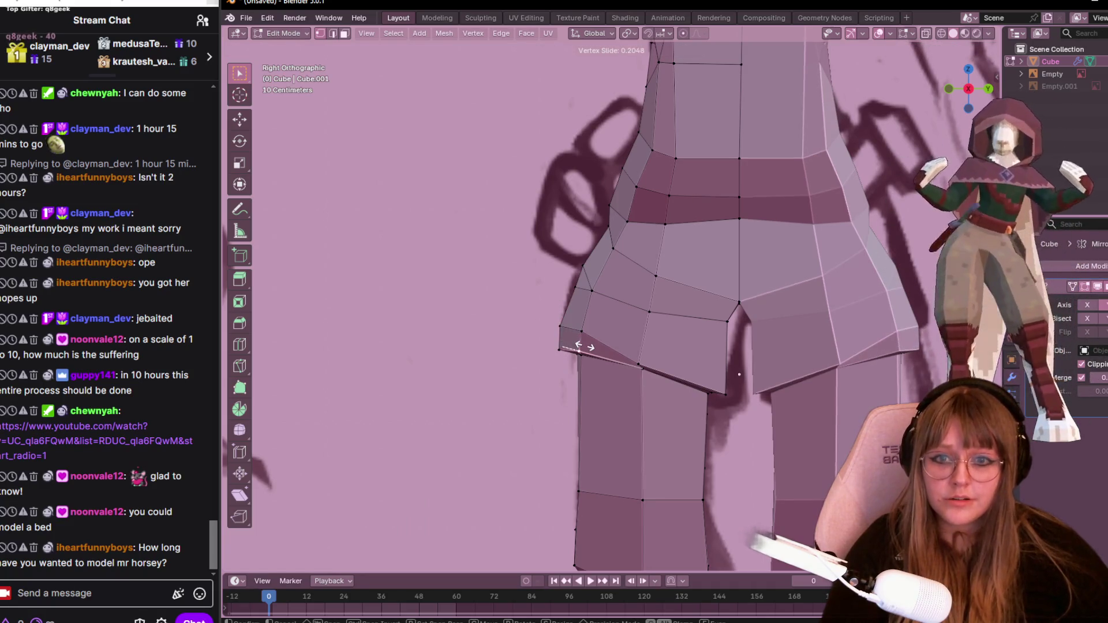
pyautogui.click(584, 347)
pyautogui.press('g')
pyautogui.press('g')
pyautogui.click(602, 350)
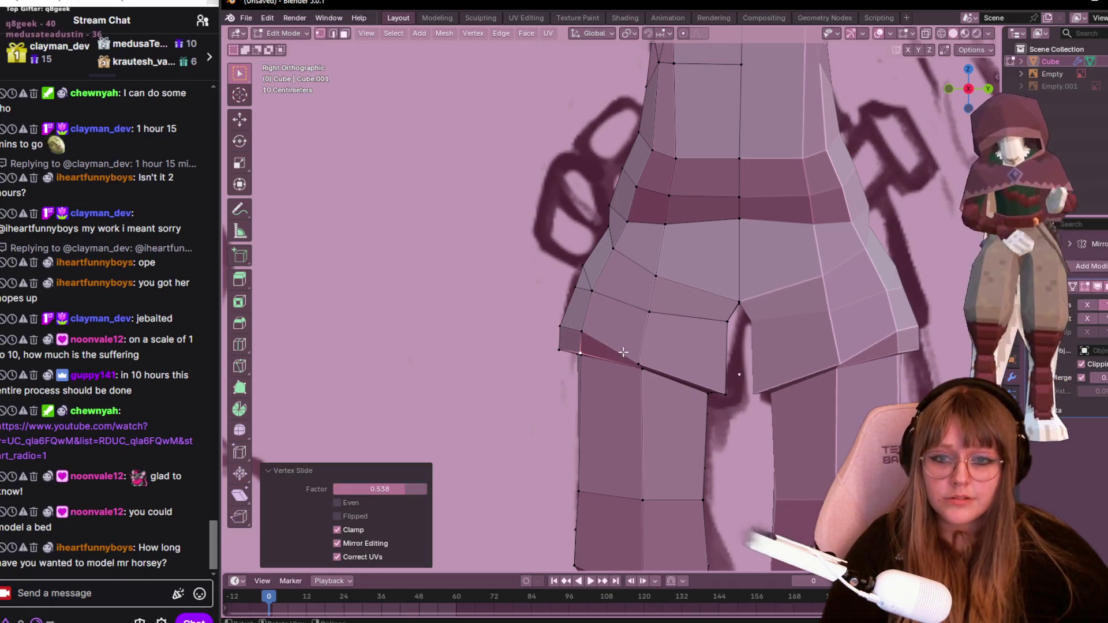
# Raise the top-of-leg crotch vertex and orbit to check the legs.
pyautogui.click(640, 364)
pyautogui.press('g')
pyautogui.click(733, 388)
pyautogui.press('g')
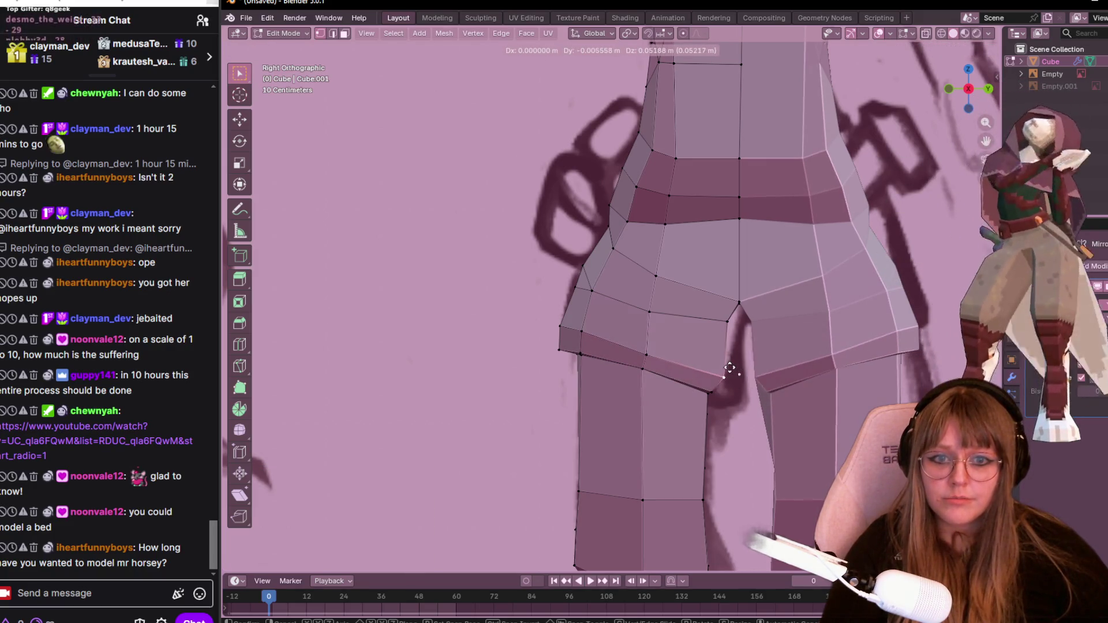
pyautogui.click(727, 368)
pyautogui.moveTo(727, 368)
pyautogui.mouseDown(button='middle')
pyautogui.moveTo(739, 260)
pyautogui.moveTo(798, 348)
pyautogui.moveTo(624, 302)
pyautogui.moveTo(600, 146)
pyautogui.mouseUp(button='middle')
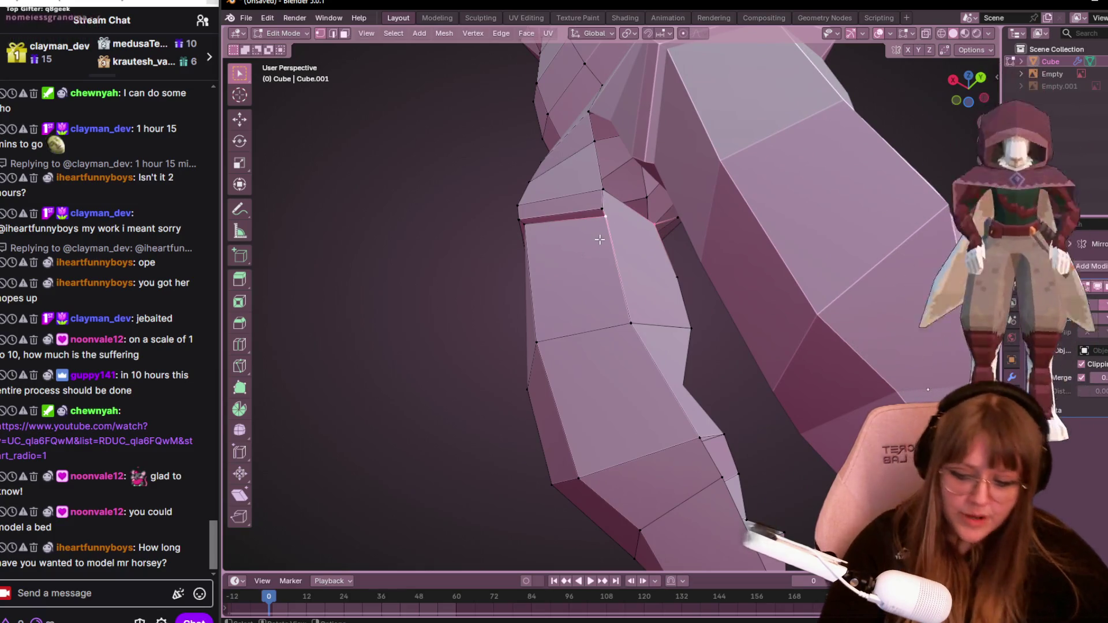
# Orbit and zoom around the whole body, including a Right Orthographic view of the legs.
pyautogui.moveTo(561, 183); pyautogui.dragTo(740, 224, button='middle')
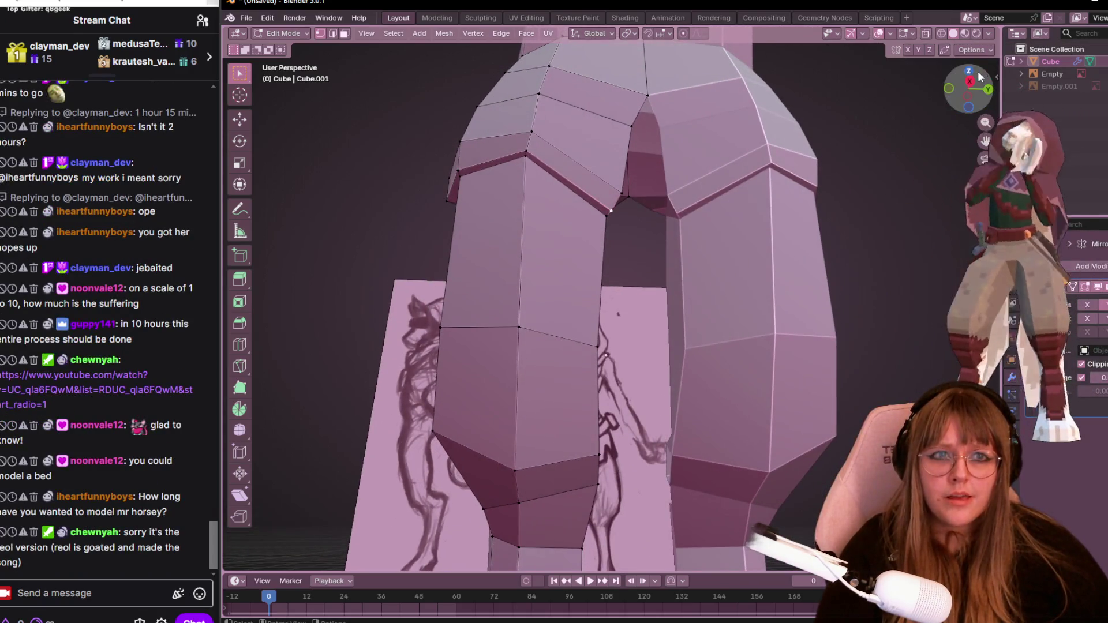
pyautogui.press('KP_3')
pyautogui.scroll(-6, 643, 80)
pyautogui.moveTo(663, 133)
pyautogui.mouseDown(button='middle')
pyautogui.moveTo(685, 185)
pyautogui.moveTo(730, 232)
pyautogui.moveTo(528, 190)
pyautogui.moveTo(437, 132)
pyautogui.moveTo(325, 154)
pyautogui.moveTo(280, 121)
pyautogui.mouseUp(button='middle')
pyautogui.scroll(6, 540, 124)
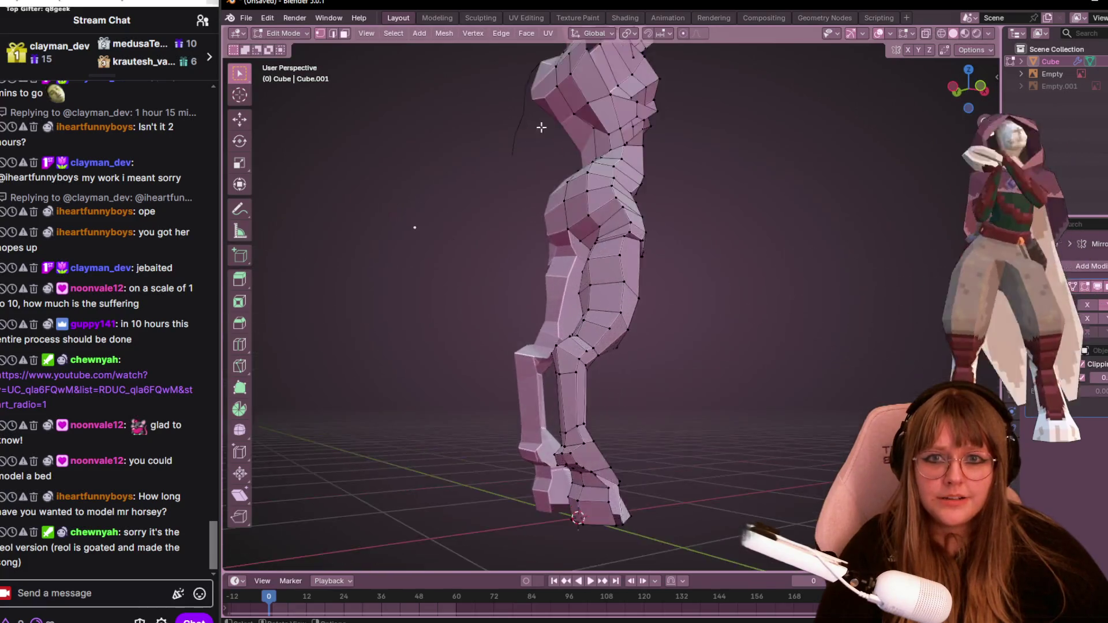
pyautogui.moveTo(663, 168)
pyautogui.mouseDown(button='middle')
pyautogui.moveTo(751, 128)
pyautogui.moveTo(808, 126)
pyautogui.moveTo(834, 144)
pyautogui.moveTo(785, 178)
pyautogui.mouseUp(button='middle')
pyautogui.scroll(-5, 809, 126)
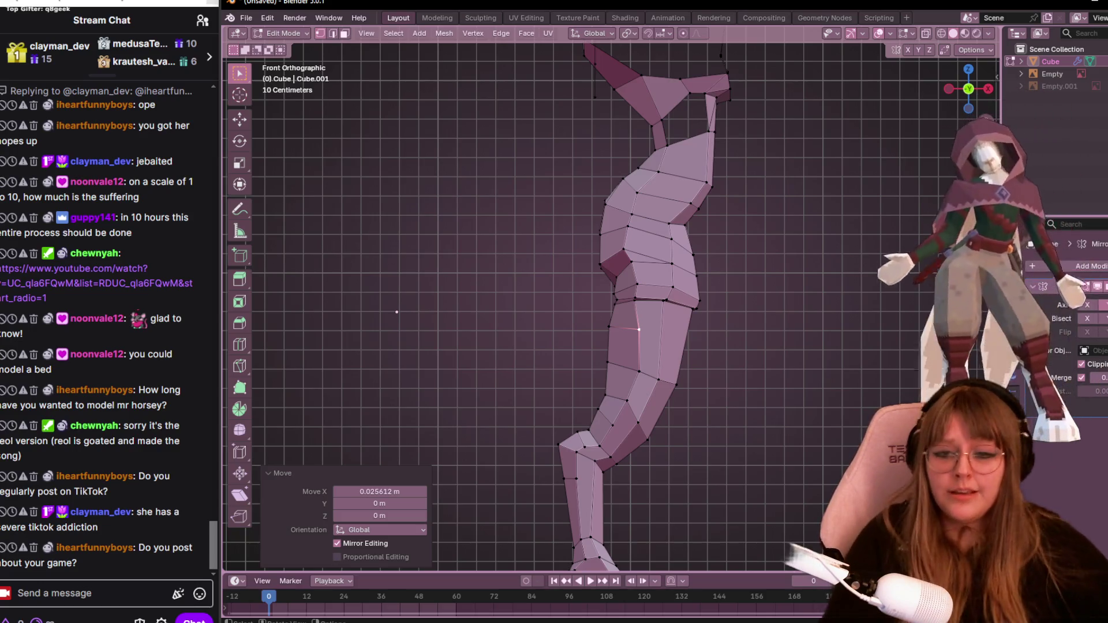
# Move the edge loop at the top of the leg to reshape where the thigh meets the hip.
pyautogui.scroll(2, 653, 301)
pyautogui.keyDown('alt'); pyautogui.click(653, 301); pyautogui.keyUp('alt')
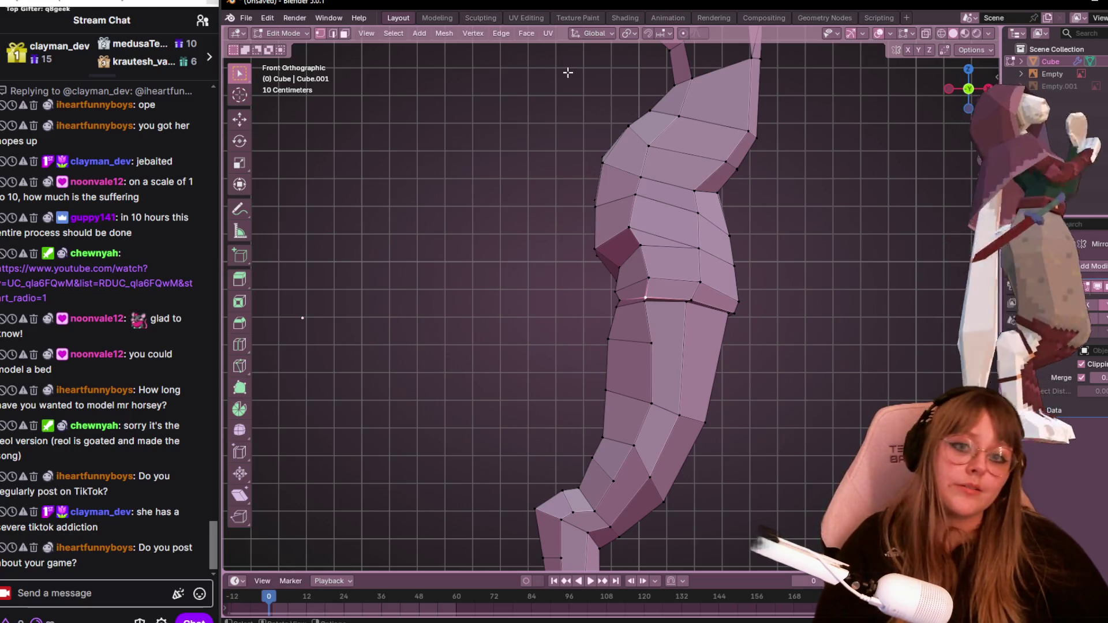
pyautogui.scroll(1, 806, 211)
pyautogui.press('g')
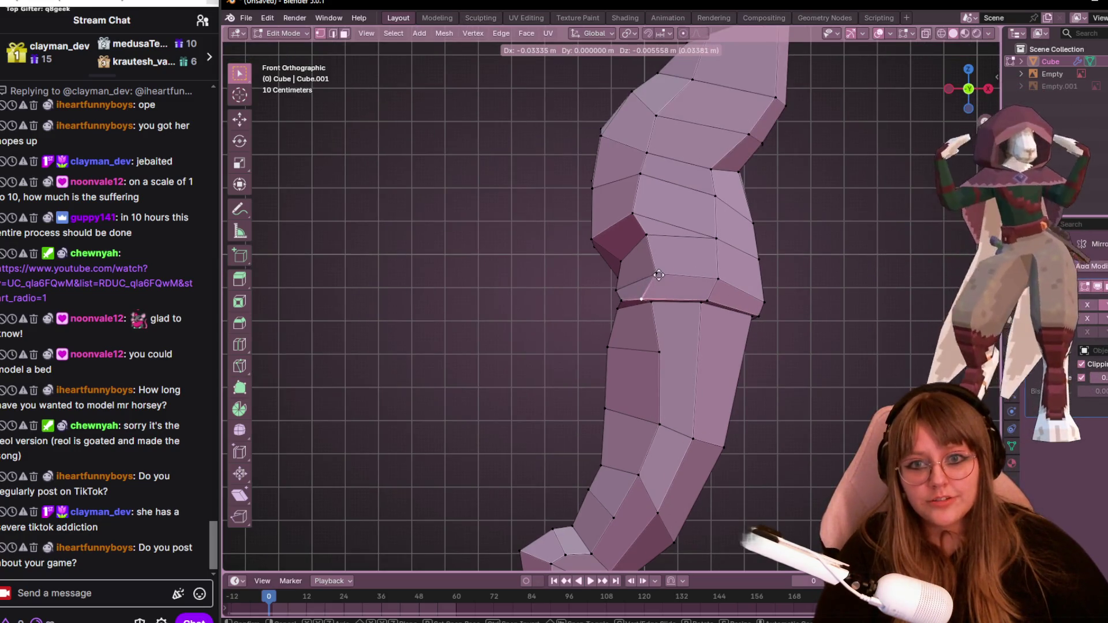
pyautogui.click(659, 275)
pyautogui.press('g')
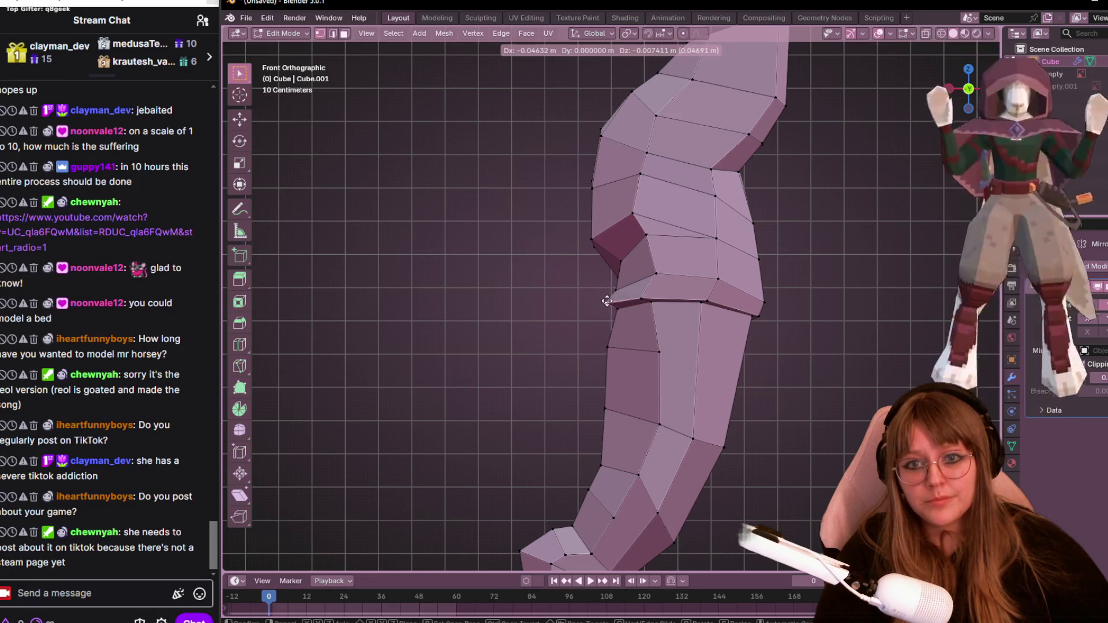
pyautogui.click(607, 303)
# Cancel a bad move, pull a hip vertex up and left, then check the legs in left side view.
pyautogui.scroll(1, 623, 288)
pyautogui.keyDown('shift'); pyautogui.moveTo(699, 309); pyautogui.dragTo(650, 308, button='middle'); pyautogui.keyUp('shift')
pyautogui.press('g')
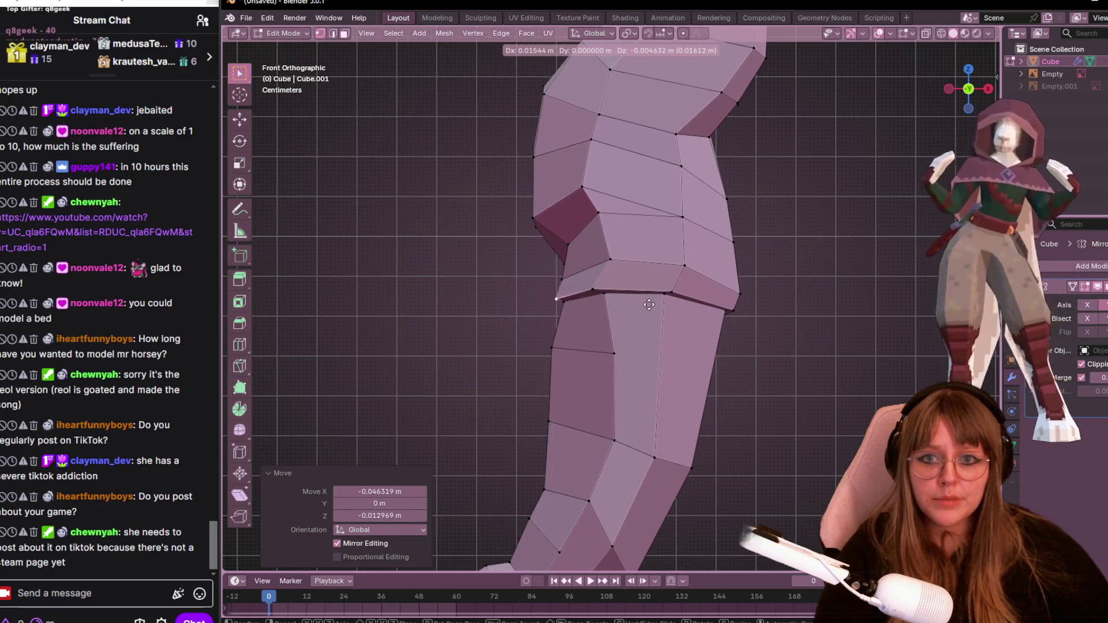
pyautogui.rightClick(649, 305)
pyautogui.click(574, 246)
pyautogui.press('g')
pyautogui.click(561, 254)
pyautogui.moveTo(561, 255)
pyautogui.mouseDown(button='middle')
pyautogui.moveTo(667, 285)
pyautogui.moveTo(663, 272)
pyautogui.moveTo(700, 264)
pyautogui.moveTo(655, 264)
pyautogui.moveTo(657, 286)
pyautogui.moveTo(453, 300)
pyautogui.moveTo(625, 280)
pyautogui.moveTo(578, 271)
pyautogui.moveTo(811, 192)
pyautogui.moveTo(862, 242)
pyautogui.moveTo(452, 260)
pyautogui.moveTo(759, 311)
pyautogui.moveTo(815, 235)
pyautogui.moveTo(692, 300)
pyautogui.moveTo(564, 305)
pyautogui.moveTo(507, 240)
pyautogui.moveTo(754, 382)
pyautogui.moveTo(771, 217)
pyautogui.moveTo(577, 310)
pyautogui.moveTo(539, 277)
pyautogui.moveTo(664, 289)
pyautogui.moveTo(750, 323)
pyautogui.moveTo(779, 365)
pyautogui.moveTo(733, 314)
pyautogui.moveTo(531, 272)
pyautogui.moveTo(445, 278)
pyautogui.moveTo(472, 258)
pyautogui.moveTo(755, 306)
pyautogui.moveTo(604, 356)
pyautogui.mouseUp(button='middle')
pyautogui.scroll(-3, 669, 287)
pyautogui.scroll(3, 863, 242)
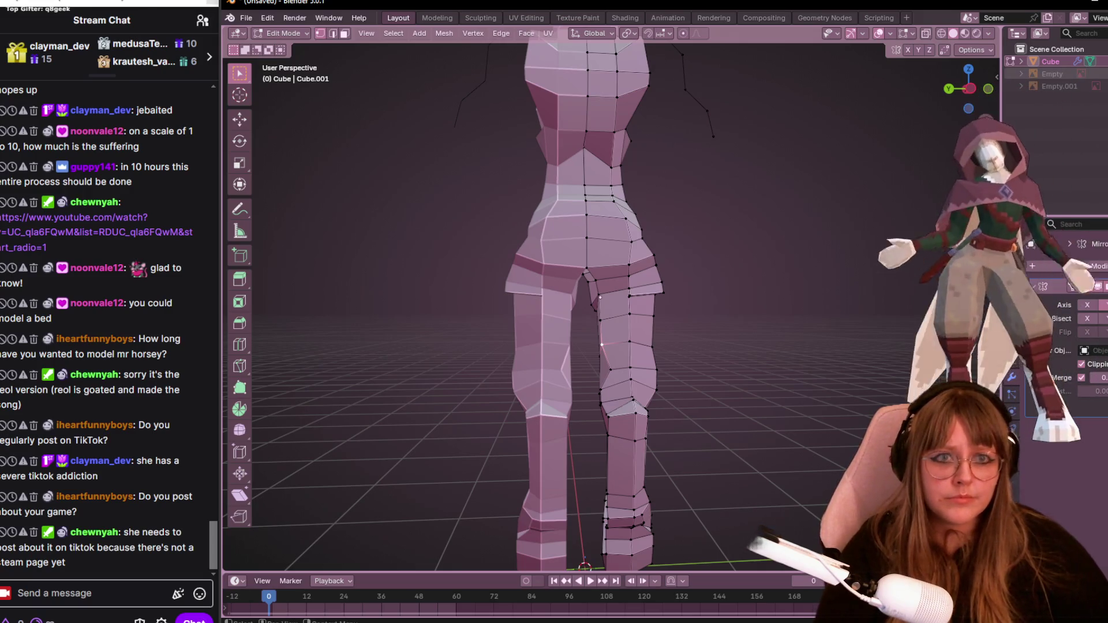
pyautogui.click(970, 88)
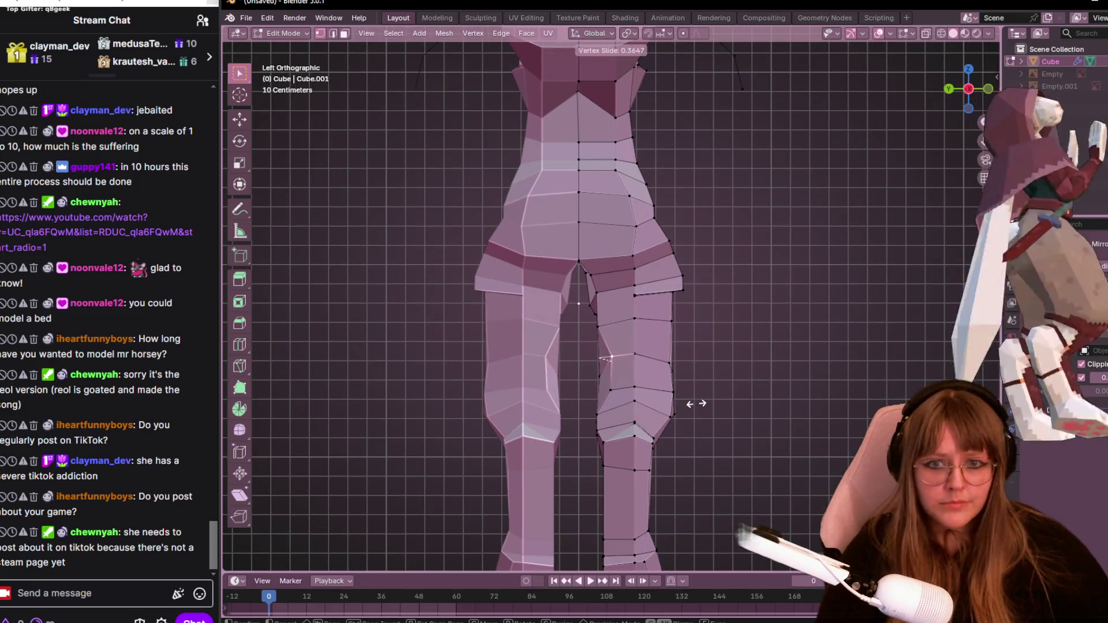
# Dissolve the stray leg vertex and slide the first knee vertices along their edges.
pyautogui.hotkey('ctrl', 'x')
pyautogui.click(605, 325)
pyautogui.hotkey('shift', 'v')
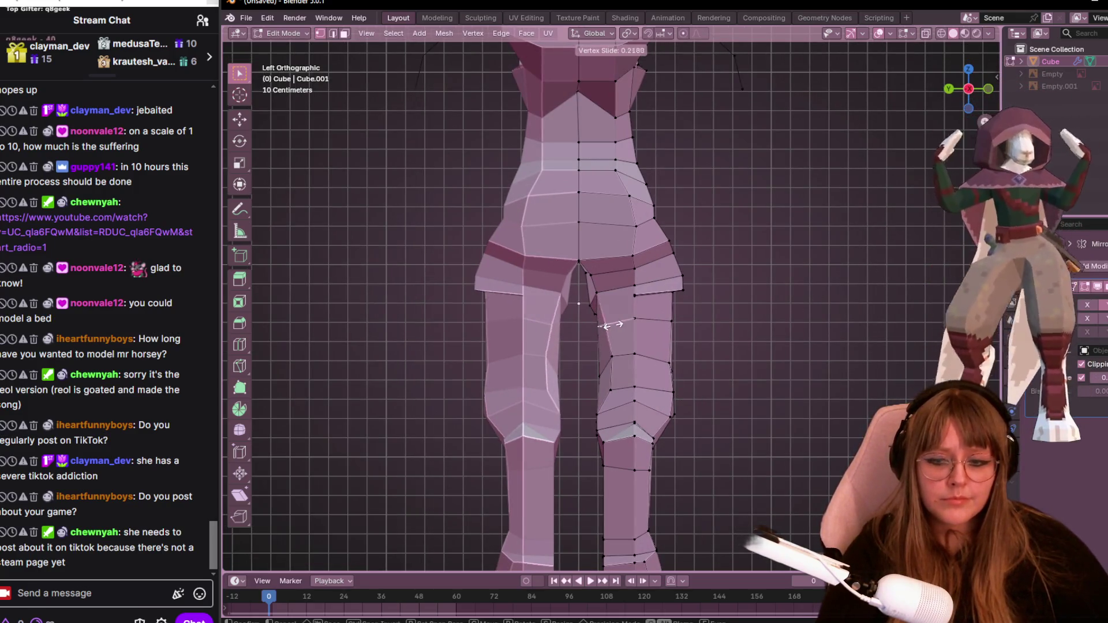
pyautogui.click(613, 326)
pyautogui.keyDown('shift'); pyautogui.moveTo(685, 352); pyautogui.dragTo(708, 303, button='middle'); pyautogui.keyUp('shift')
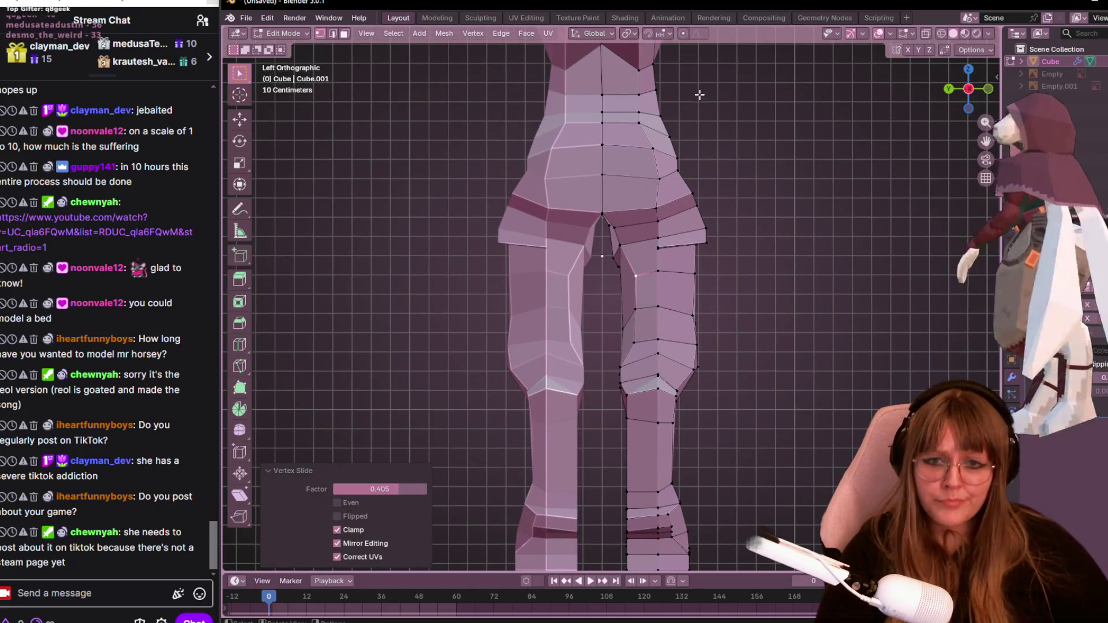
pyautogui.click(634, 362)
pyautogui.hotkey('shift', 'v')
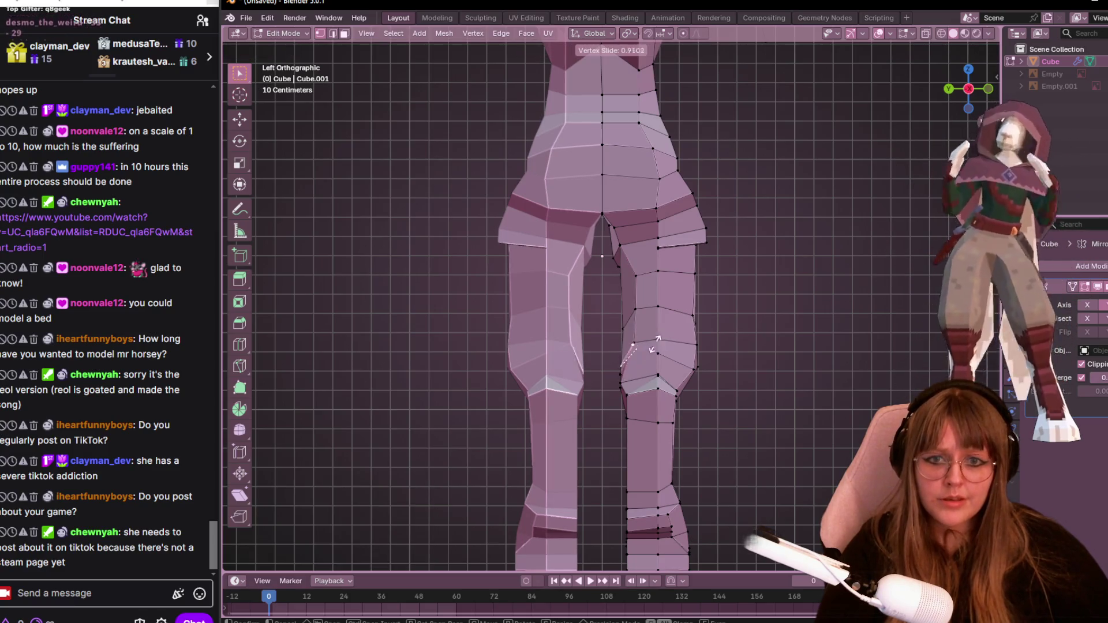
pyautogui.click(631, 377)
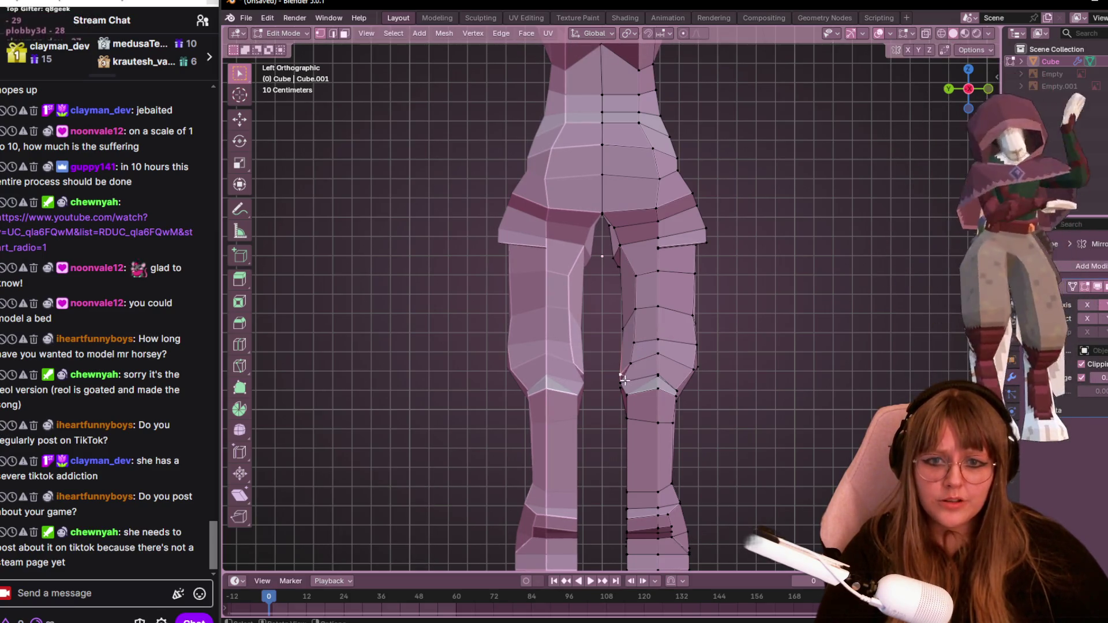
pyautogui.hotkey('shift', 'v')
pyautogui.click(640, 377)
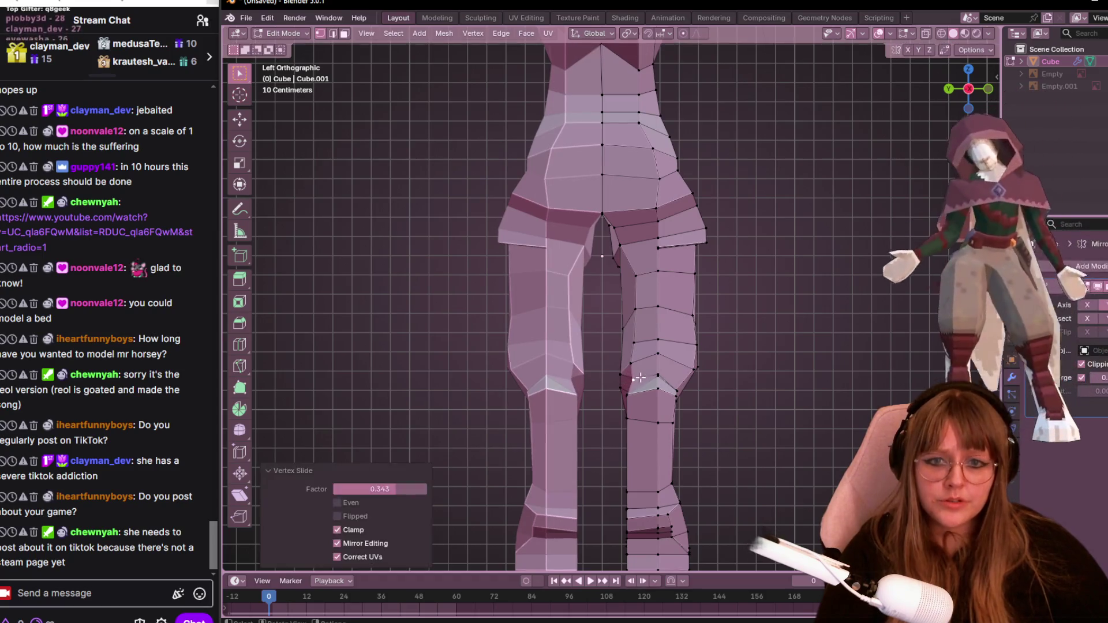
# Move and slide the inner knee vertices to angle the knee bend toward the hoof.
pyautogui.scroll(1, 712, 383)
pyautogui.keyDown('shift'); pyautogui.moveTo(712, 383); pyautogui.dragTo(645, 288, button='middle'); pyautogui.keyUp('shift')
pyautogui.press('g')
pyautogui.click(589, 281)
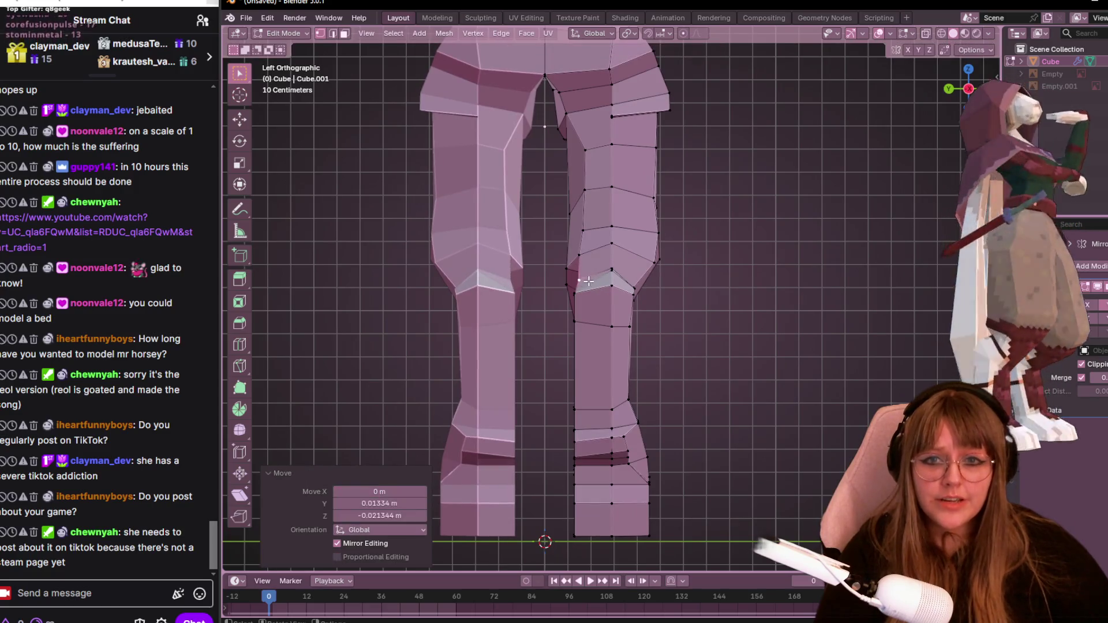
pyautogui.click(596, 251)
pyautogui.hotkey('shift', 'v')
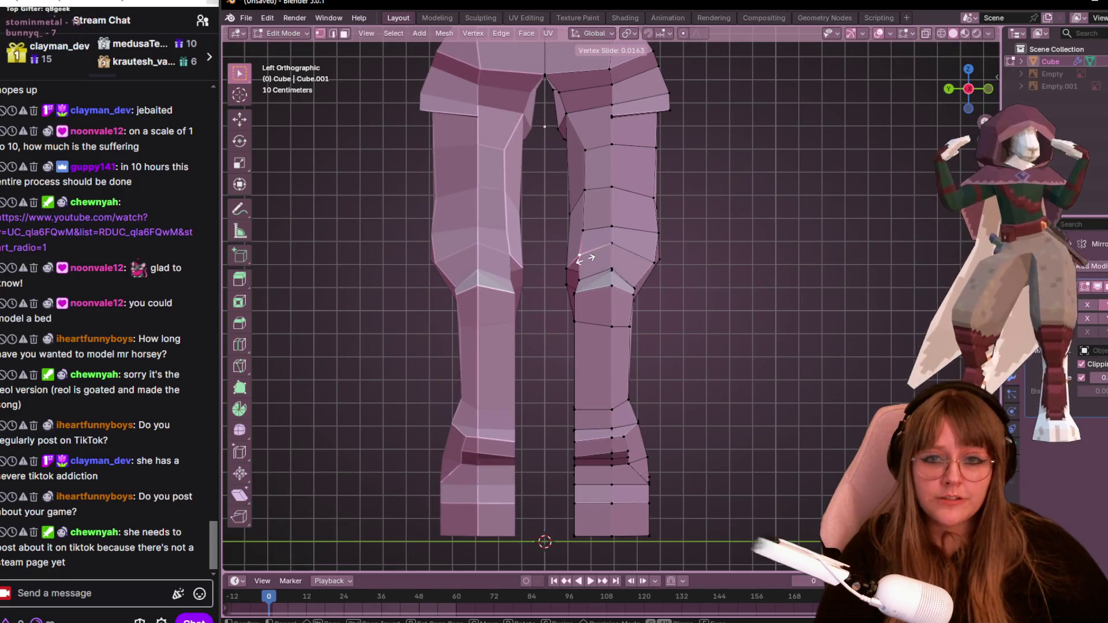
pyautogui.click(585, 259)
pyautogui.click(610, 269)
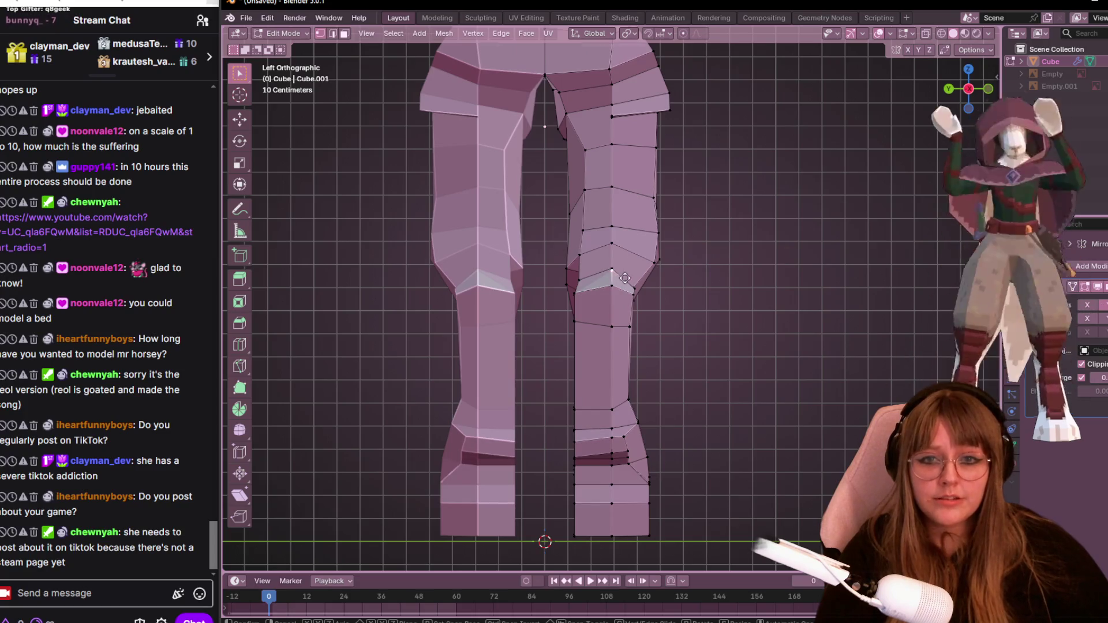
pyautogui.press('g')
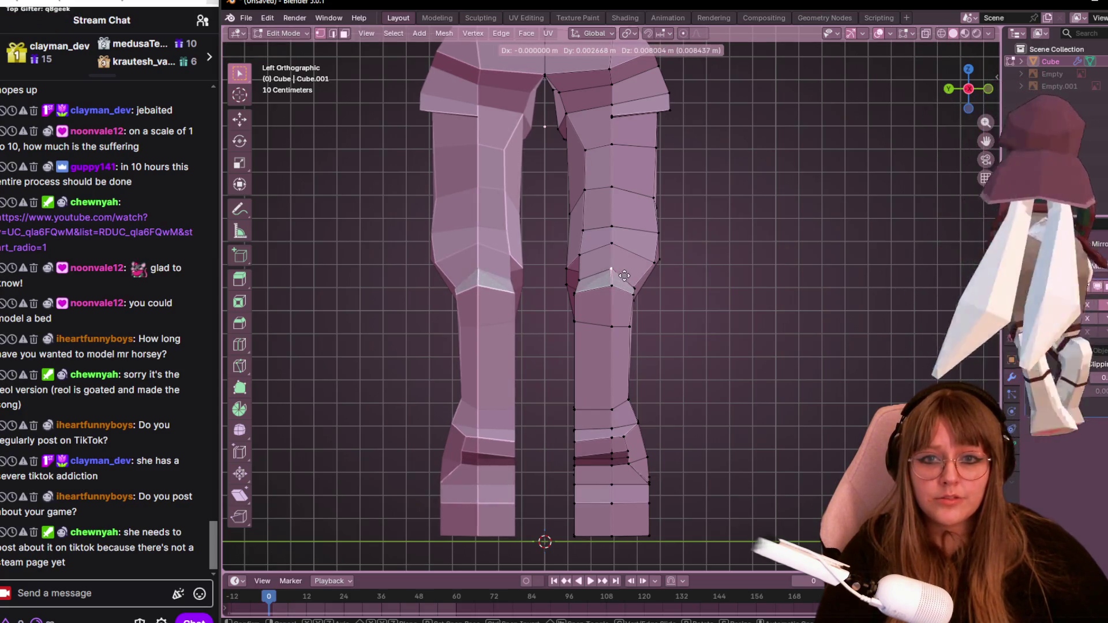
pyautogui.click(625, 276)
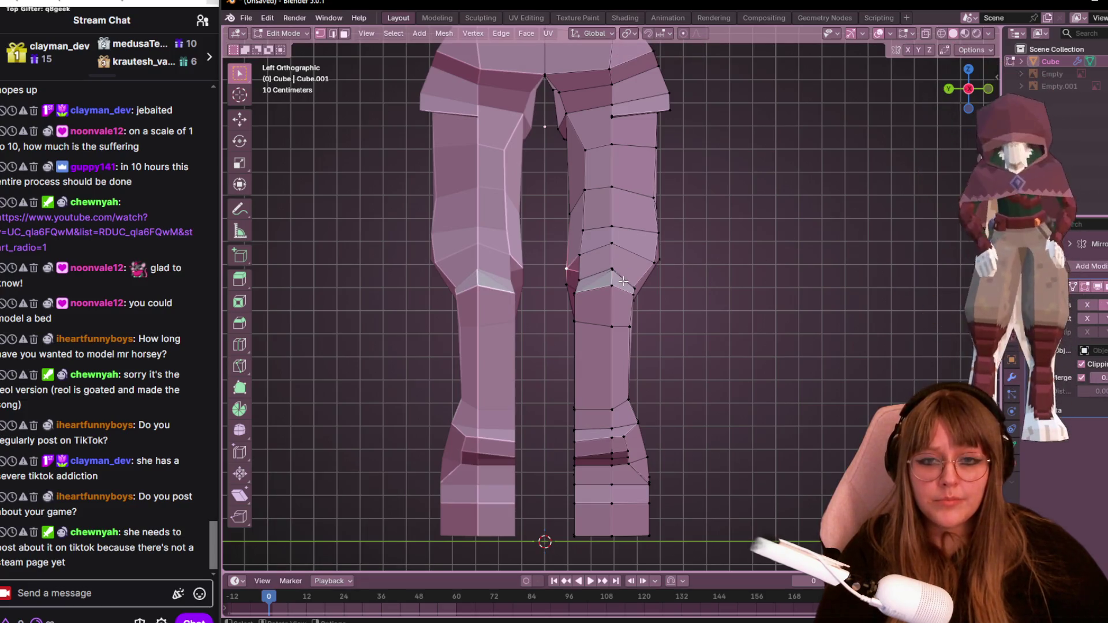
# Check the legs in perspective, then nudge the vertices below the knee in side view.
pyautogui.moveTo(776, 314)
pyautogui.mouseDown(button='middle')
pyautogui.moveTo(693, 306)
pyautogui.moveTo(618, 268)
pyautogui.moveTo(740, 313)
pyautogui.mouseUp(button='middle')
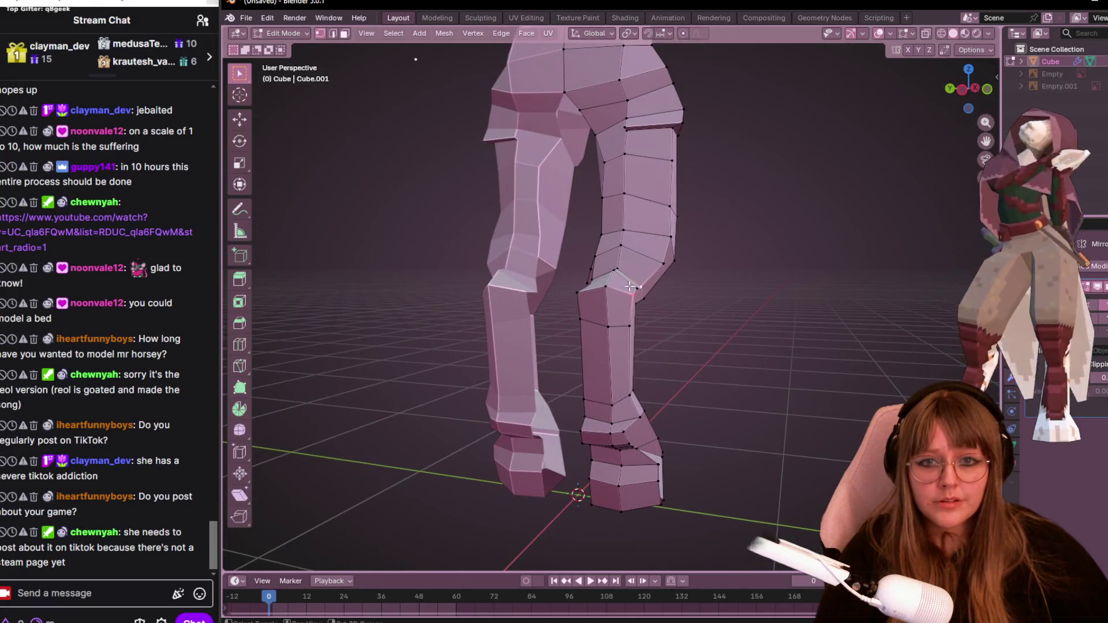
pyautogui.click(965, 91)
pyautogui.press('g')
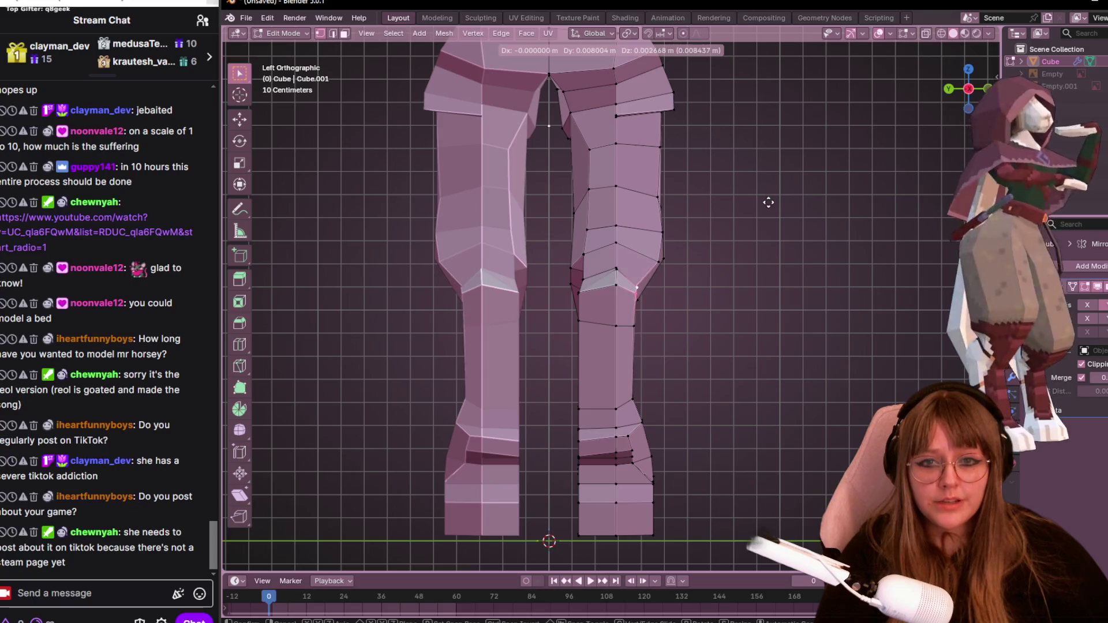
pyautogui.click(765, 203)
pyautogui.click(644, 333)
pyautogui.press('g')
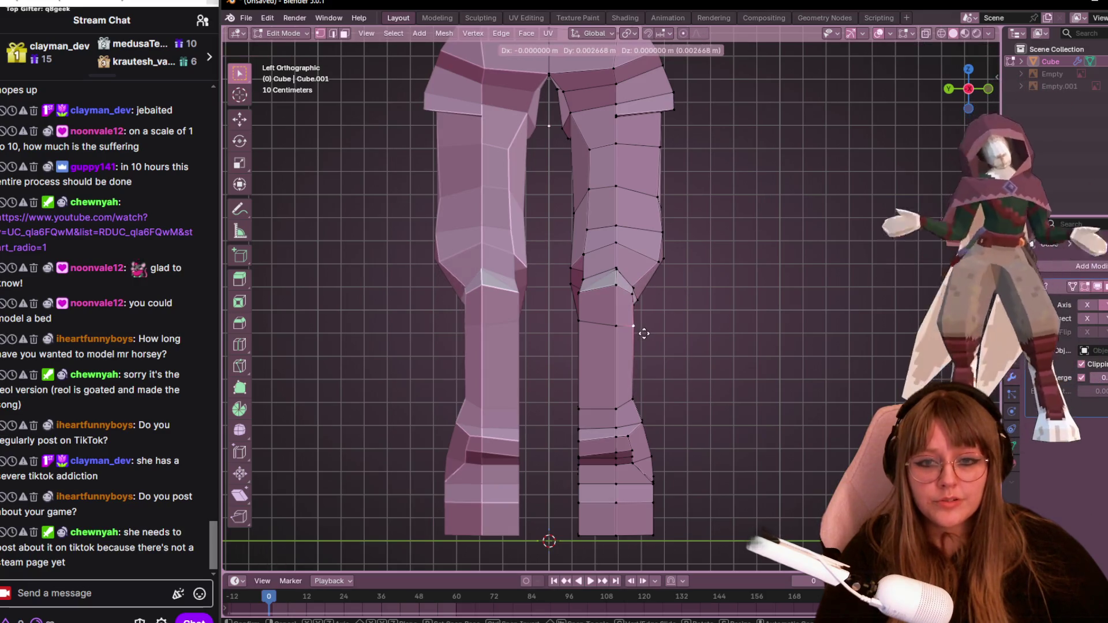
pyautogui.click(644, 333)
pyautogui.scroll(3, 676, 320)
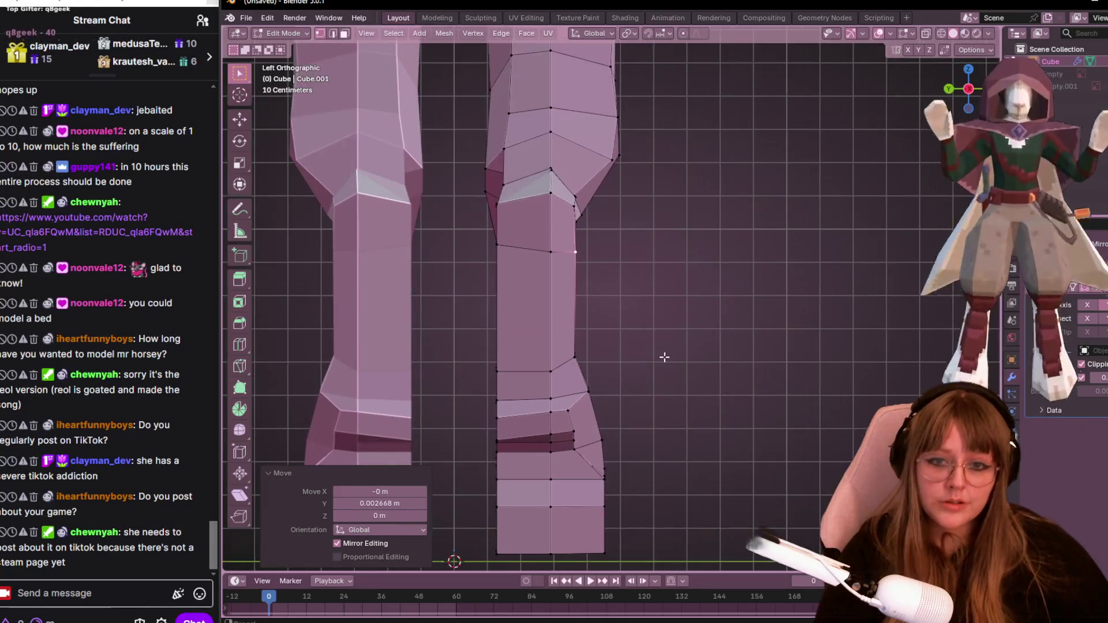
pyautogui.moveTo(663, 354)
pyautogui.keyDown('shift'); pyautogui.mouseDown(button='middle')
pyautogui.moveTo(622, 284)
pyautogui.moveTo(566, 271)
pyautogui.moveTo(503, 279)
pyautogui.moveTo(561, 347)
pyautogui.moveTo(535, 285)
pyautogui.moveTo(532, 347)
pyautogui.moveTo(643, 347)
pyautogui.moveTo(510, 289)
pyautogui.moveTo(659, 227)
pyautogui.moveTo(641, 248)
pyautogui.moveTo(668, 284)
pyautogui.moveTo(570, 302)
pyautogui.moveTo(633, 254)
pyautogui.moveTo(502, 265)
pyautogui.moveTo(587, 220)
pyautogui.moveTo(504, 248)
pyautogui.moveTo(655, 324)
pyautogui.mouseUp(button='middle'); pyautogui.keyUp('shift')
# Slide two lower-leg vertices along their edges to start the heel notch.
pyautogui.hotkey('shift', 'v')
pyautogui.click(638, 289)
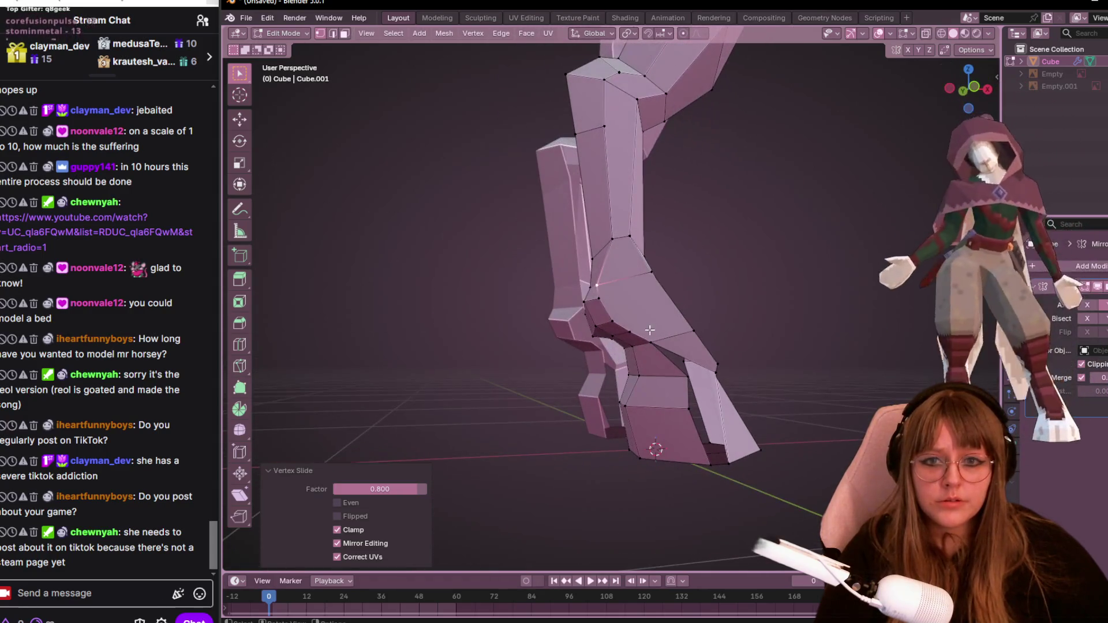
pyautogui.hotkey('shift', 'v')
pyautogui.click(655, 325)
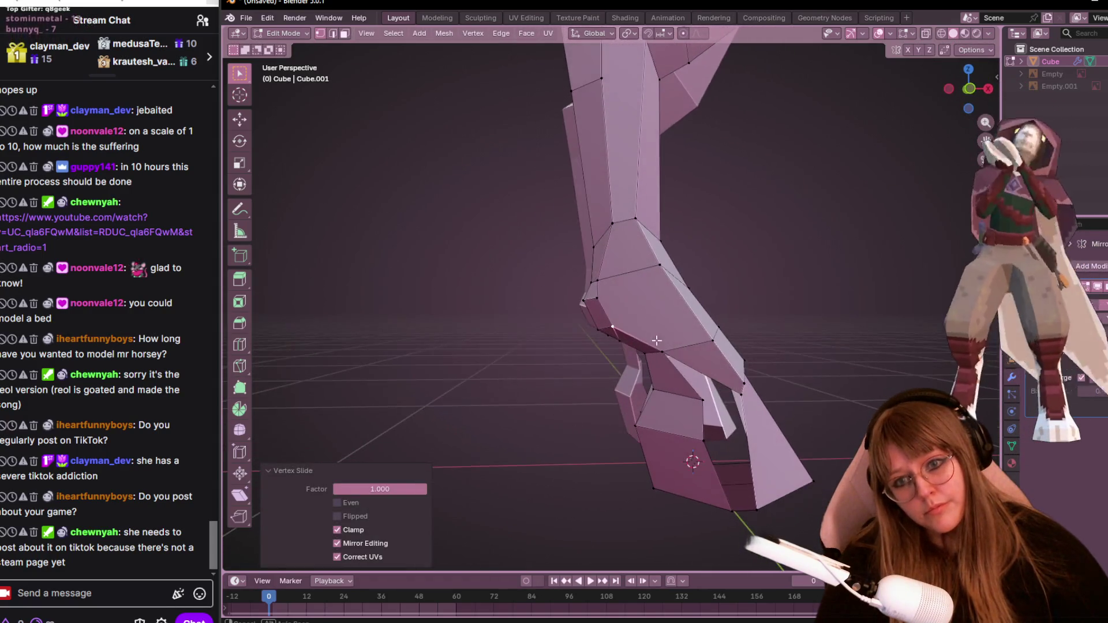
# Merge the overlapping vertex pairs at the hoof in front view.
pyautogui.click(973, 89)
pyautogui.scroll(1, 616, 316)
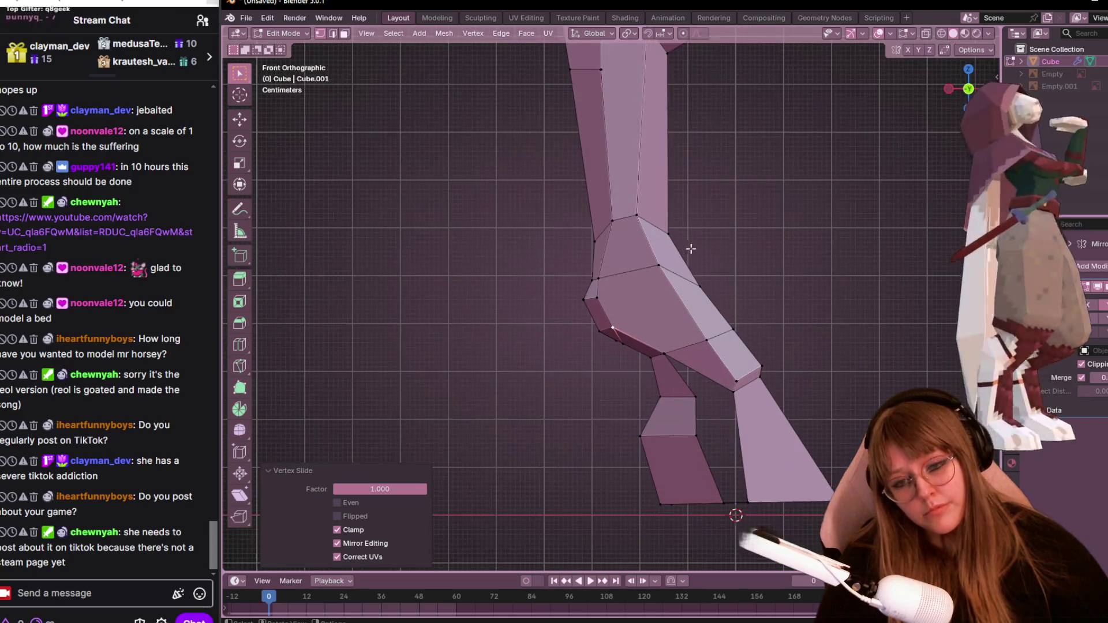
pyautogui.click(615, 328)
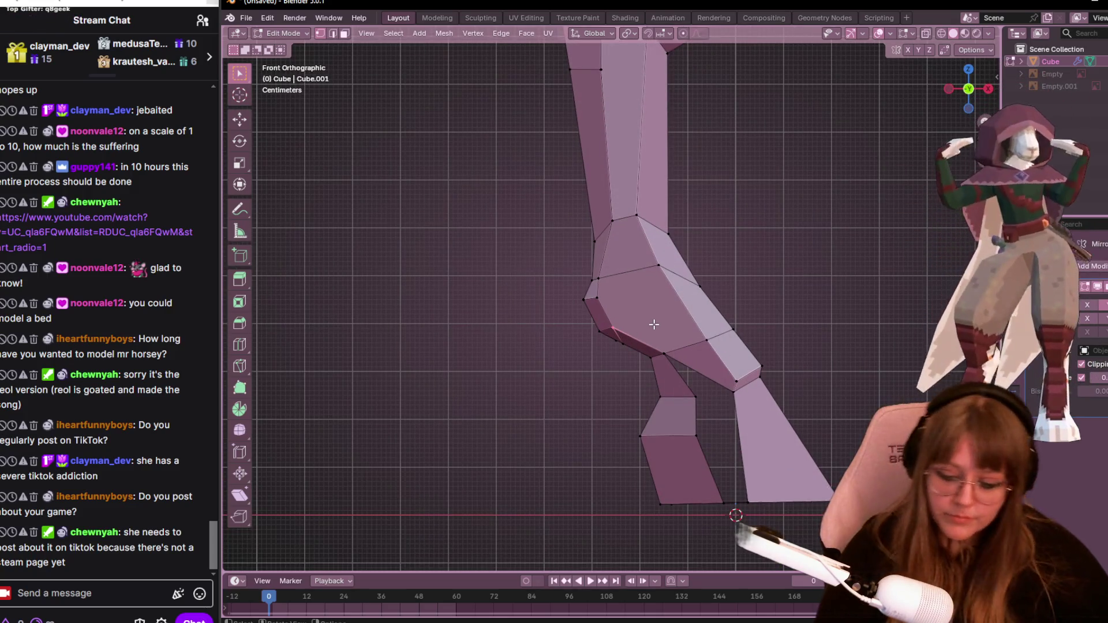
pyautogui.press('m')
pyautogui.click(624, 315)
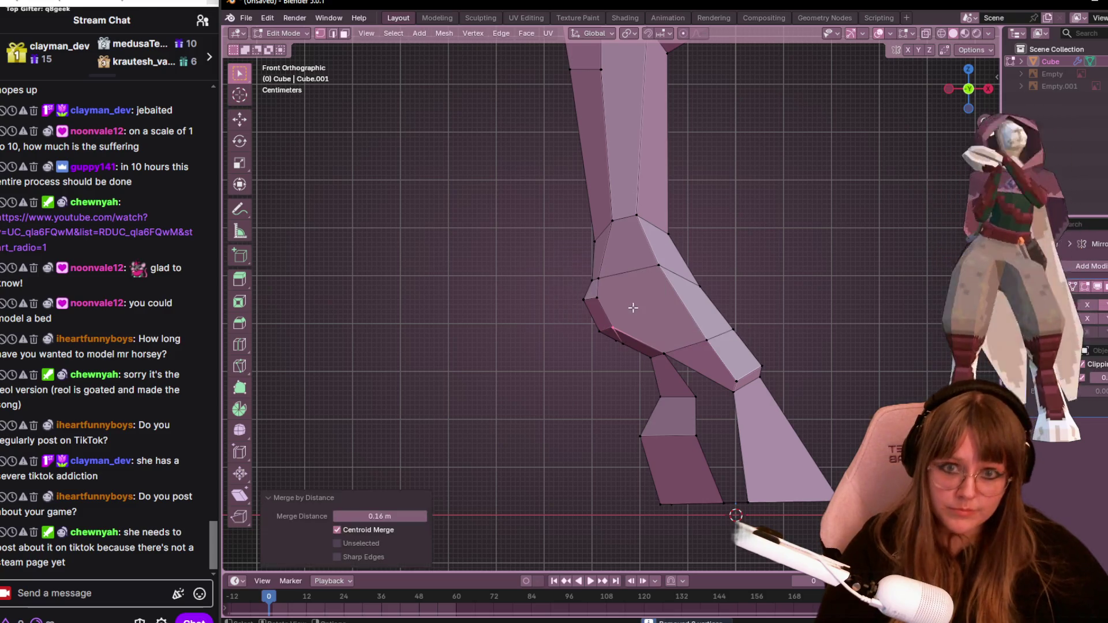
pyautogui.click(622, 336)
pyautogui.press('m')
pyautogui.click(626, 336)
pyautogui.click(647, 338)
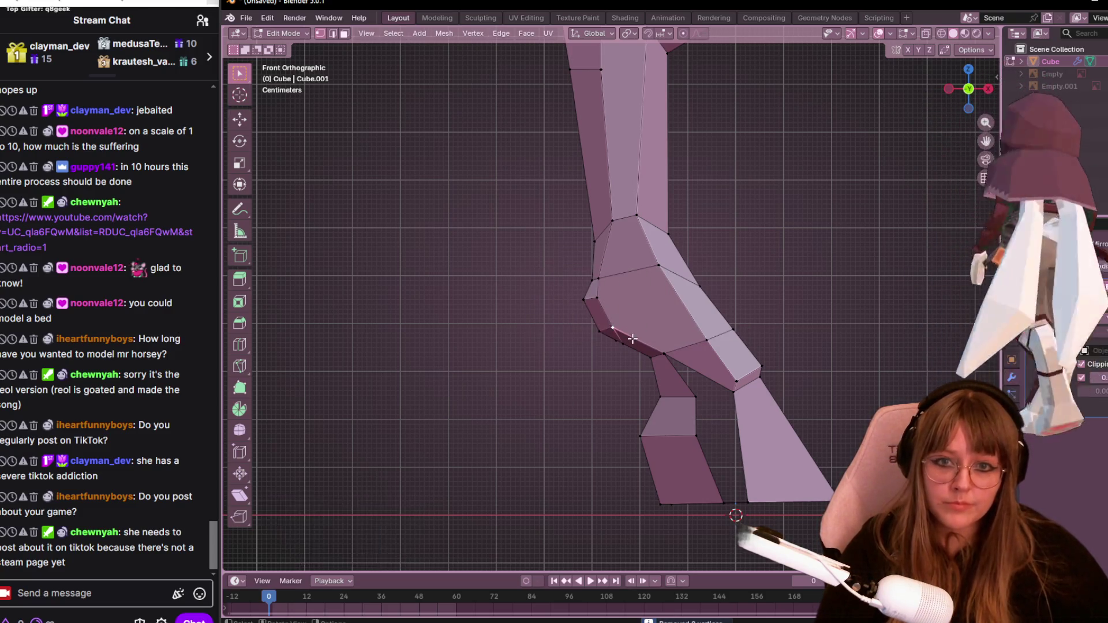
pyautogui.press('m')
pyautogui.press('Escape')
# With X-ray on, merge the vertices at the hoof's inner corner by distance.
pyautogui.scroll(4, 638, 327)
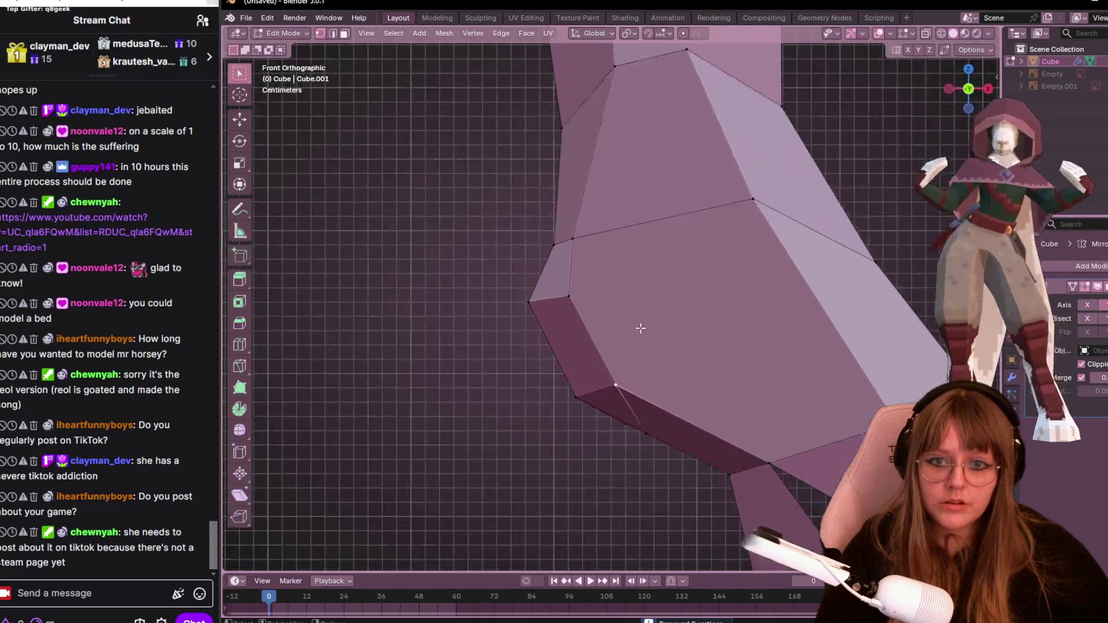
pyautogui.press('h')
pyautogui.hotkey('ctrl', 'z')
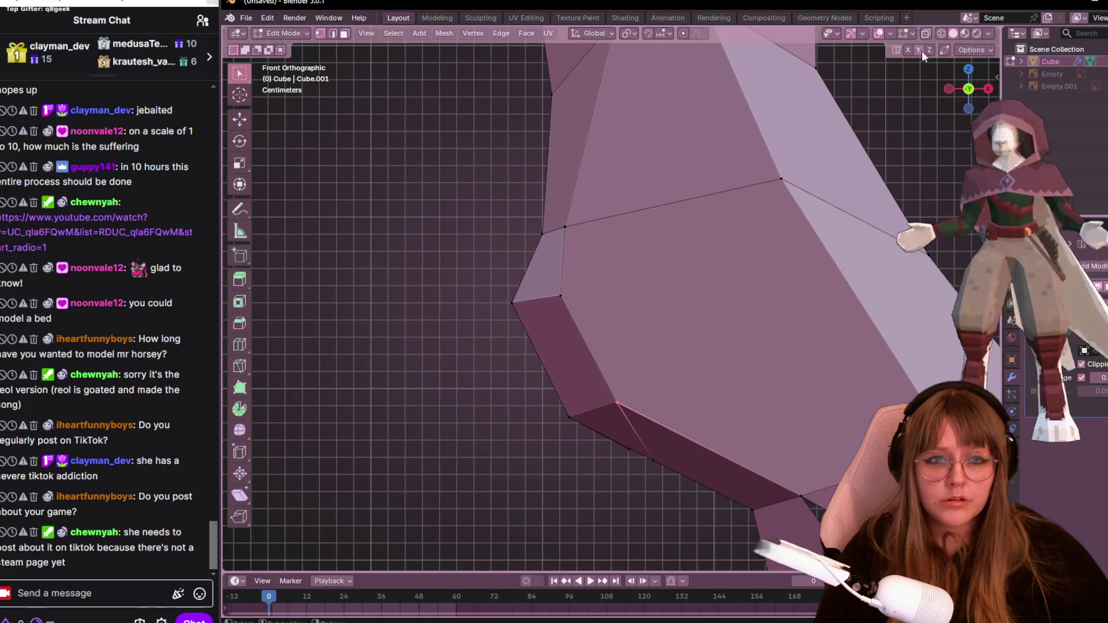
pyautogui.hotkey('alt', 'z')
pyautogui.click(608, 385)
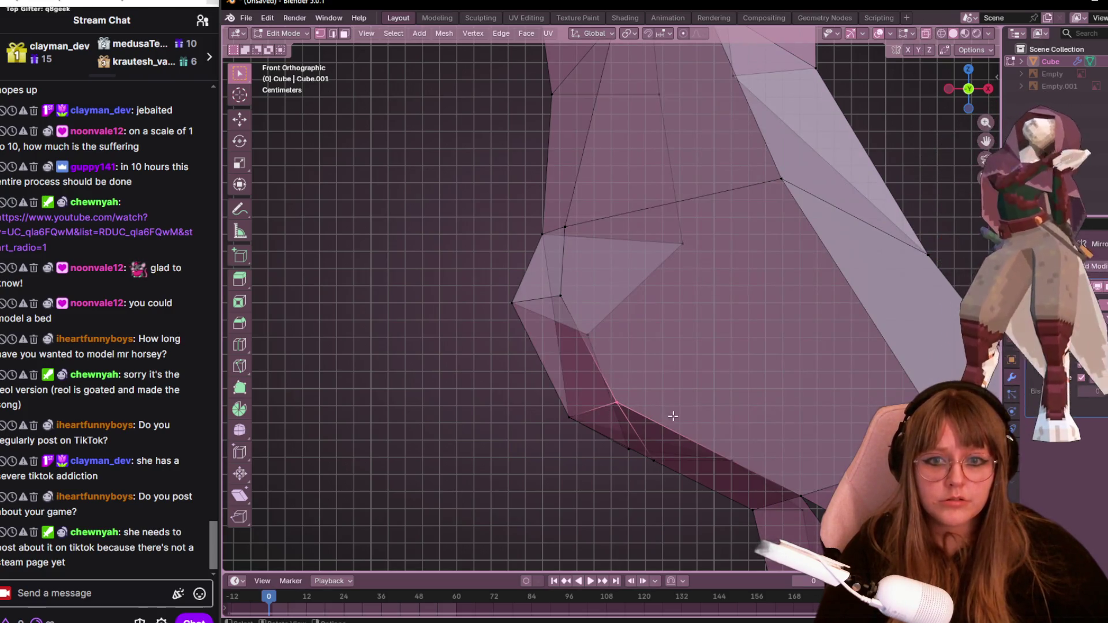
pyautogui.hotkey('ctrl', 'Tab')
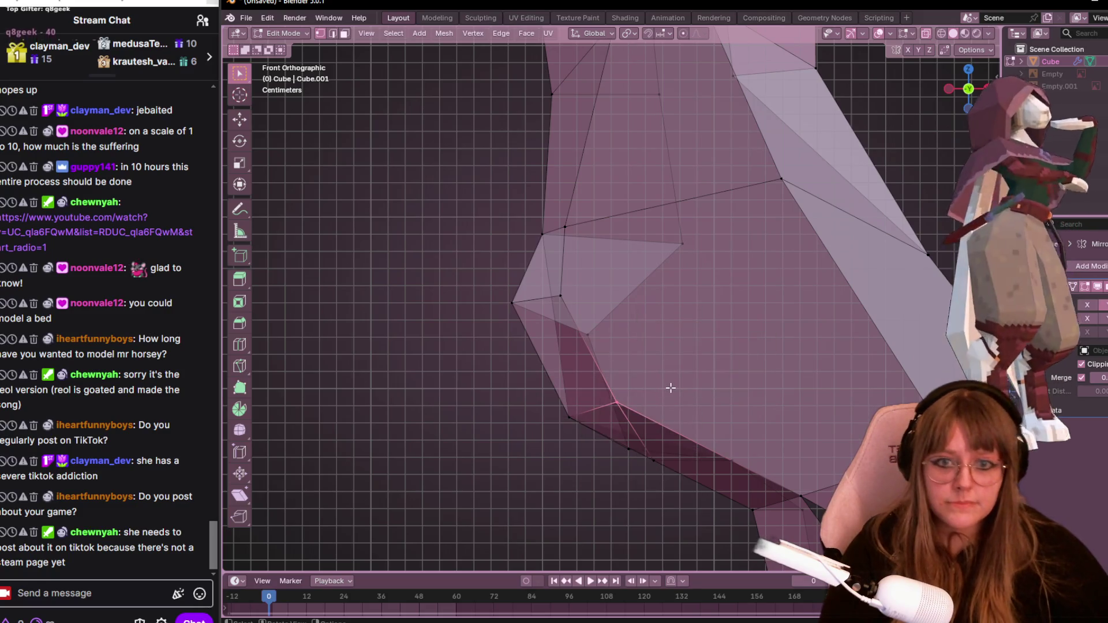
pyautogui.press('m')
pyautogui.click(666, 383)
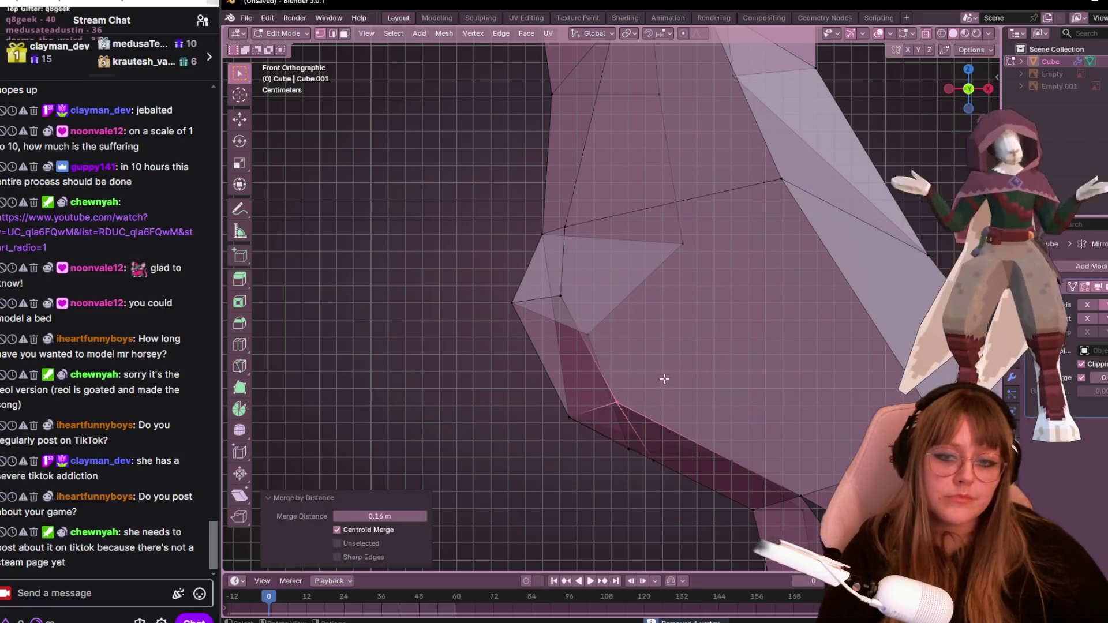
# Turn X-ray off and reposition the hoof corner vertex, undoing one bad move.
pyautogui.click(577, 294)
pyautogui.scroll(-2, 577, 295)
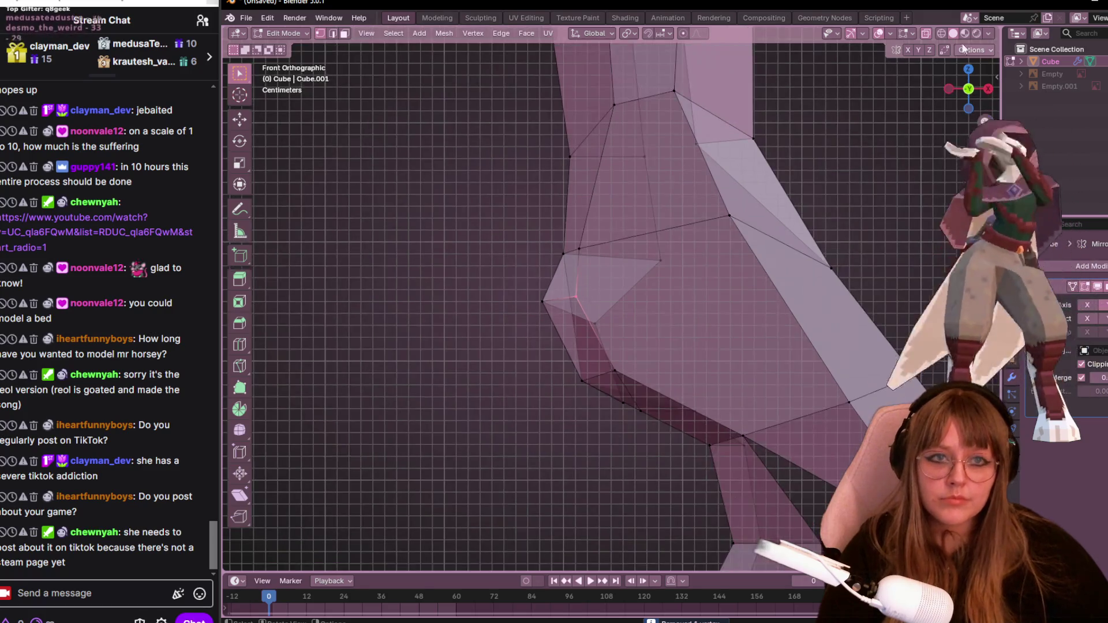
pyautogui.click(926, 34)
pyautogui.moveTo(675, 345)
pyautogui.keyDown('shift'); pyautogui.mouseDown(button='middle')
pyautogui.moveTo(641, 247)
pyautogui.moveTo(602, 275)
pyautogui.mouseUp(button='middle'); pyautogui.keyUp('shift')
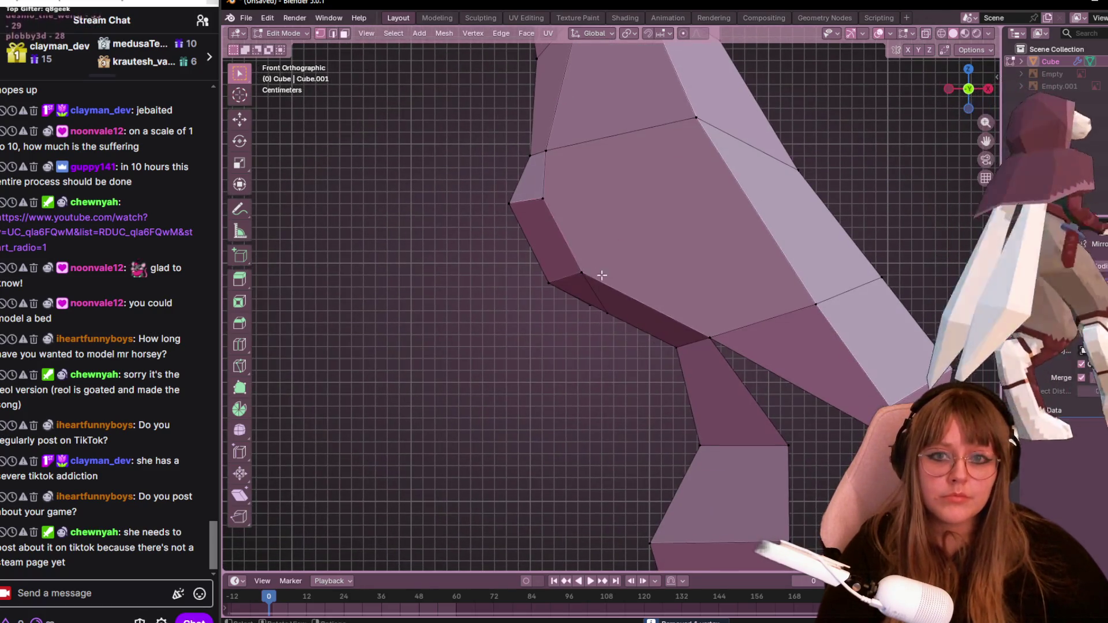
pyautogui.press('g')
pyautogui.click(583, 238)
pyautogui.hotkey('ctrl', 'z')
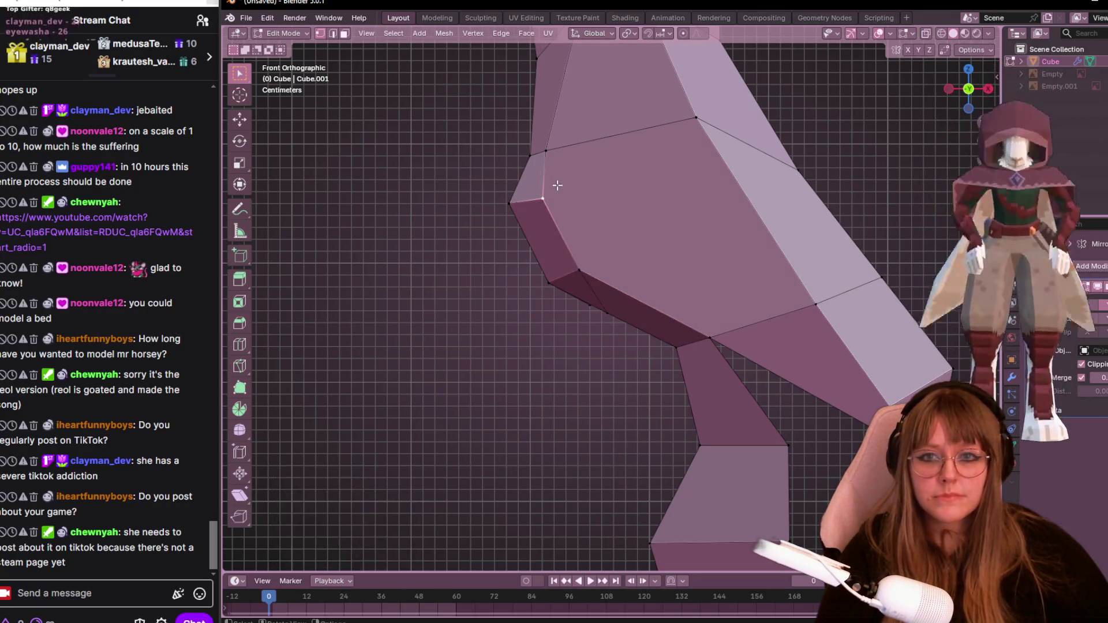
pyautogui.press('g')
pyautogui.click(602, 185)
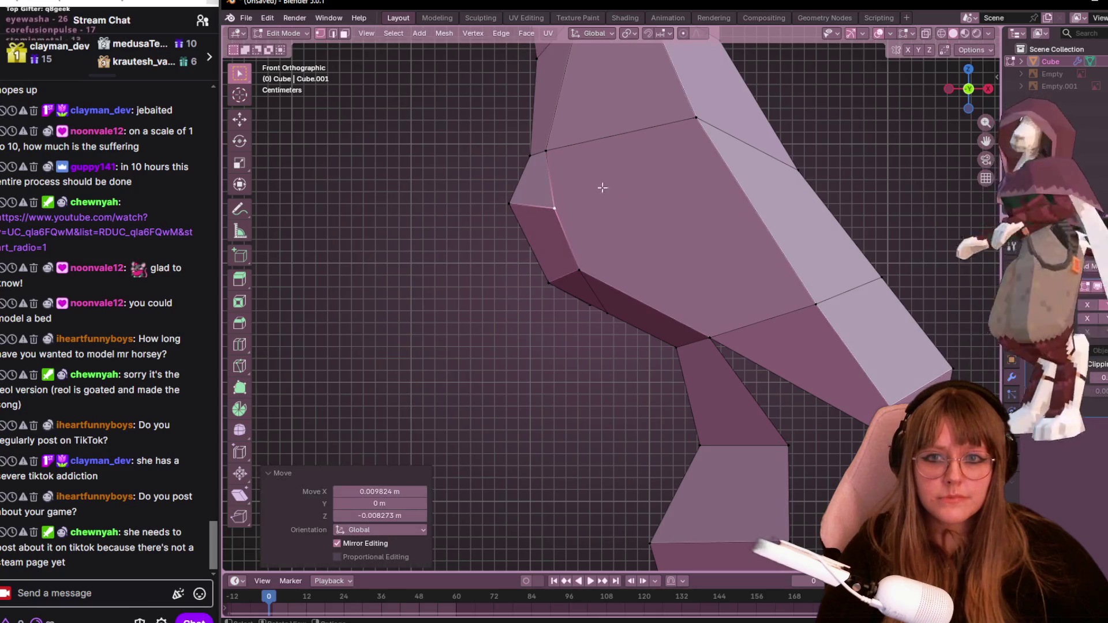
# Slide the vertex above the hoof corner and pick a heel vertex to nudge.
pyautogui.click(576, 144)
pyautogui.press('g')
pyautogui.press('g')
pyautogui.click(647, 148)
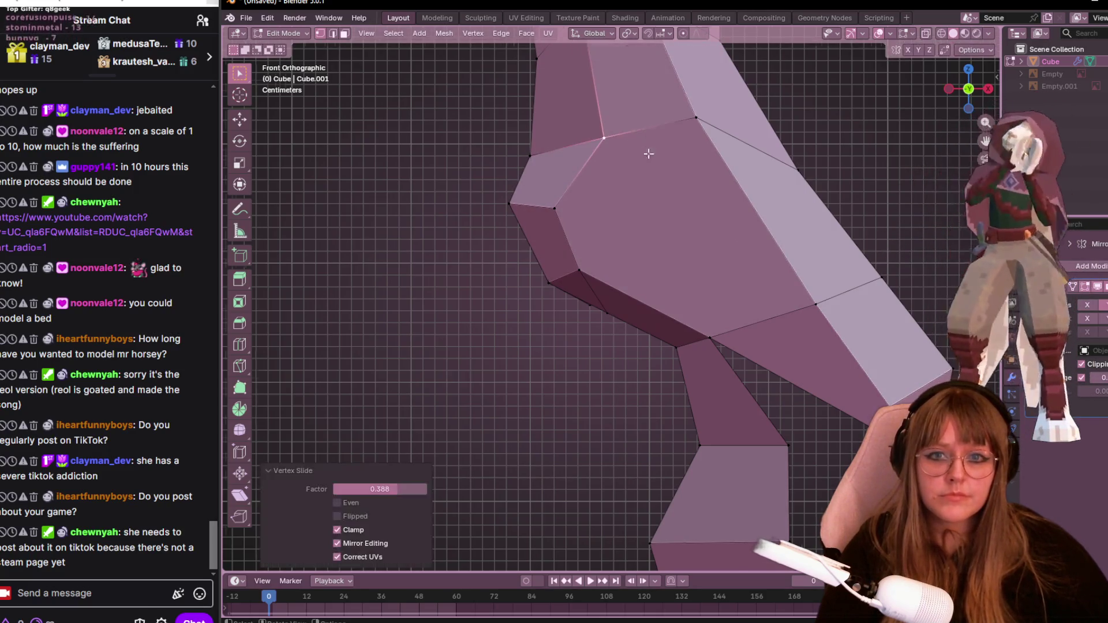
pyautogui.scroll(-2, 698, 283)
pyautogui.scroll(-2, 675, 309)
pyautogui.click(650, 312)
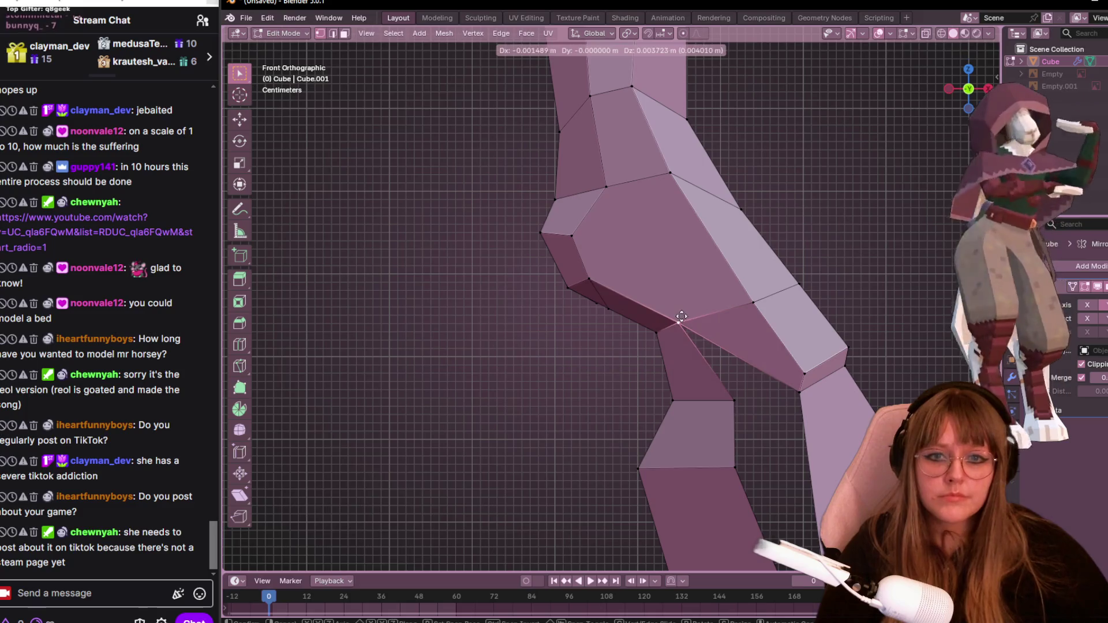
pyautogui.press('g')
pyautogui.click(794, 390)
pyautogui.moveTo(793, 390)
pyautogui.mouseDown(button='middle')
pyautogui.moveTo(824, 351)
pyautogui.moveTo(742, 381)
pyautogui.moveTo(770, 407)
pyautogui.mouseUp(button='middle')
# Slide leg vertices and an edge loop (factor -0.263) to shape the ankle bend.
pyautogui.click(715, 363)
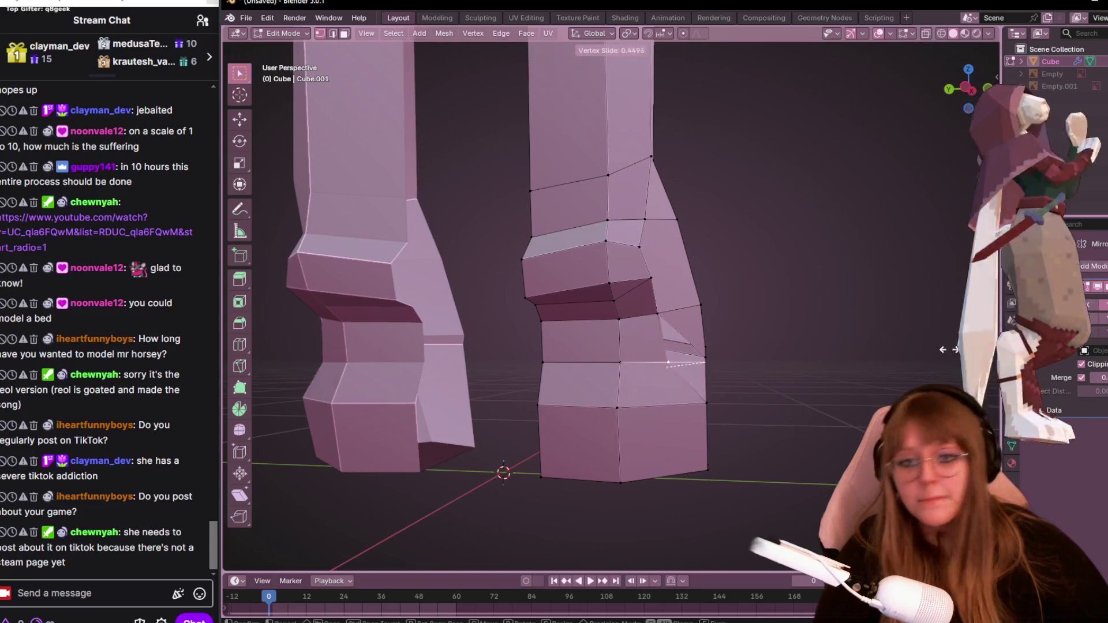
pyautogui.hotkey('shift', 'v')
pyautogui.click(771, 407)
pyautogui.moveTo(771, 407)
pyautogui.mouseDown(button='middle')
pyautogui.moveTo(791, 395)
pyautogui.moveTo(727, 349)
pyautogui.moveTo(747, 438)
pyautogui.moveTo(750, 415)
pyautogui.moveTo(812, 391)
pyautogui.mouseUp(button='middle')
pyautogui.scroll(3, 721, 345)
pyautogui.click(721, 345)
pyautogui.hotkey('shift', 'v')
pyautogui.click(722, 347)
pyautogui.click(724, 349)
pyautogui.press('g')
pyautogui.press('g')
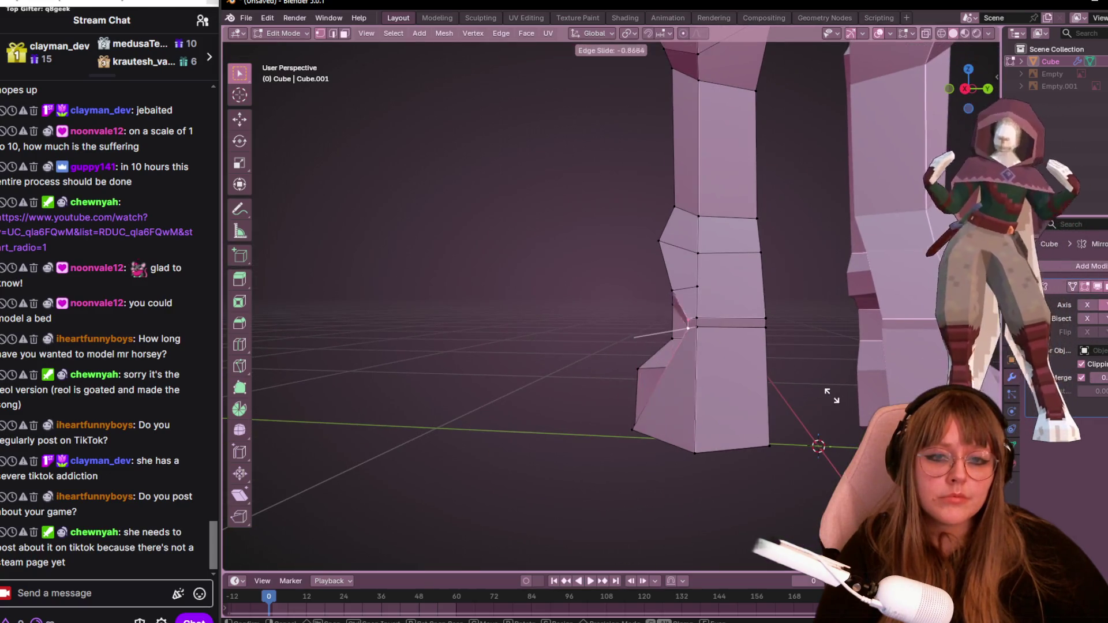
pyautogui.click(817, 397)
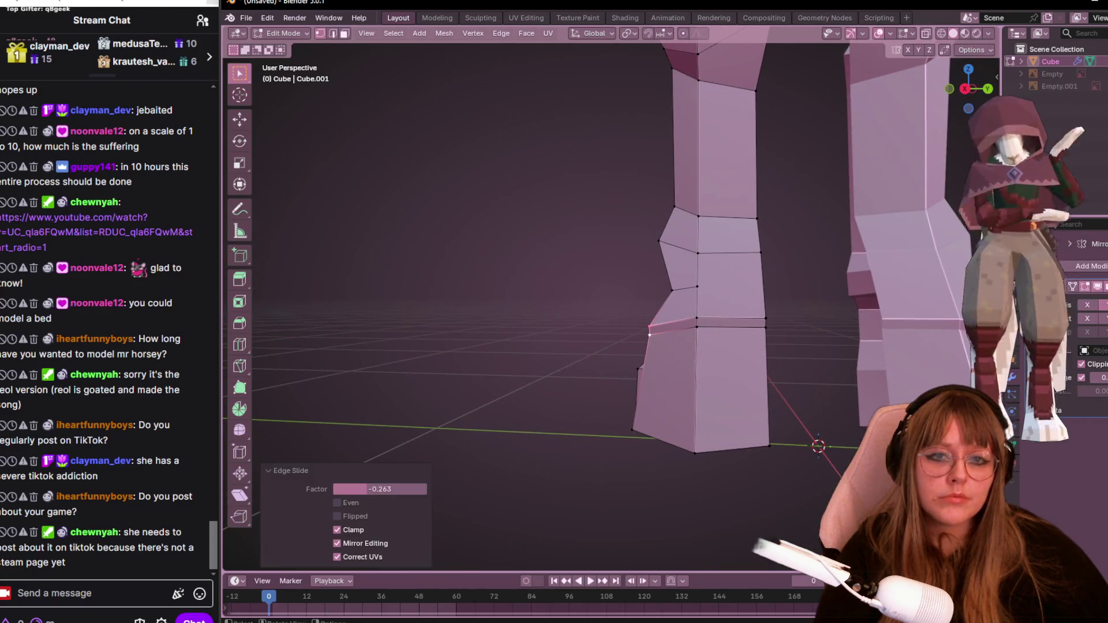
pyautogui.click(966, 87)
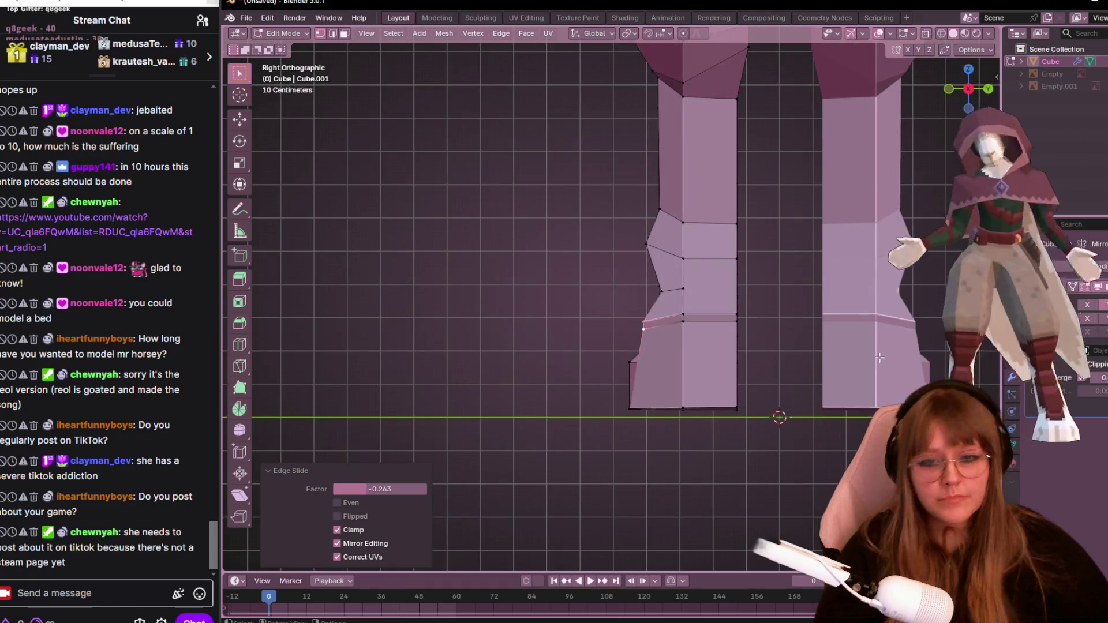
# Raise the leg's lower-left vertex and move a back-edge vertex in right side view.
pyautogui.click(631, 363)
pyautogui.press('g')
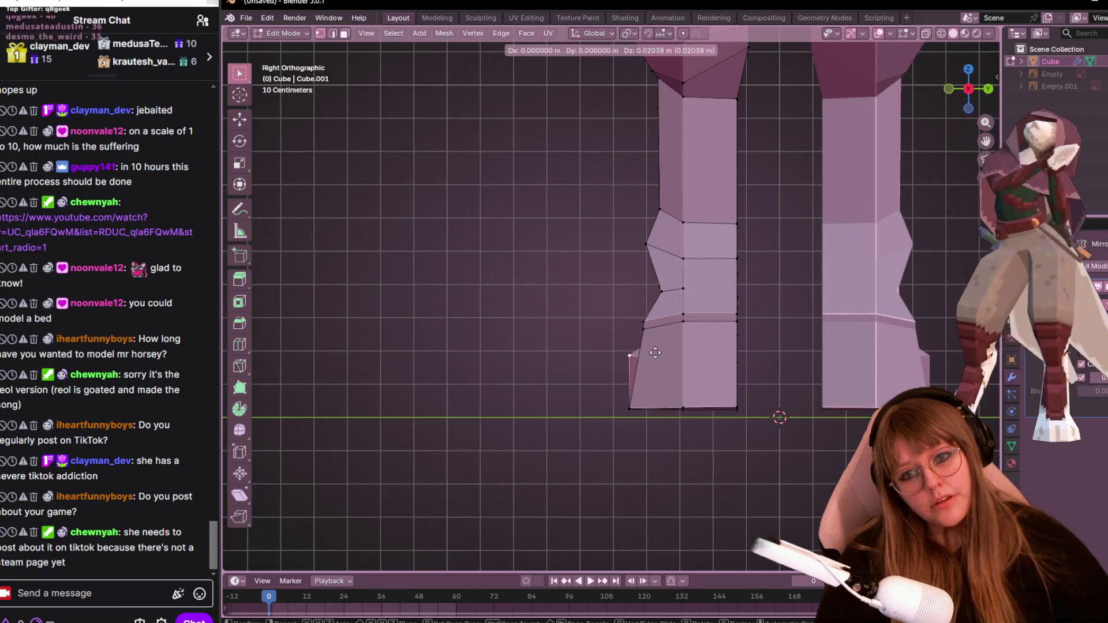
pyautogui.click(663, 357)
pyautogui.click(663, 293)
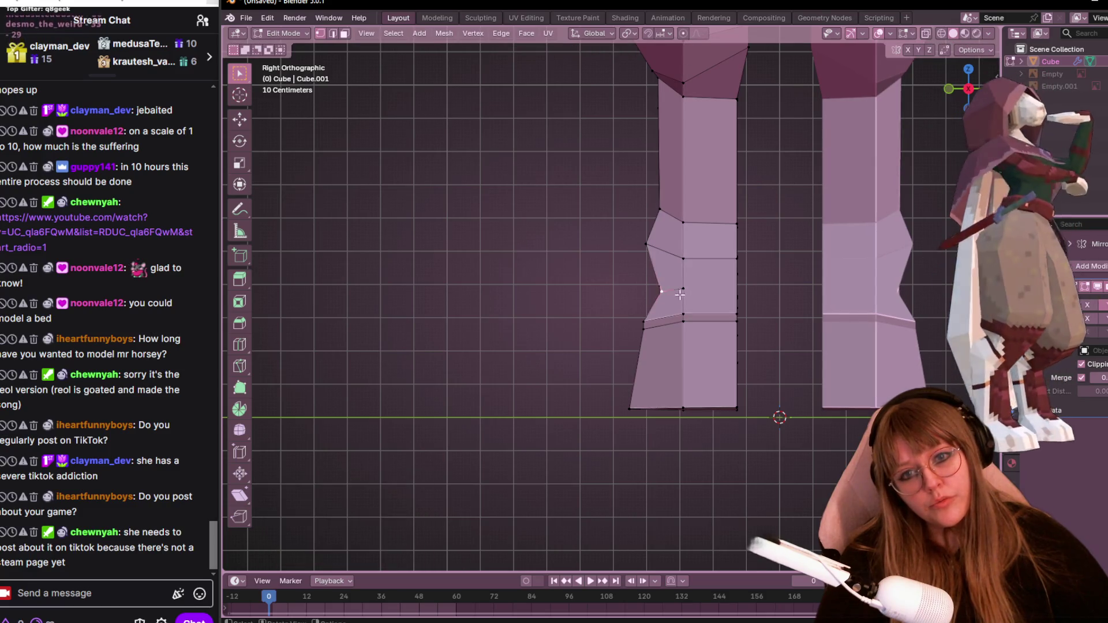
pyautogui.press('g')
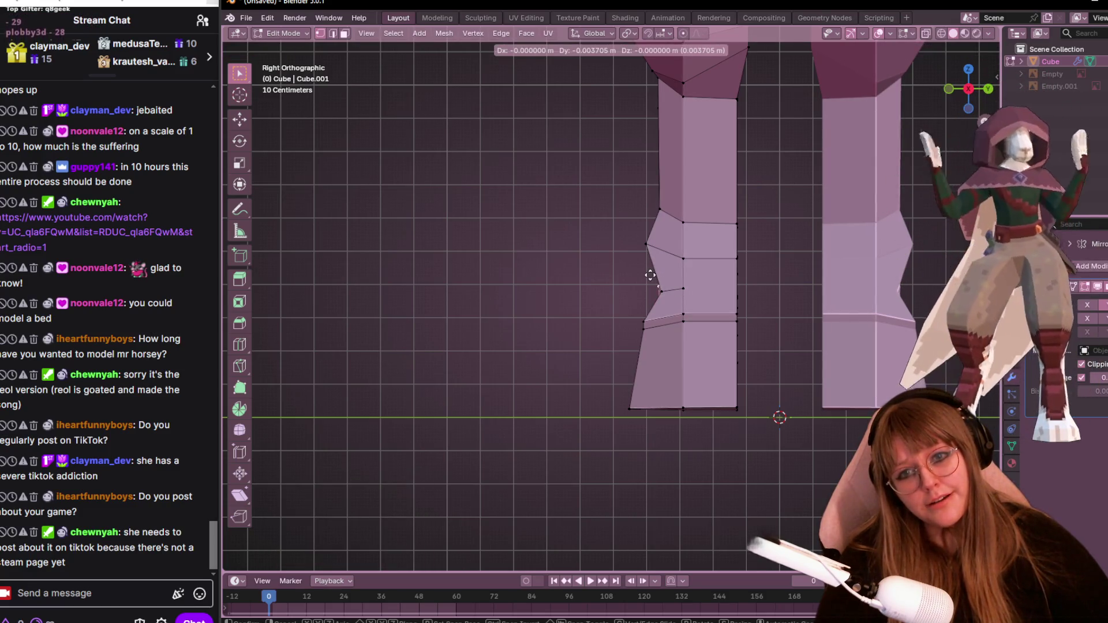
pyautogui.click(651, 275)
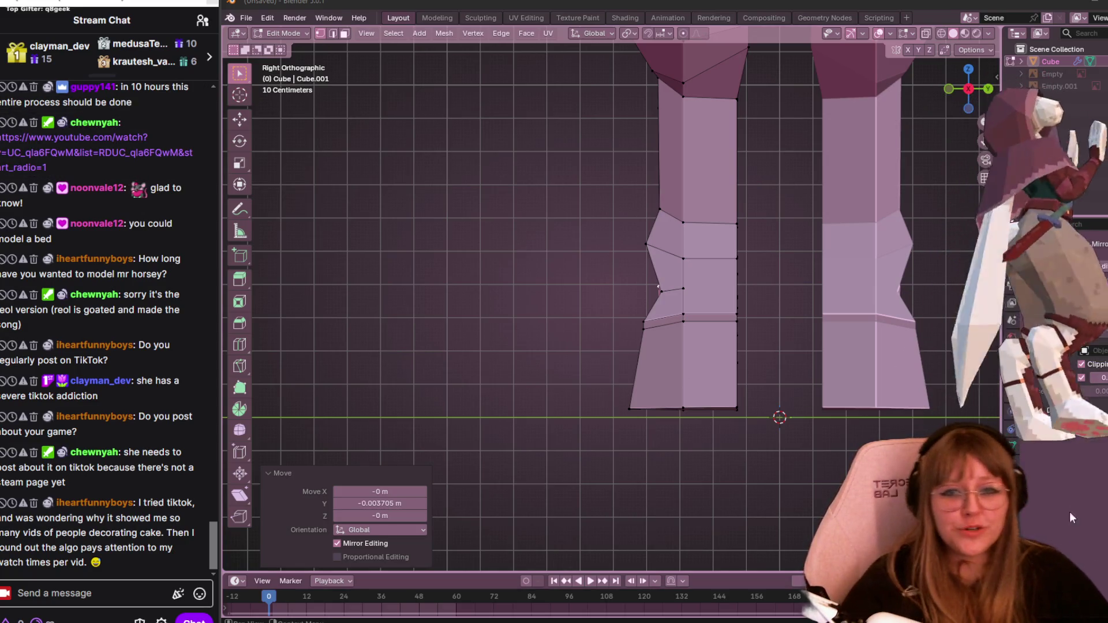
# Move the heel-notch vertices by 0.005558 m Y and -0.022233 m Z to deepen the notch.
pyautogui.keyDown('shift'); pyautogui.moveTo(631, 154); pyautogui.dragTo(621, 150, button='middle'); pyautogui.keyUp('shift')
pyautogui.press('g')
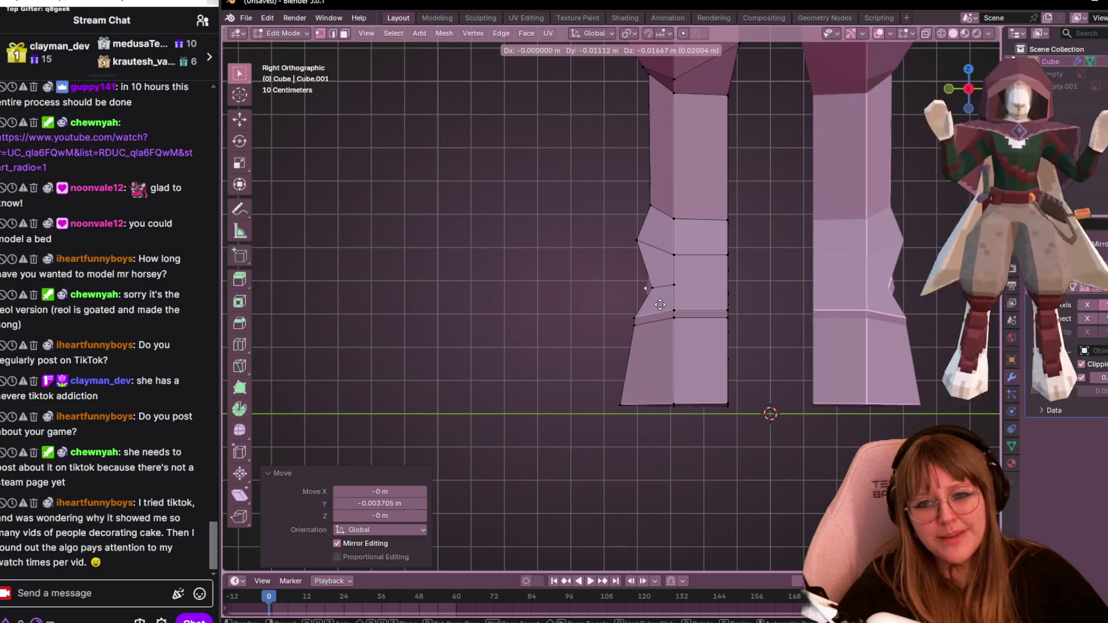
pyautogui.click(660, 304)
pyautogui.moveTo(660, 305)
pyautogui.mouseDown(button='middle')
pyautogui.moveTo(806, 327)
pyautogui.moveTo(904, 305)
pyautogui.moveTo(725, 341)
pyautogui.moveTo(739, 253)
pyautogui.moveTo(733, 346)
pyautogui.mouseUp(button='middle')
pyautogui.click(969, 99)
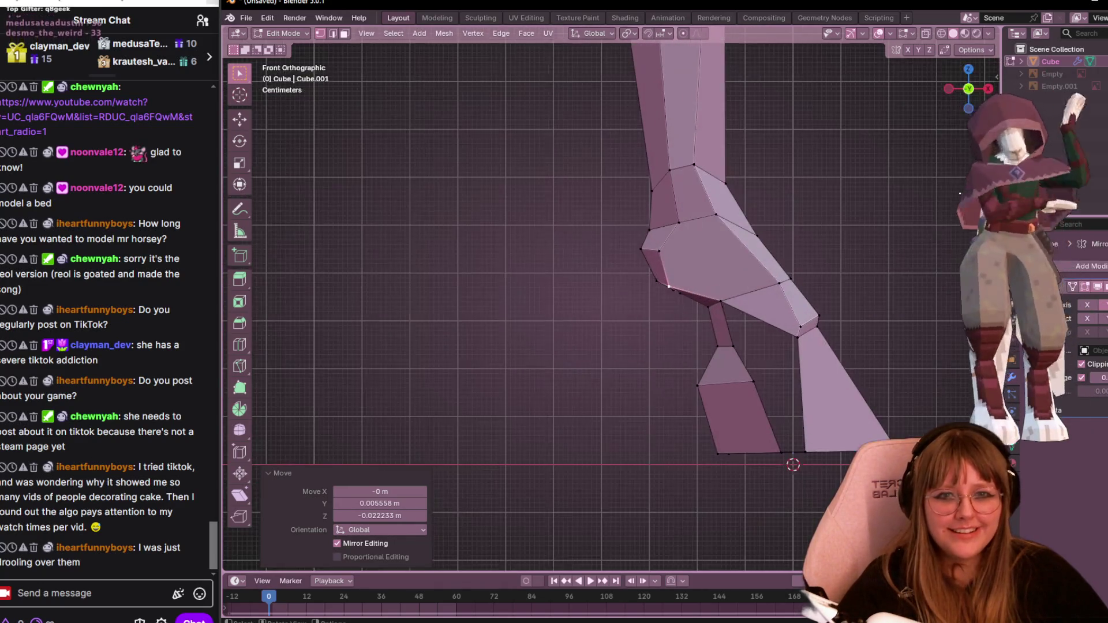
# Commit the knife cut across the fetlock and slide its new vertex along the leg.
pyautogui.scroll(-2, 804, 275)
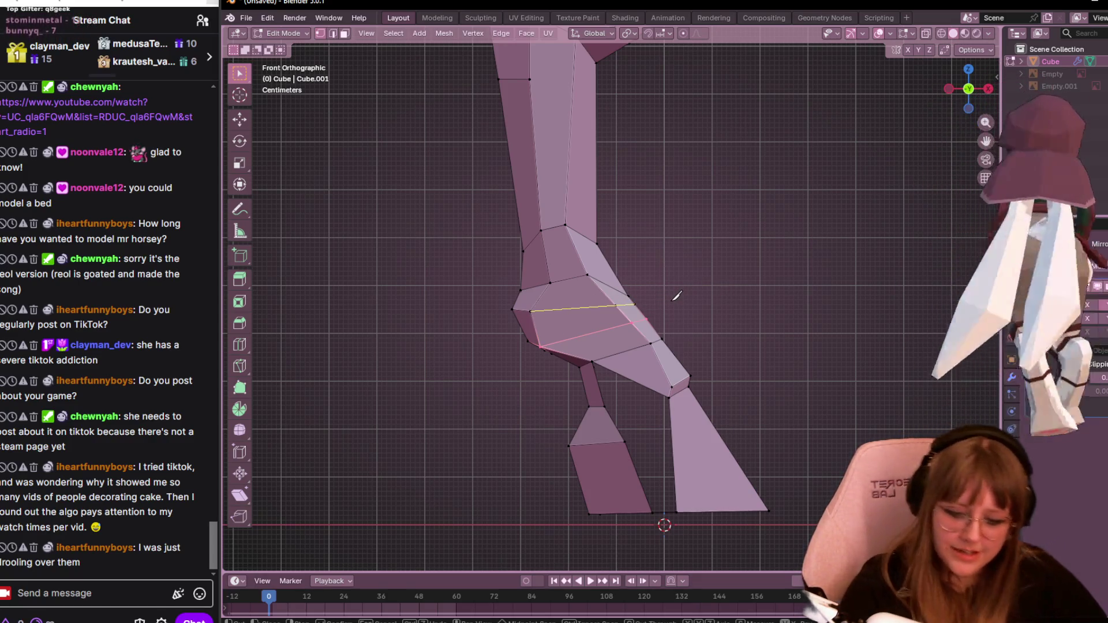
pyautogui.press('Return')
pyautogui.click(541, 342)
pyautogui.press('g')
pyautogui.press('g')
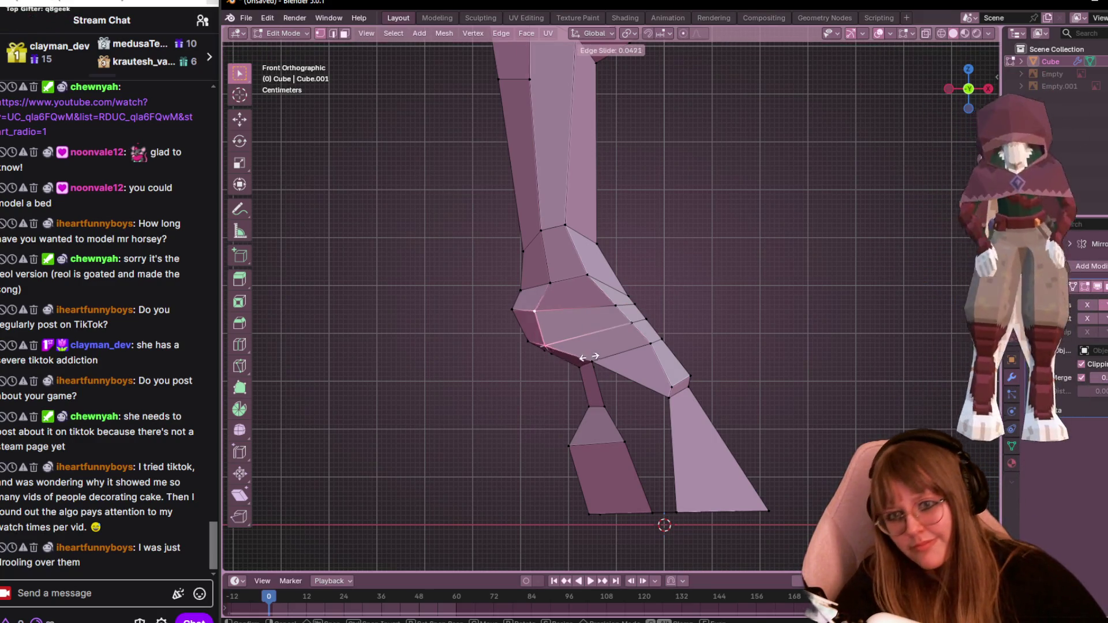
pyautogui.click(593, 350)
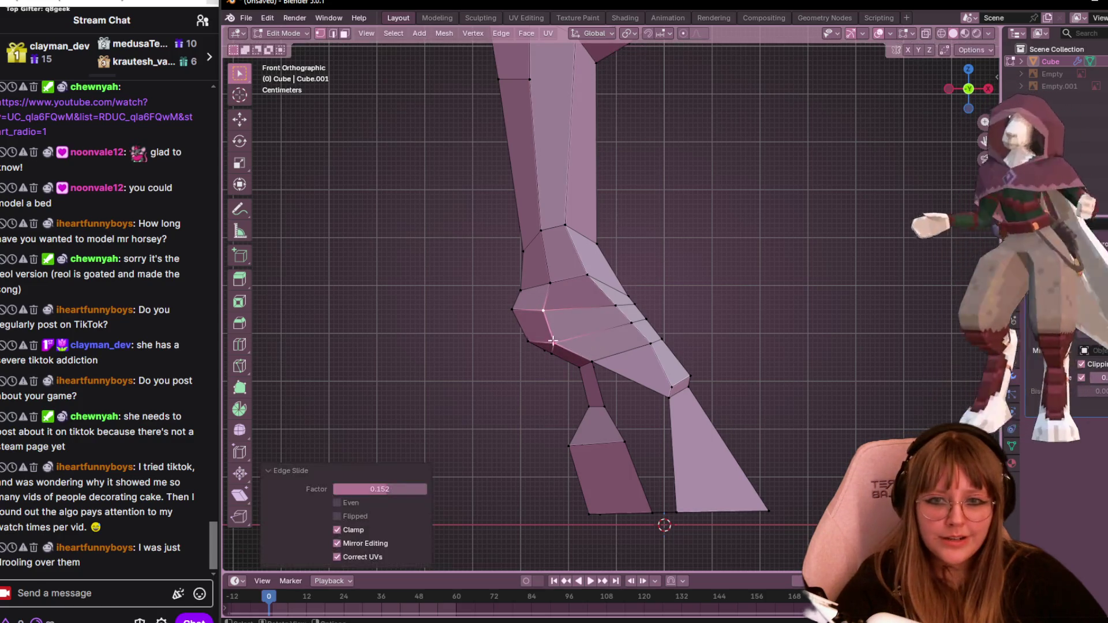
# Reposition the fetlock vertex, ending at 0.034739 m X and -0.018013 m Z.
pyautogui.press('g')
pyautogui.click(555, 365)
pyautogui.press('g')
pyautogui.click(599, 376)
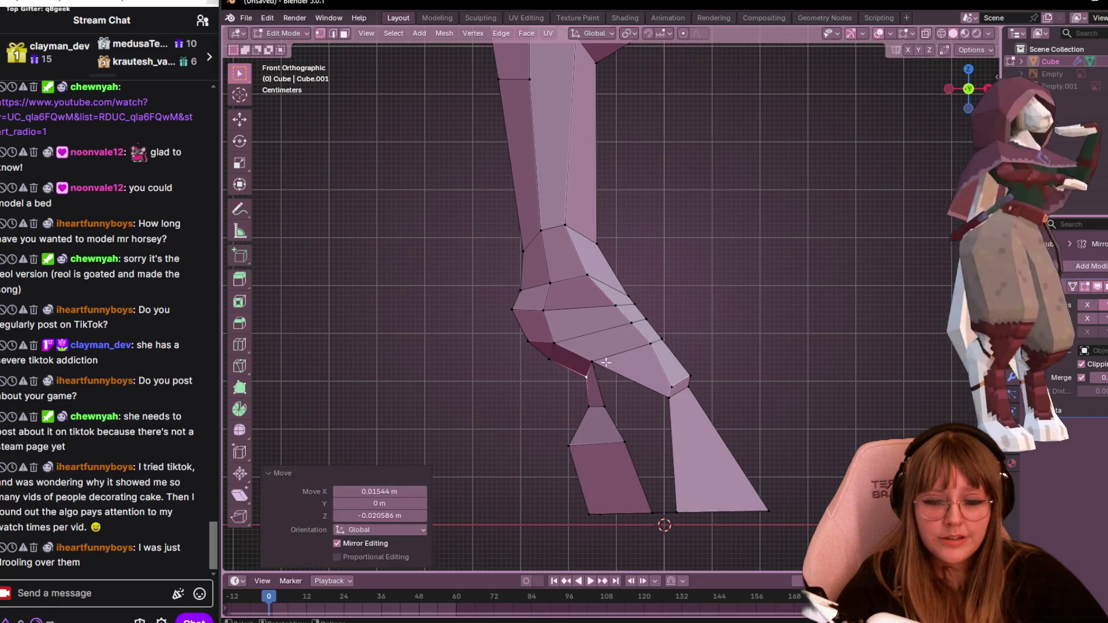
pyautogui.press('g')
pyautogui.click(619, 365)
pyautogui.moveTo(620, 364)
pyautogui.mouseDown(button='middle')
pyautogui.moveTo(792, 413)
pyautogui.moveTo(634, 351)
pyautogui.moveTo(721, 243)
pyautogui.mouseUp(button='middle')
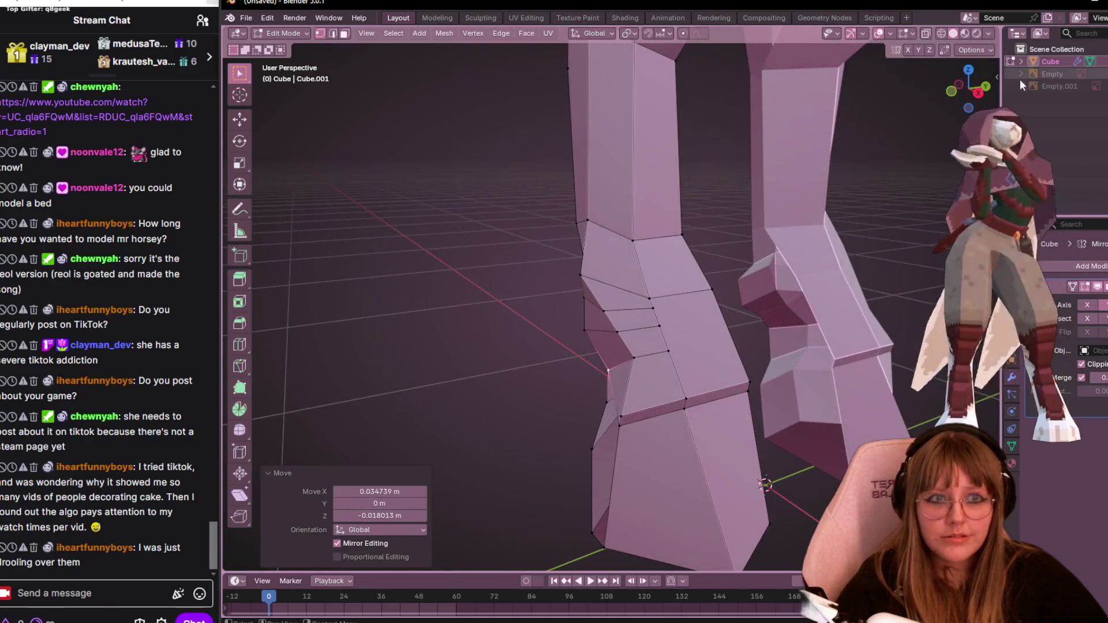
pyautogui.press('KP_3')
pyautogui.scroll(-4, 812, 140)
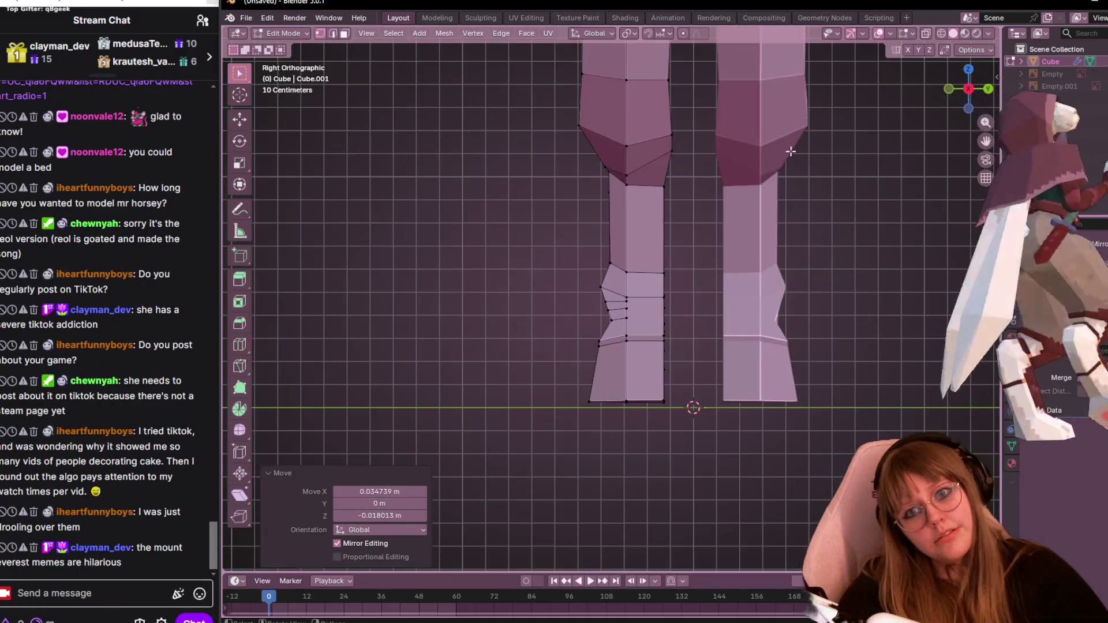
# Reposition the knee vertex in several small moves to shape the leg bend.
pyautogui.click(603, 282)
pyautogui.press('g')
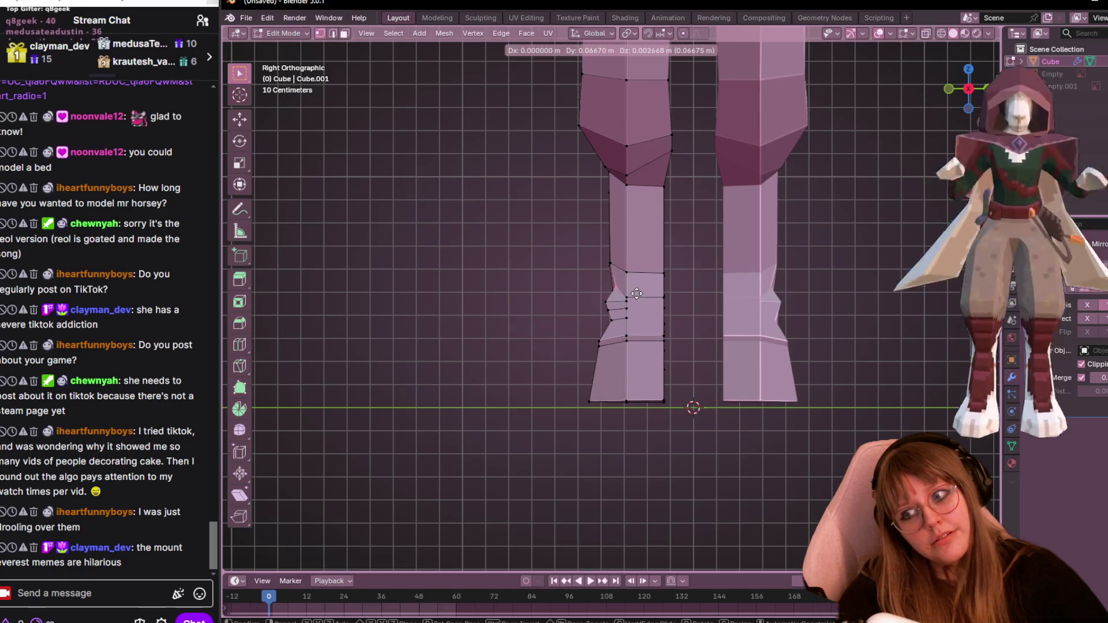
pyautogui.click(634, 292)
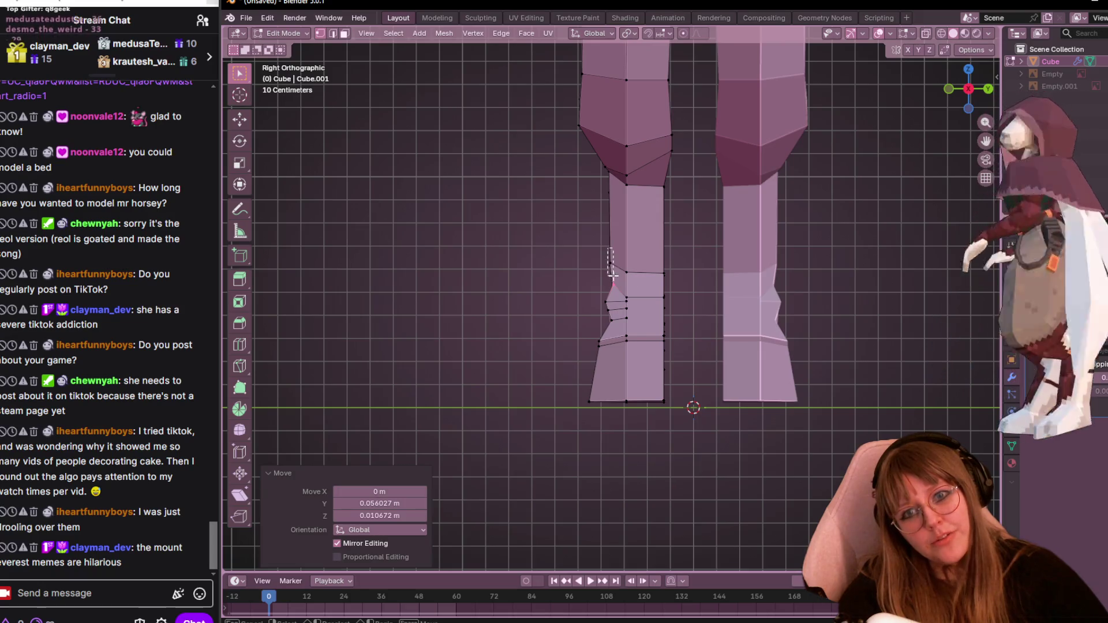
pyautogui.press('g')
pyautogui.click(663, 272)
pyautogui.press('g')
pyautogui.click(662, 278)
# Move the row of ankle vertices back and raise the heel vertex.
pyautogui.moveTo(654, 282); pyautogui.dragTo(691, 348)
pyautogui.press('g')
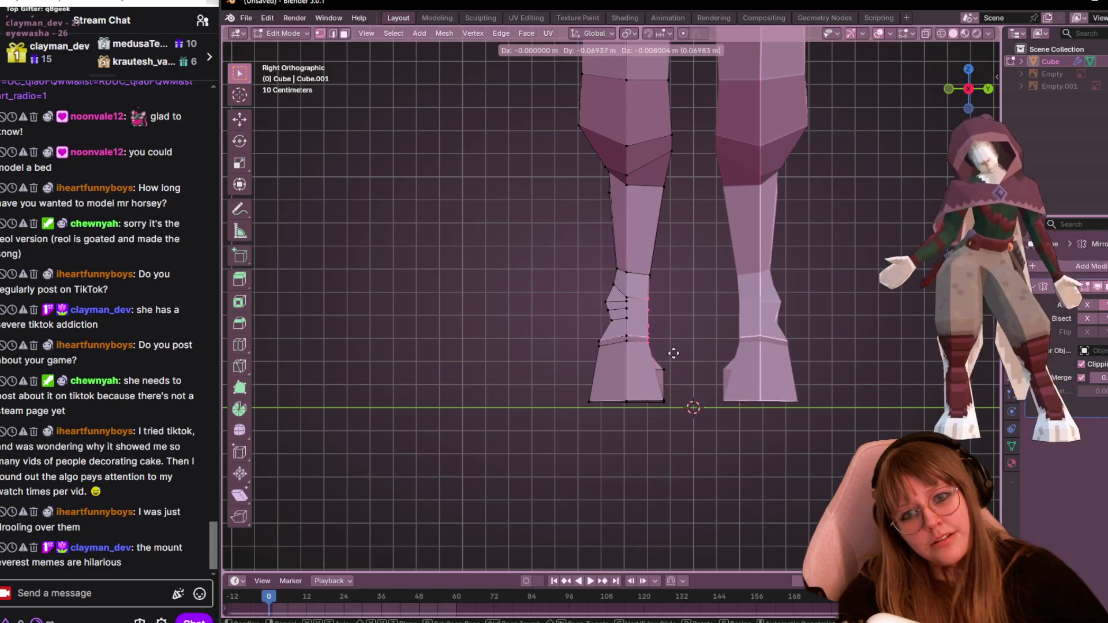
pyautogui.click(661, 364)
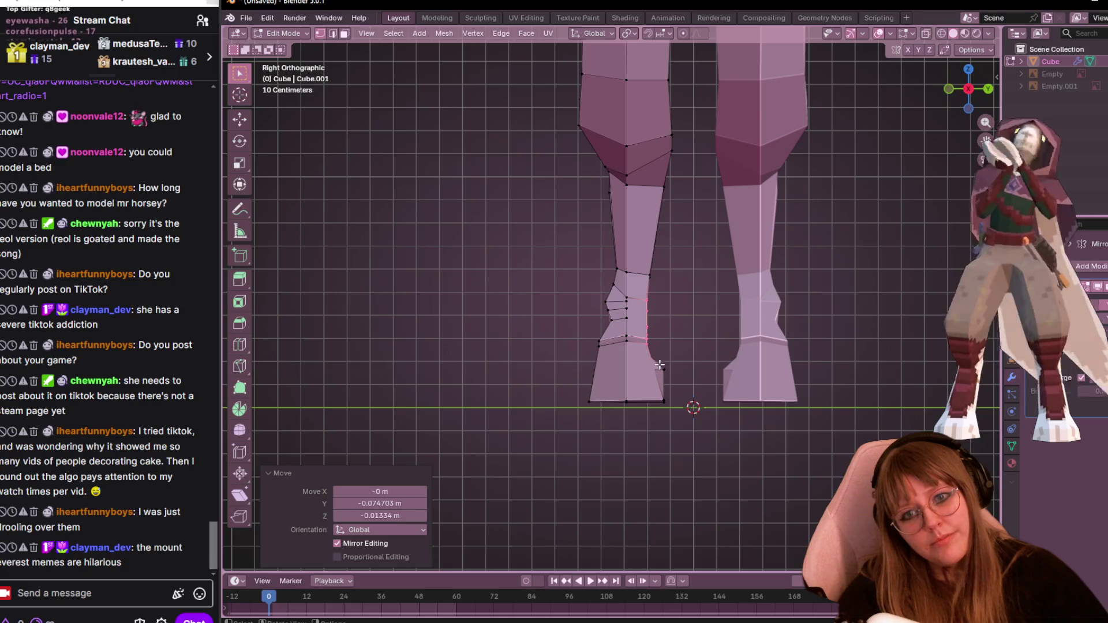
pyautogui.scroll(3, 659, 365)
pyautogui.click(680, 349)
pyautogui.press('g')
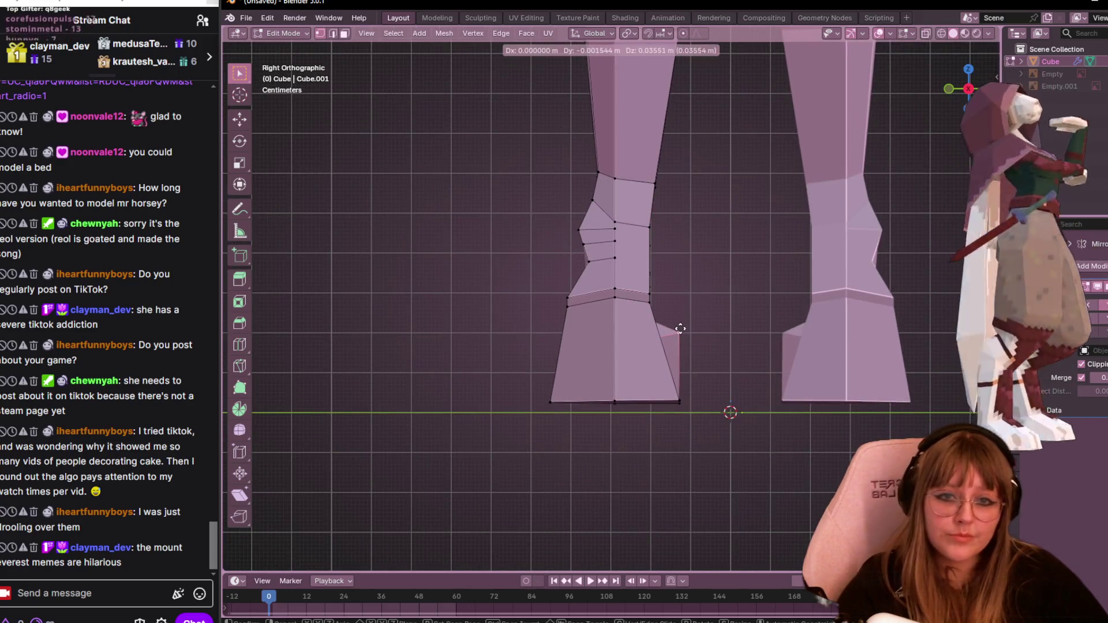
pyautogui.click(680, 332)
# Add a loop cut around the foot and raise the back foot vertex.
pyautogui.hotkey('ctrl', 'r')
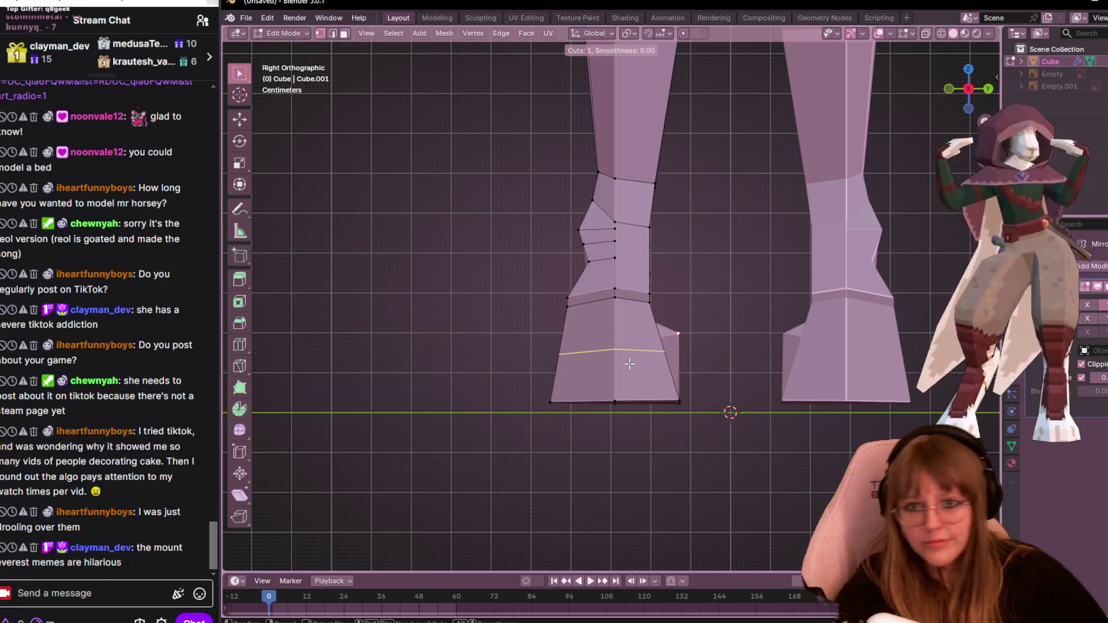
pyautogui.click(637, 359)
pyautogui.click(683, 355)
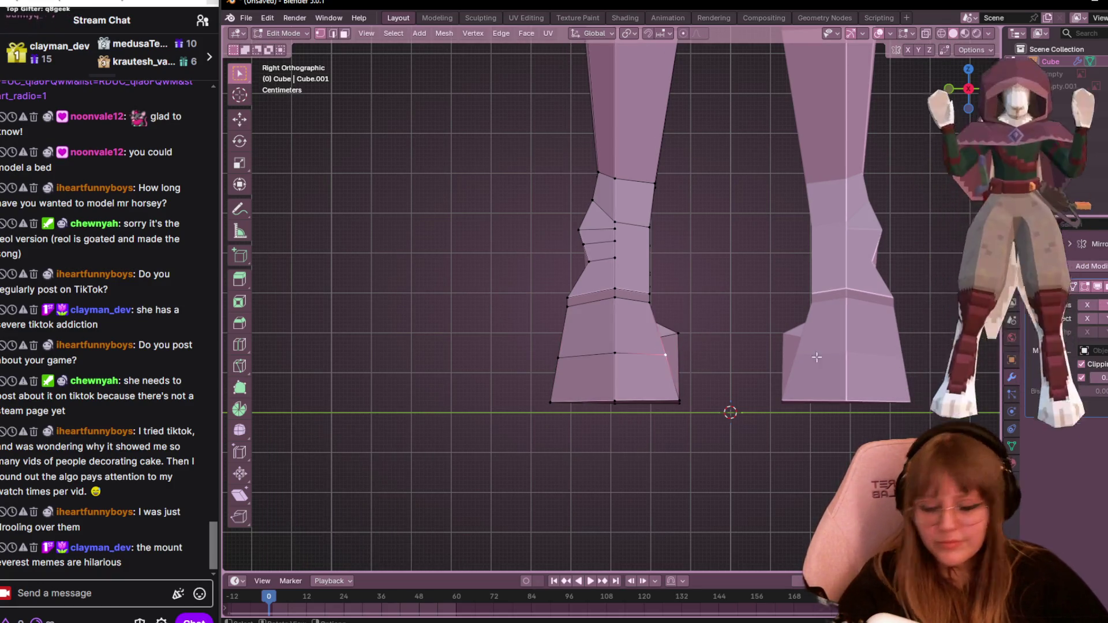
pyautogui.press('g')
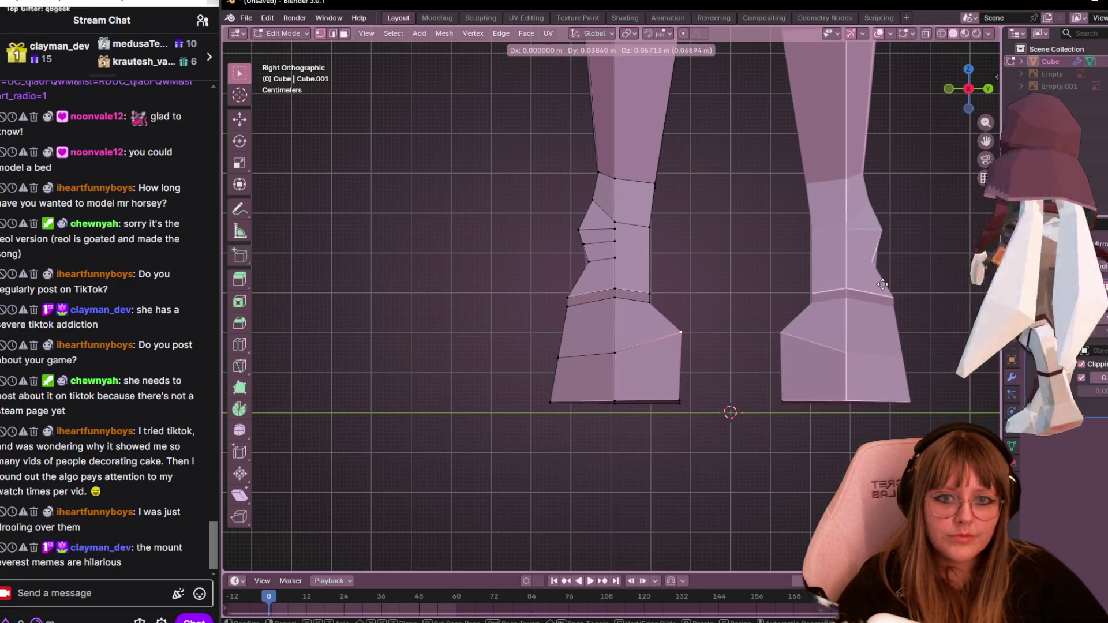
pyautogui.click(882, 285)
# Slide the new loop's middle vertex along its edge, then shift it along Y.
pyautogui.click(615, 352)
pyautogui.hotkey('shift', 'v')
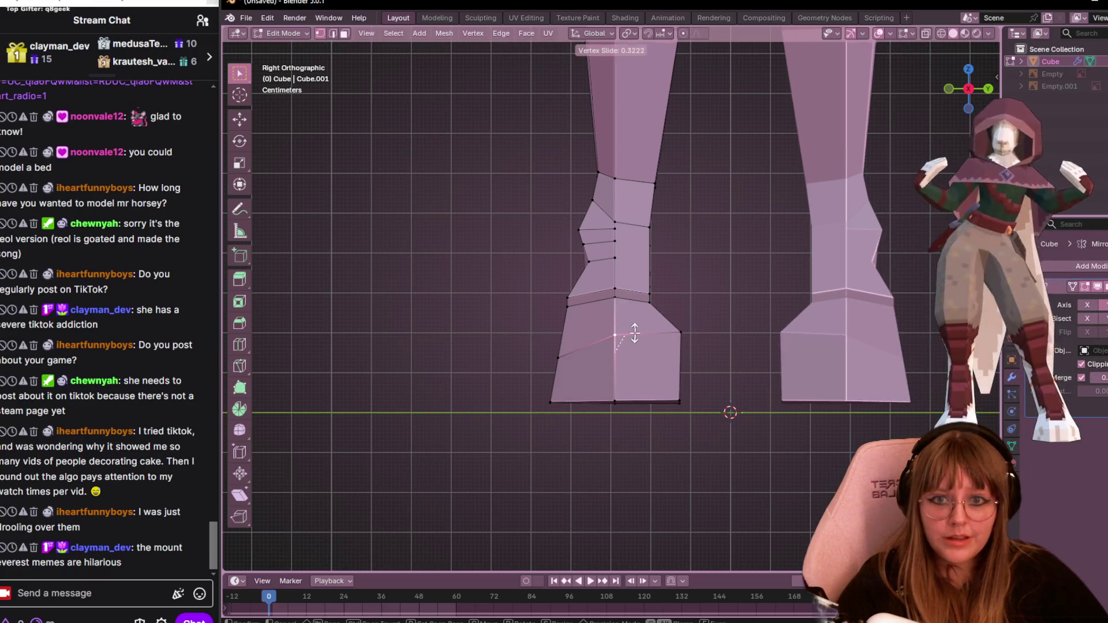
pyautogui.click(587, 332)
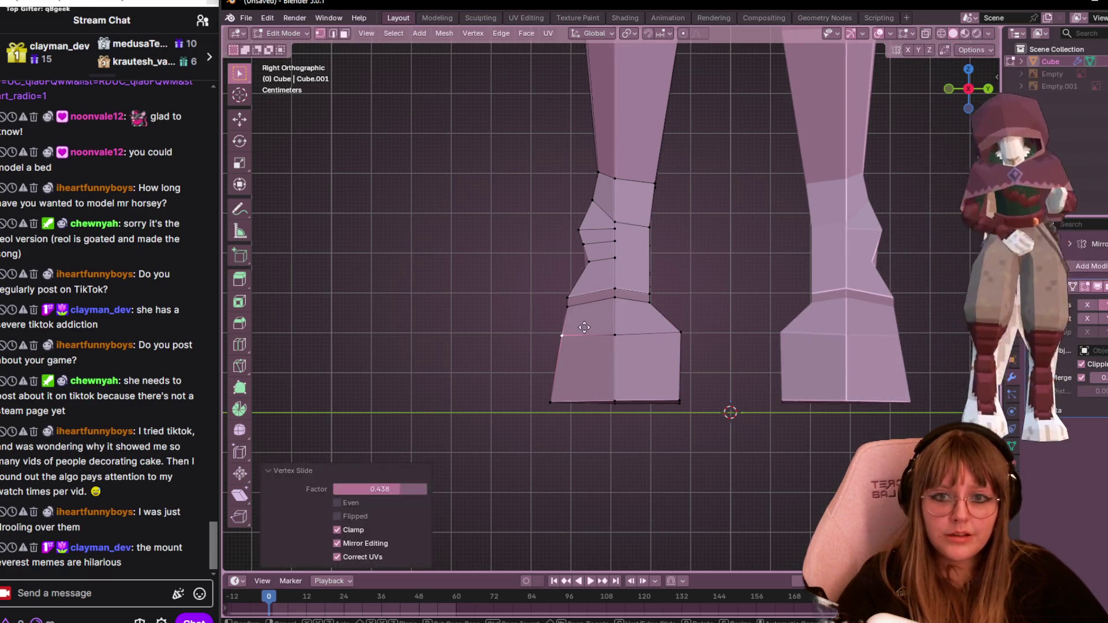
pyautogui.press('g')
pyautogui.press('y')
pyautogui.click(611, 329)
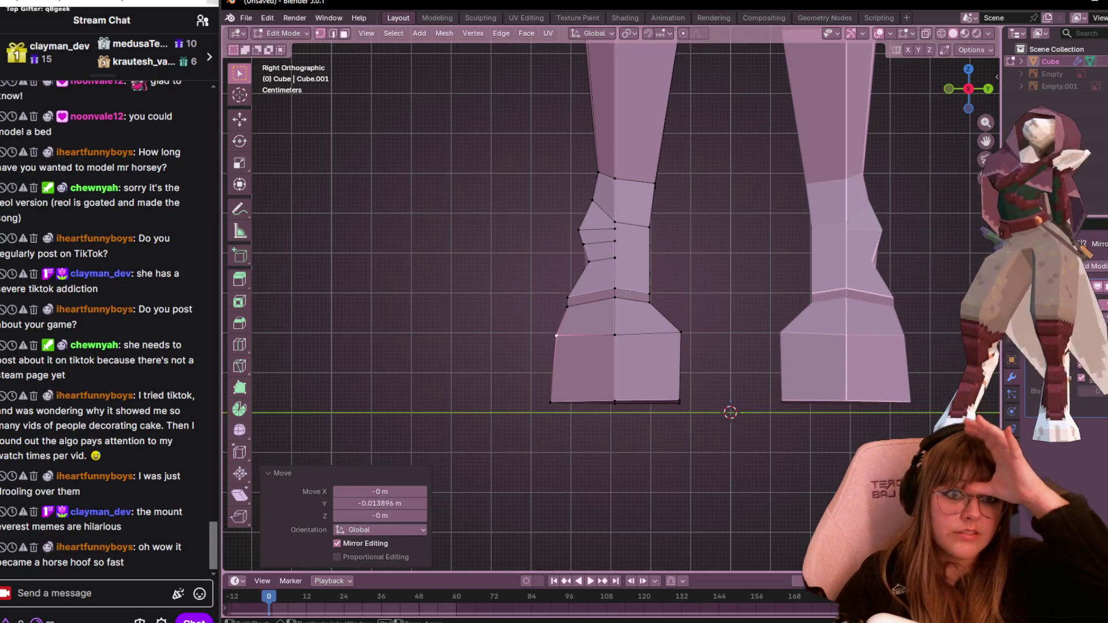
# Push the outer hoof-corner vertex outward to flare the hoof, then inspect it.
pyautogui.click(681, 333)
pyautogui.keyDown('shift'); pyautogui.moveTo(753, 351); pyautogui.dragTo(720, 360, button='middle'); pyautogui.keyUp('shift')
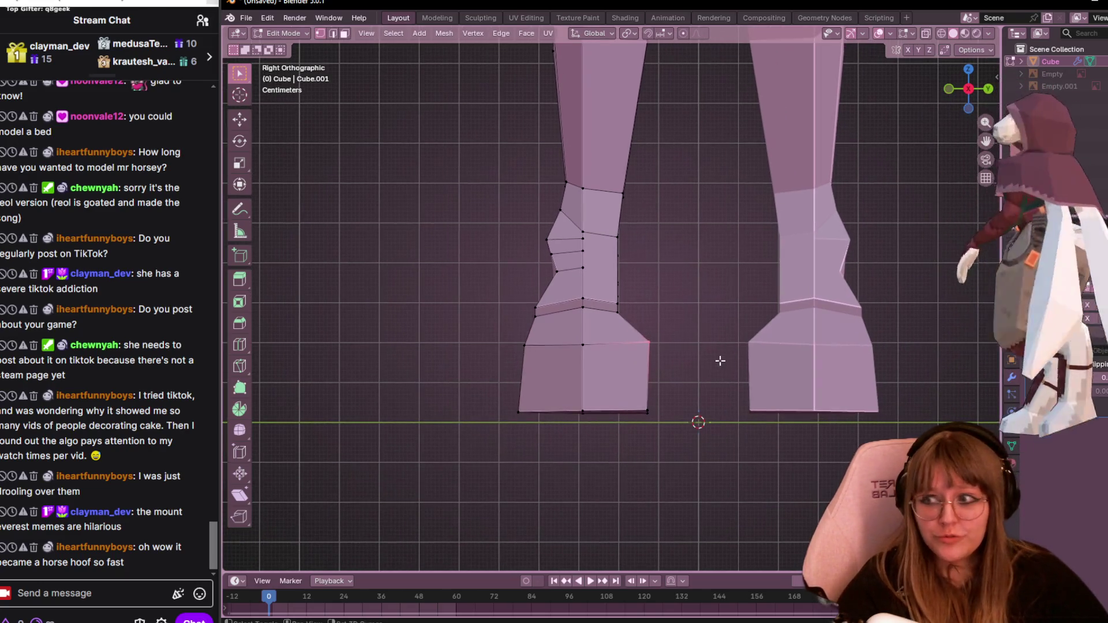
pyautogui.press('g')
pyautogui.click(686, 254)
pyautogui.press('g')
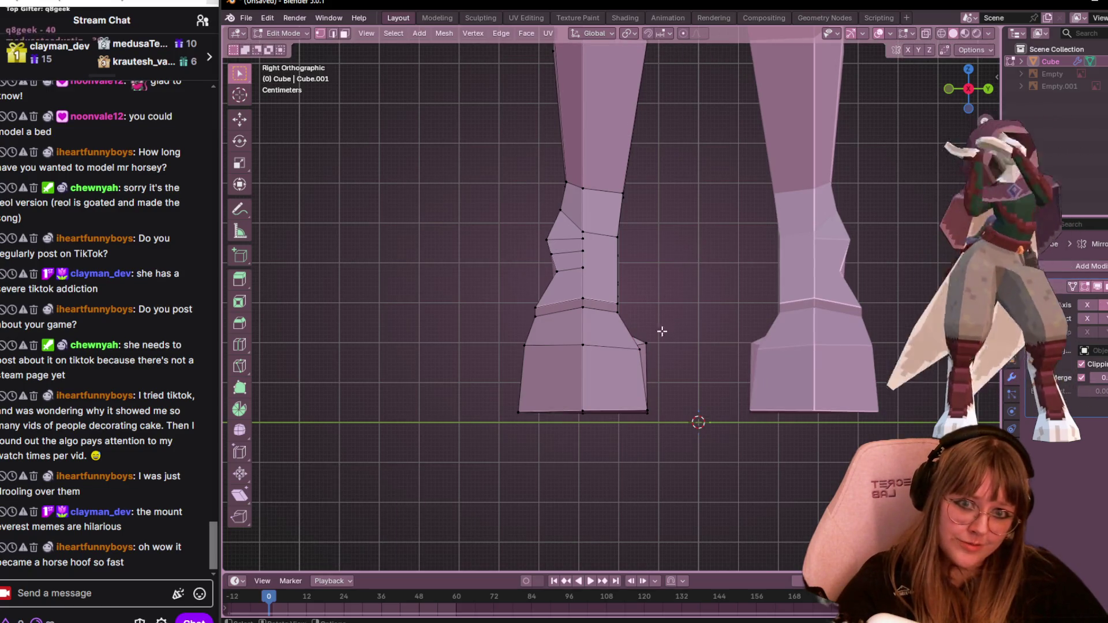
pyautogui.click(658, 344)
pyautogui.moveTo(658, 344)
pyautogui.mouseDown(button='middle')
pyautogui.moveTo(870, 340)
pyautogui.moveTo(314, 312)
pyautogui.moveTo(681, 421)
pyautogui.moveTo(919, 300)
pyautogui.moveTo(663, 289)
pyautogui.moveTo(831, 279)
pyautogui.moveTo(808, 297)
pyautogui.moveTo(829, 303)
pyautogui.moveTo(323, 284)
pyautogui.moveTo(497, 247)
pyautogui.moveTo(899, 262)
pyautogui.moveTo(376, 291)
pyautogui.moveTo(480, 168)
pyautogui.moveTo(448, 171)
pyautogui.moveTo(902, 111)
pyautogui.moveTo(361, 240)
pyautogui.moveTo(418, 277)
pyautogui.moveTo(707, 213)
pyautogui.moveTo(470, 213)
pyautogui.moveTo(922, 280)
pyautogui.moveTo(752, 289)
pyautogui.moveTo(789, 320)
pyautogui.moveTo(453, 371)
pyautogui.moveTo(606, 289)
pyautogui.moveTo(782, 253)
pyautogui.moveTo(816, 260)
pyautogui.moveTo(742, 235)
pyautogui.moveTo(662, 254)
pyautogui.moveTo(841, 158)
pyautogui.mouseUp(button='middle')
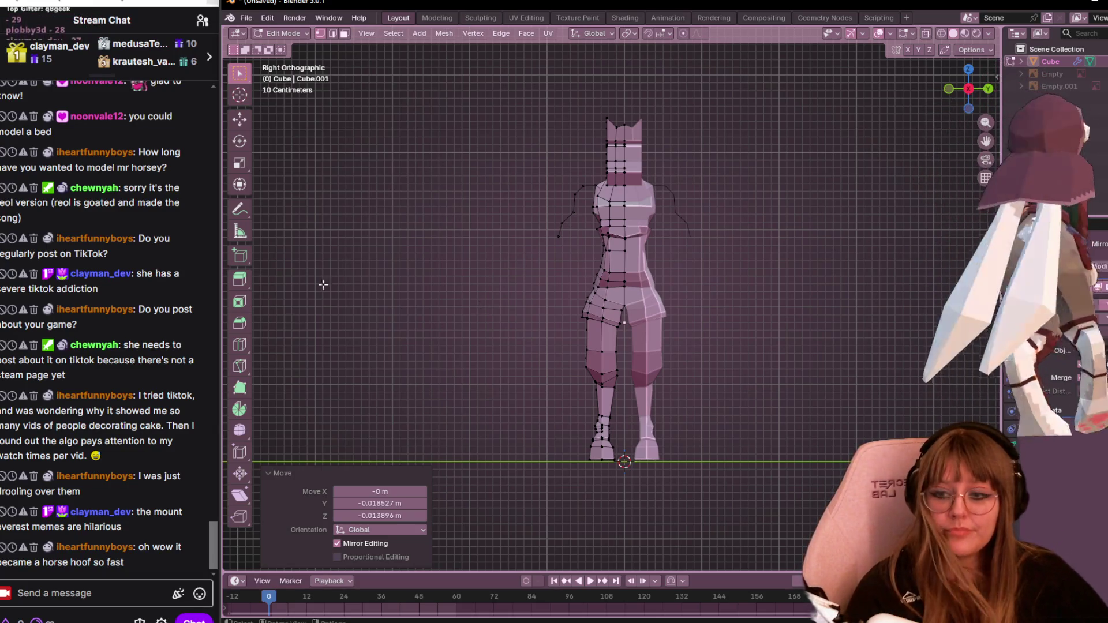
# Review the low-poly body now standing on flared hooves.
pyautogui.moveTo(265, 622)
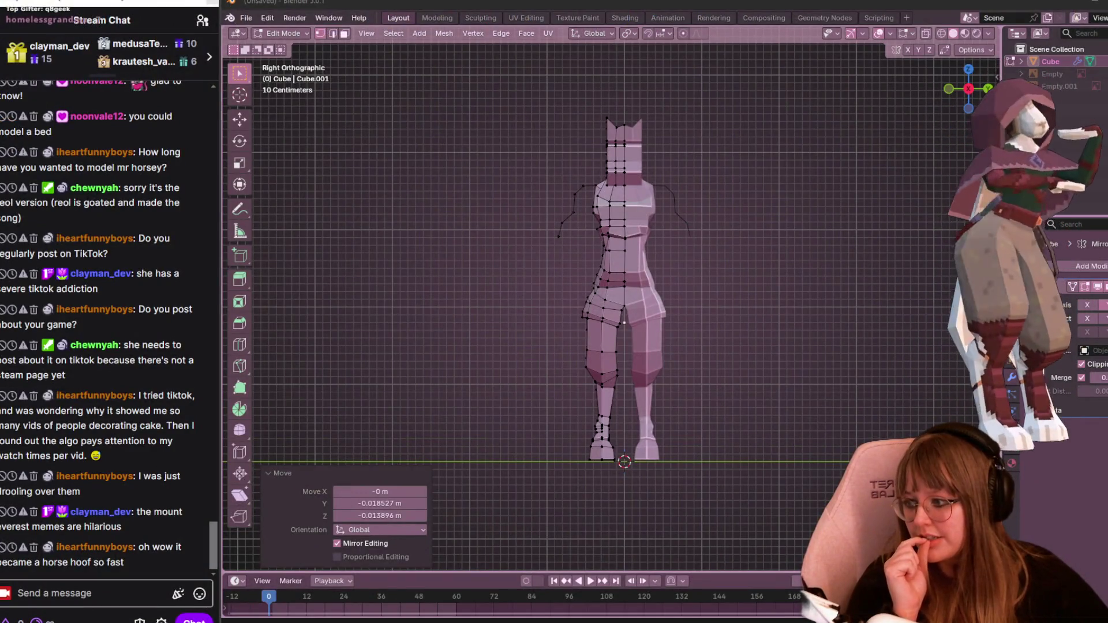
# Zoom in on the legs and move two knee vertices front-to-back along Y.
pyautogui.scroll(3, 752, 440)
pyautogui.keyDown('shift'); pyautogui.moveTo(648, 308); pyautogui.dragTo(607, 300, button='middle'); pyautogui.keyUp('shift')
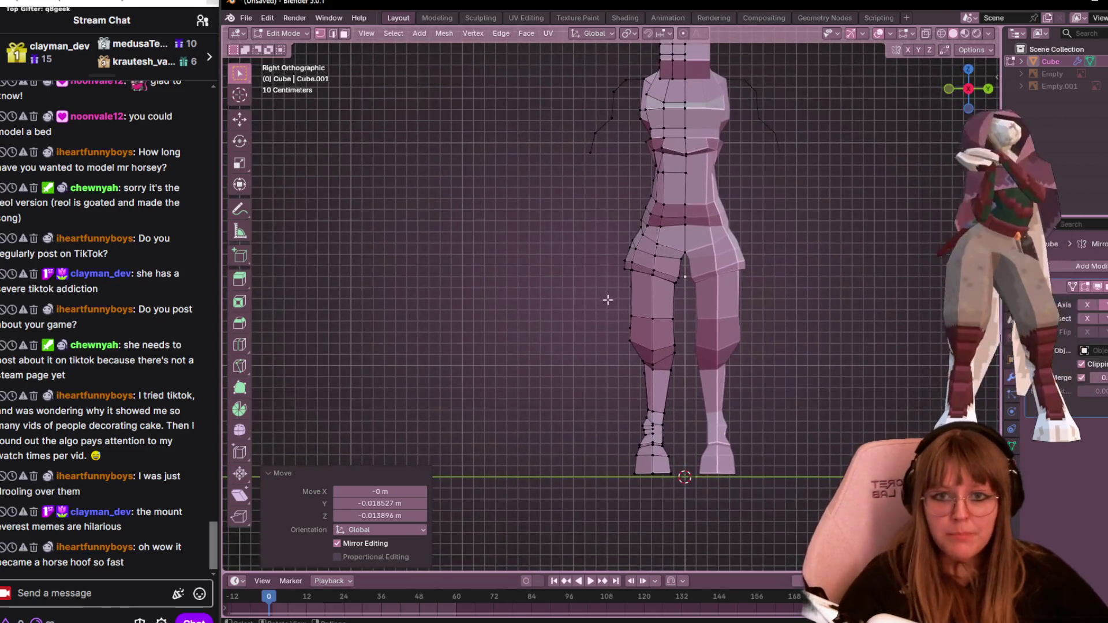
pyautogui.scroll(1, 601, 307)
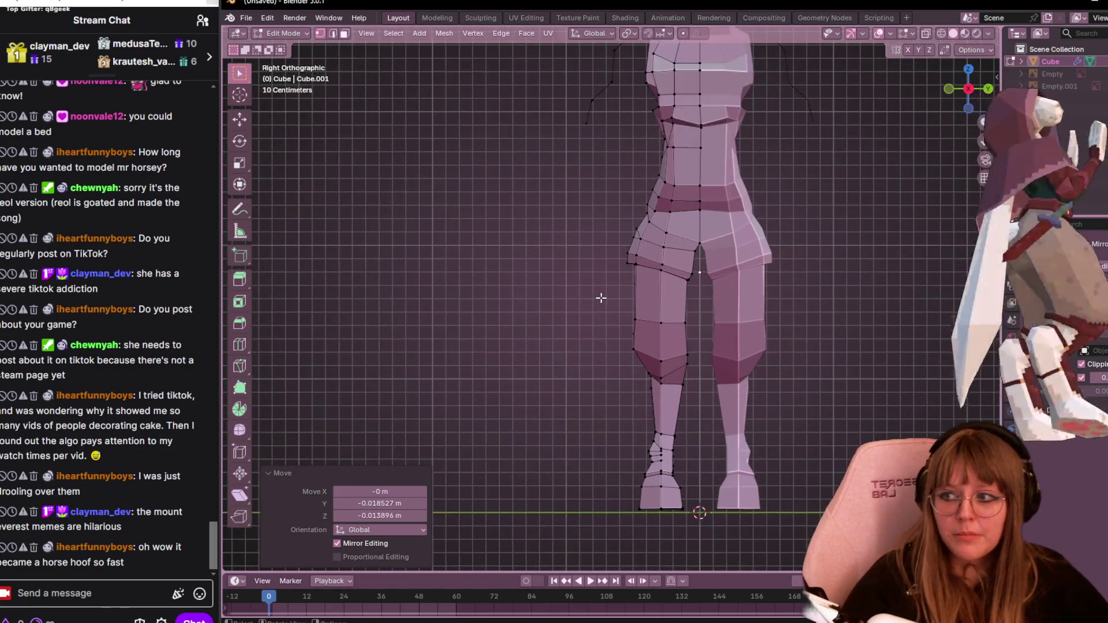
pyautogui.moveTo(599, 304); pyautogui.dragTo(648, 327)
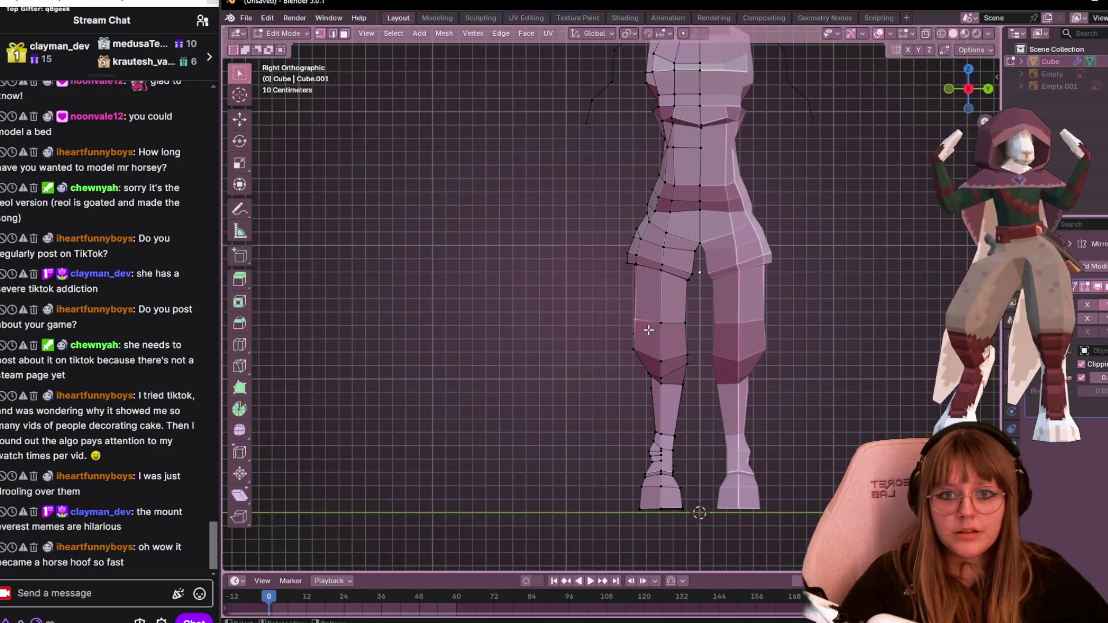
pyautogui.press('g')
pyautogui.press('y')
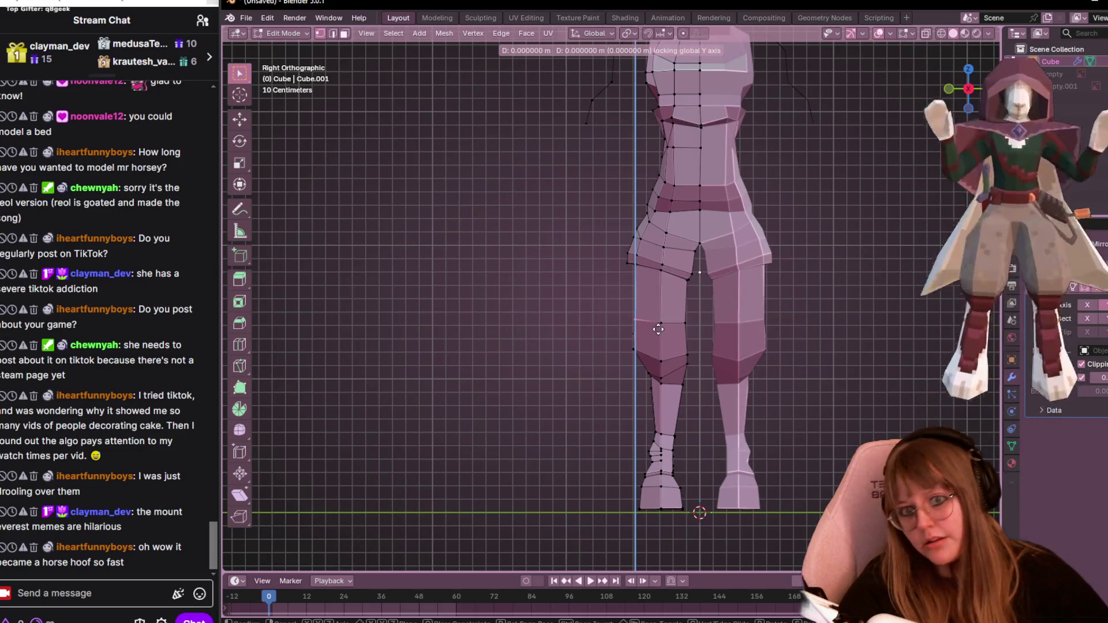
pyautogui.click(658, 329)
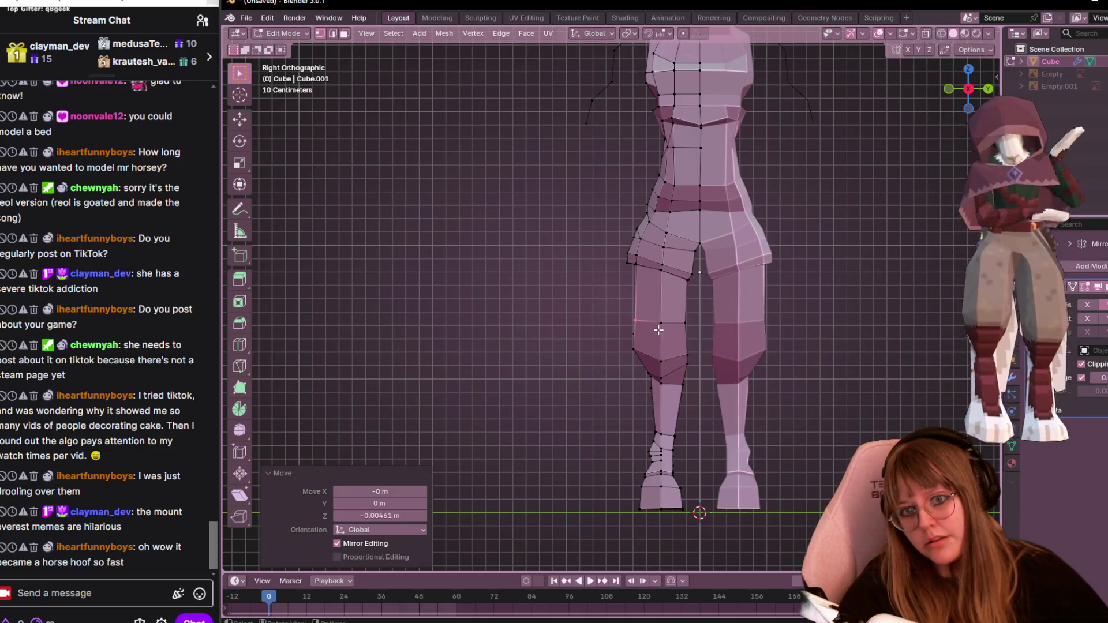
pyautogui.click(685, 313)
pyautogui.press('g')
pyautogui.press('y')
pyautogui.click(689, 338)
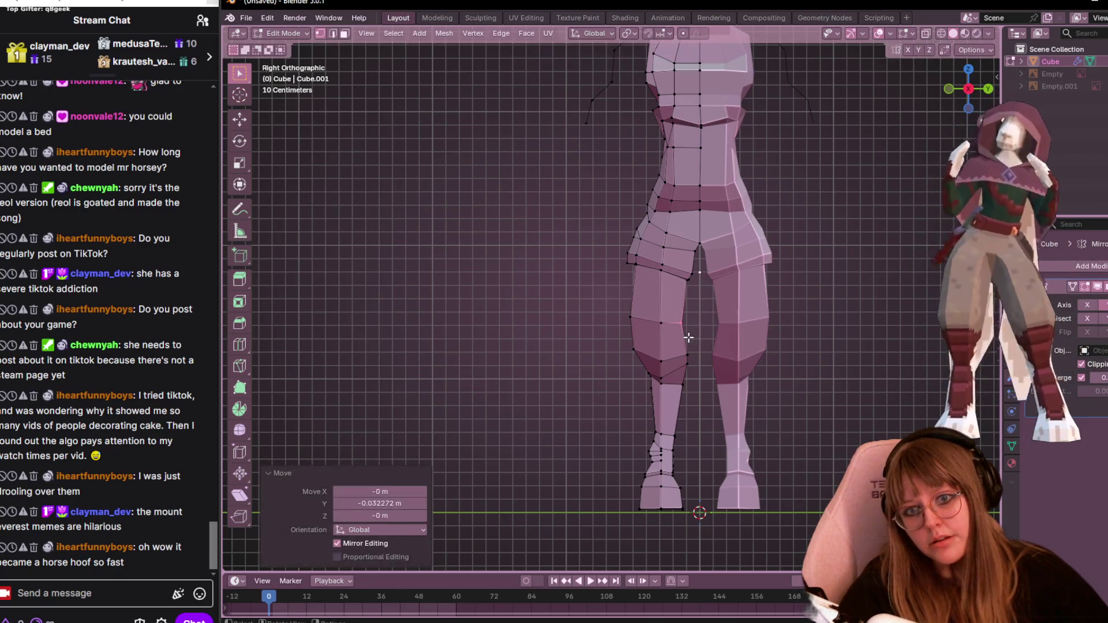
# Move two upper-leg vertices down to reshape the thigh.
pyautogui.moveTo(680, 376); pyautogui.dragTo(681, 378)
pyautogui.press('g')
pyautogui.click(700, 376)
pyautogui.click(686, 321)
pyautogui.press('g')
pyautogui.click(690, 331)
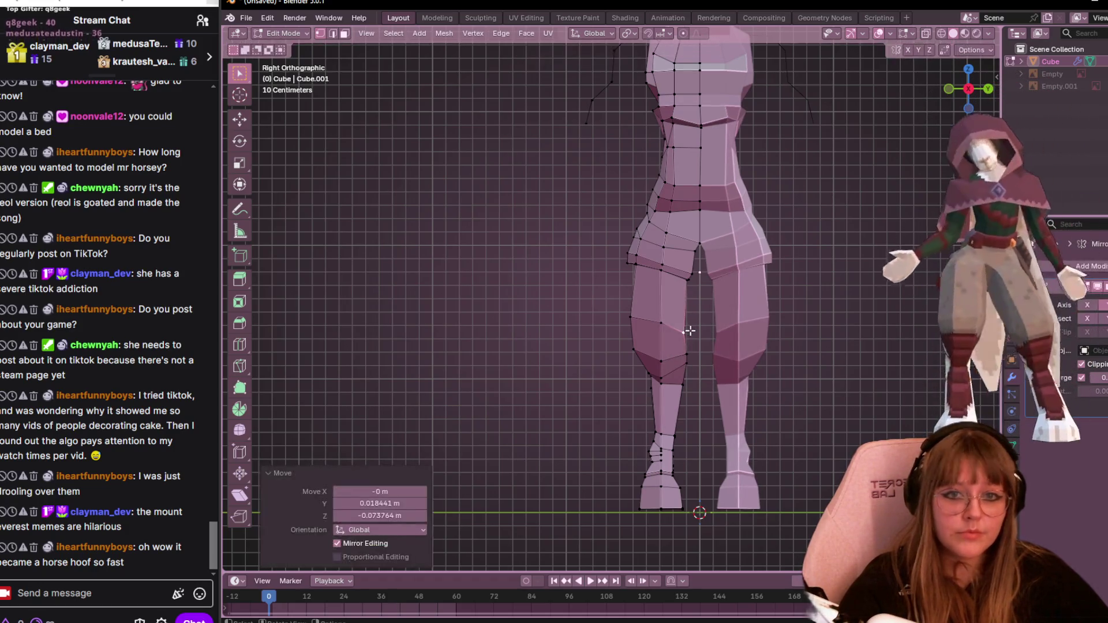
# Slide another leg vertex down its edge, reposition it, then deselect.
pyautogui.click(658, 326)
pyautogui.press('g')
pyautogui.press('g')
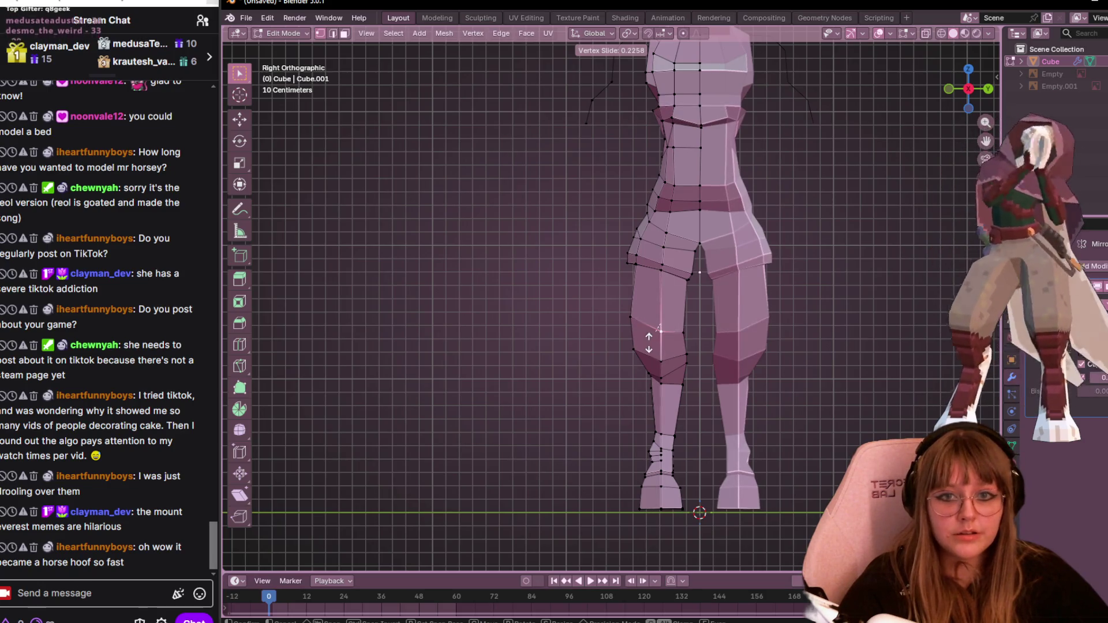
pyautogui.click(636, 310)
pyautogui.press('g')
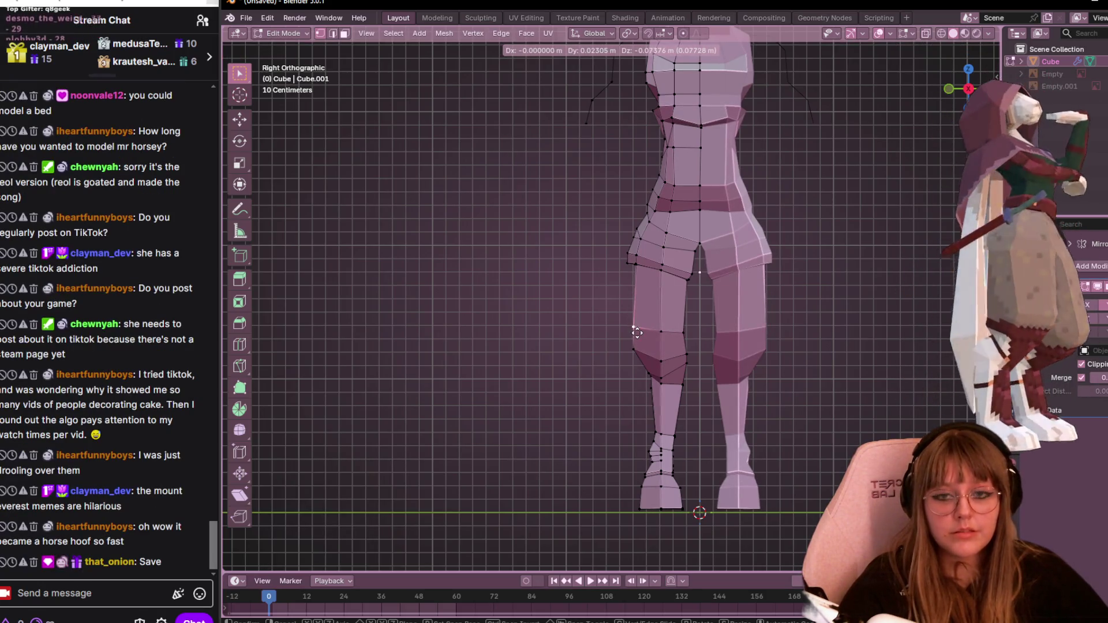
pyautogui.click(633, 333)
pyautogui.click(918, 395)
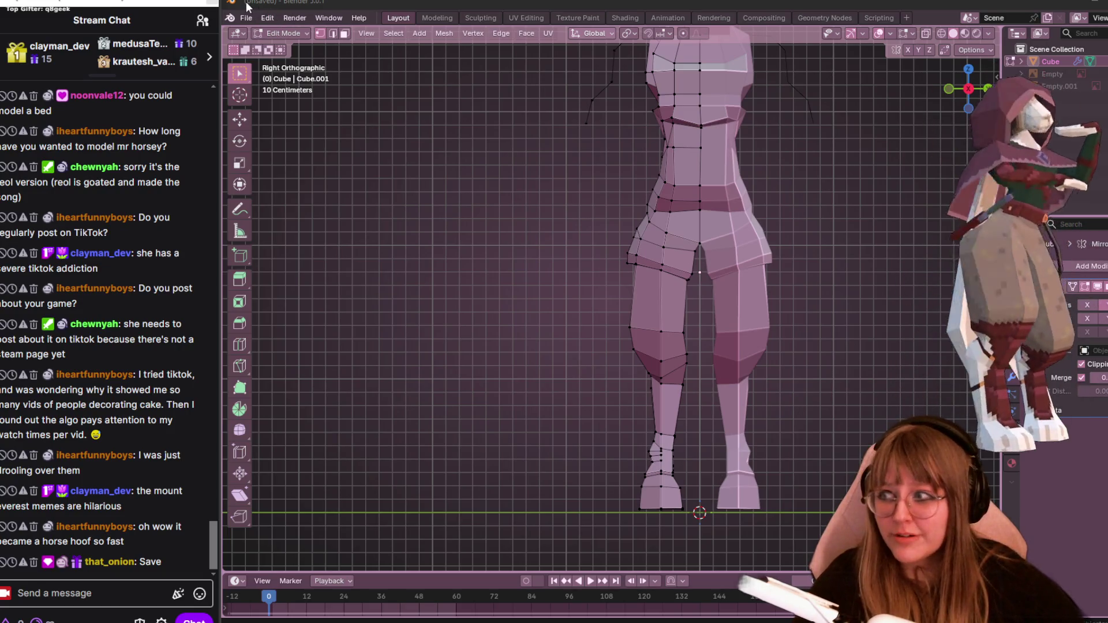
# Save the model as Courier.blend in the _unfinished NPC models folder.
pyautogui.moveTo(355, 1); pyautogui.dragTo(348, 21)
pyautogui.moveTo(799, 168)
pyautogui.mouseDown(button='middle')
pyautogui.moveTo(878, 185)
pyautogui.moveTo(976, 240)
pyautogui.mouseUp(button='middle')
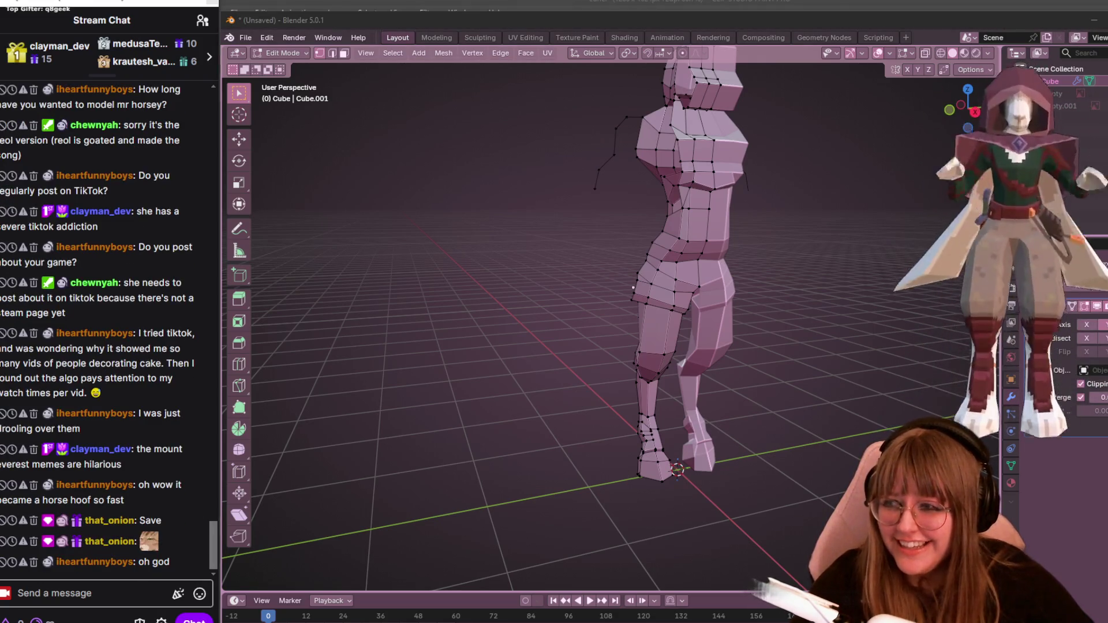
pyautogui.hotkey('ctrl', 's')
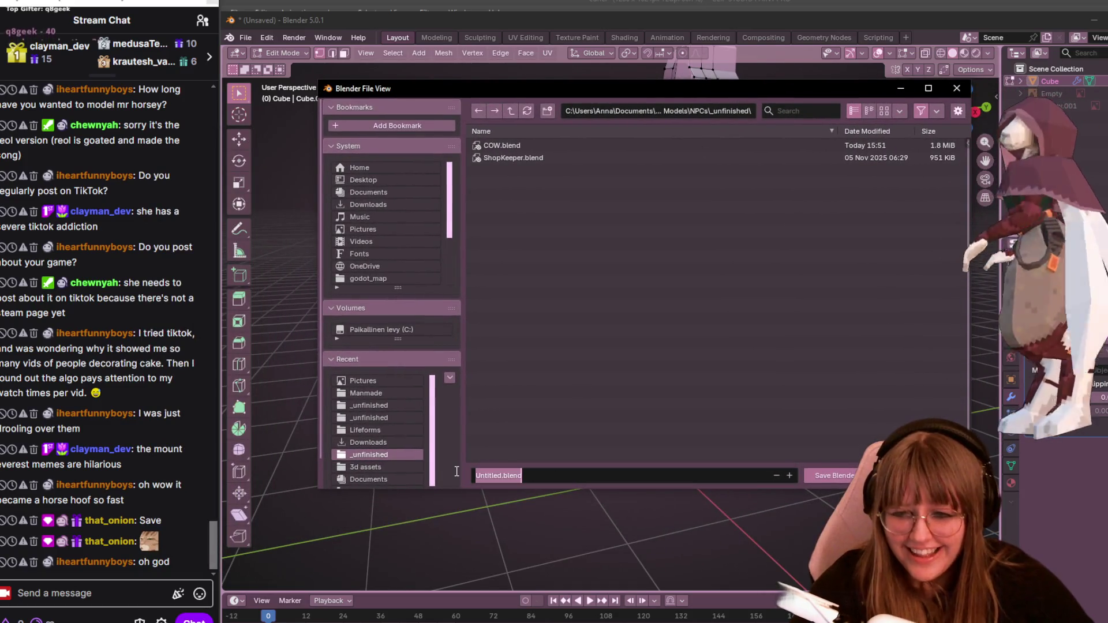
pyautogui.write('Co')
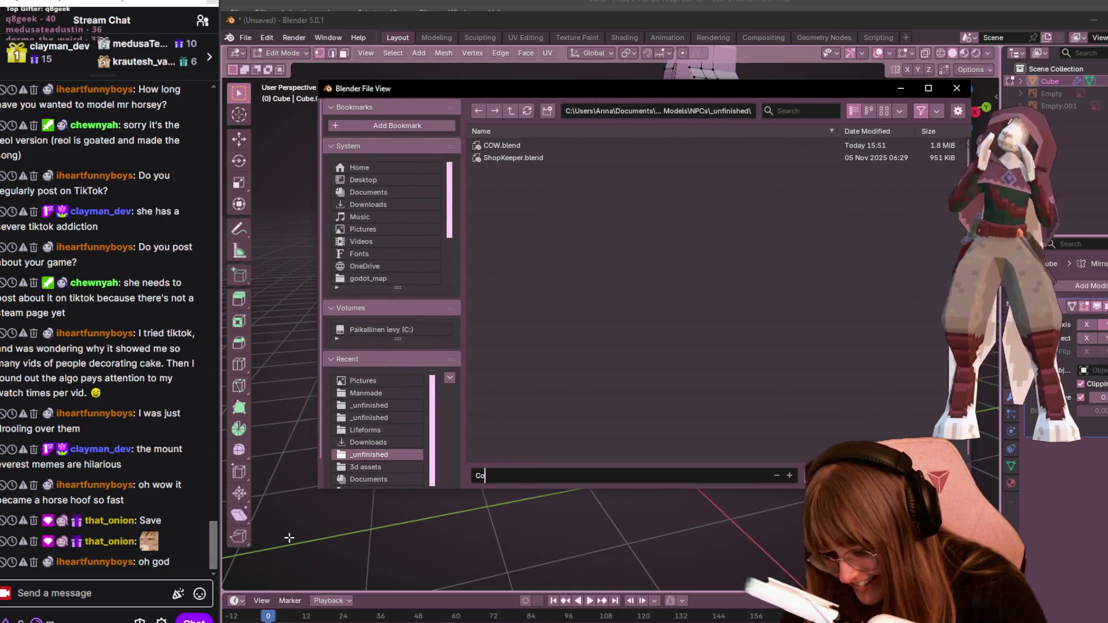
pyautogui.write('urier.blend')
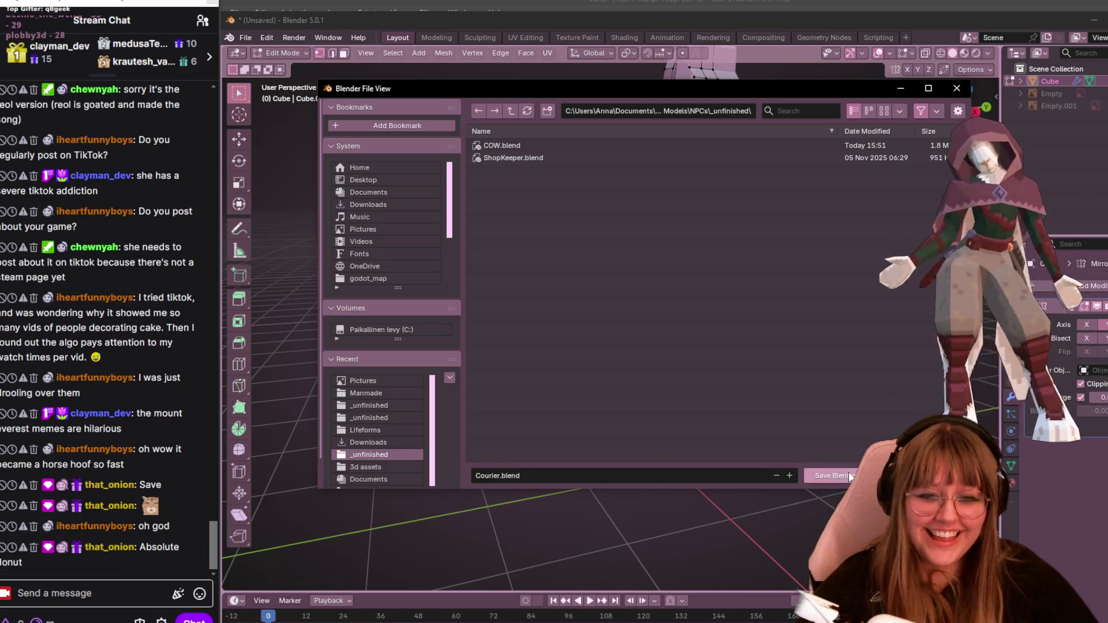
pyautogui.press('Return')
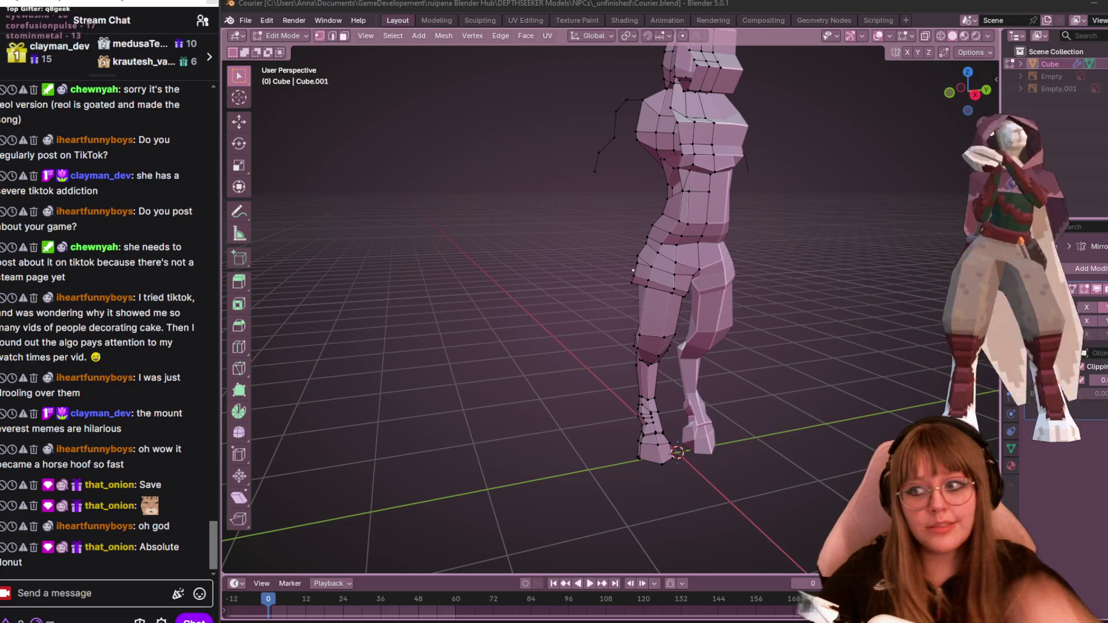
# Switch to a straight-on Front Orthographic view of the torso.
pyautogui.moveTo(665, 180)
pyautogui.mouseDown(button='middle')
pyautogui.moveTo(760, 182)
pyautogui.moveTo(731, 196)
pyautogui.moveTo(717, 225)
pyautogui.mouseUp(button='middle')
pyautogui.moveTo(794, 165)
pyautogui.mouseDown(button='middle')
pyautogui.moveTo(866, 165)
pyautogui.moveTo(696, 210)
pyautogui.mouseUp(button='middle')
pyautogui.click(979, 87)
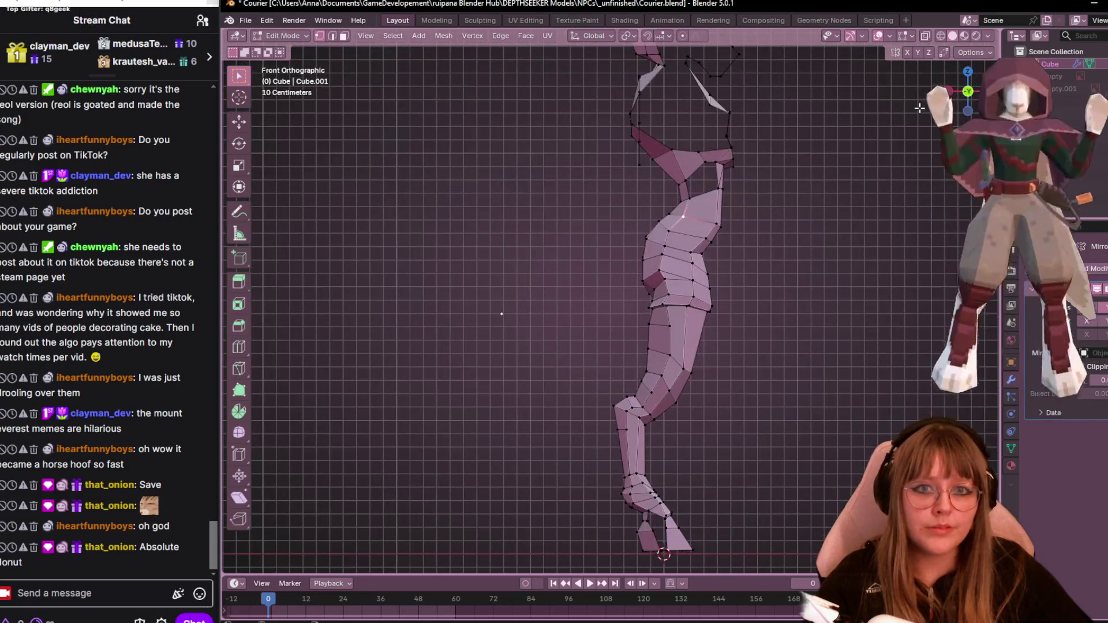
pyautogui.scroll(5, 804, 181)
pyautogui.keyDown('ctrl'); pyautogui.scroll(-1, 615, 237); pyautogui.keyUp('ctrl')
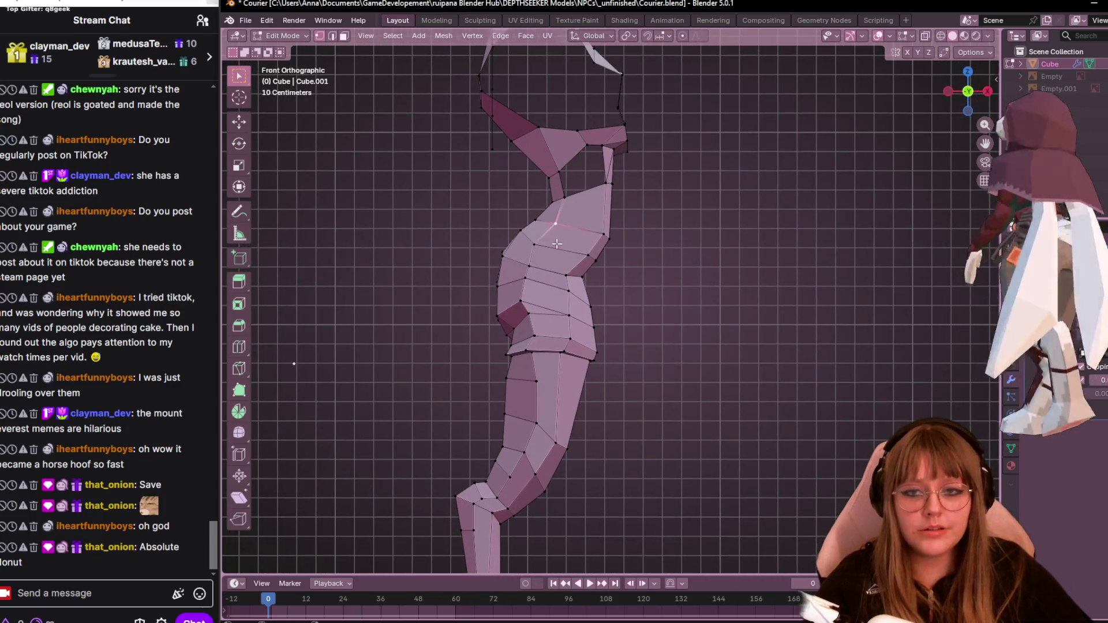
# Slide two chest vertices along their edges and move a third lower.
pyautogui.press('g')
pyautogui.press('g')
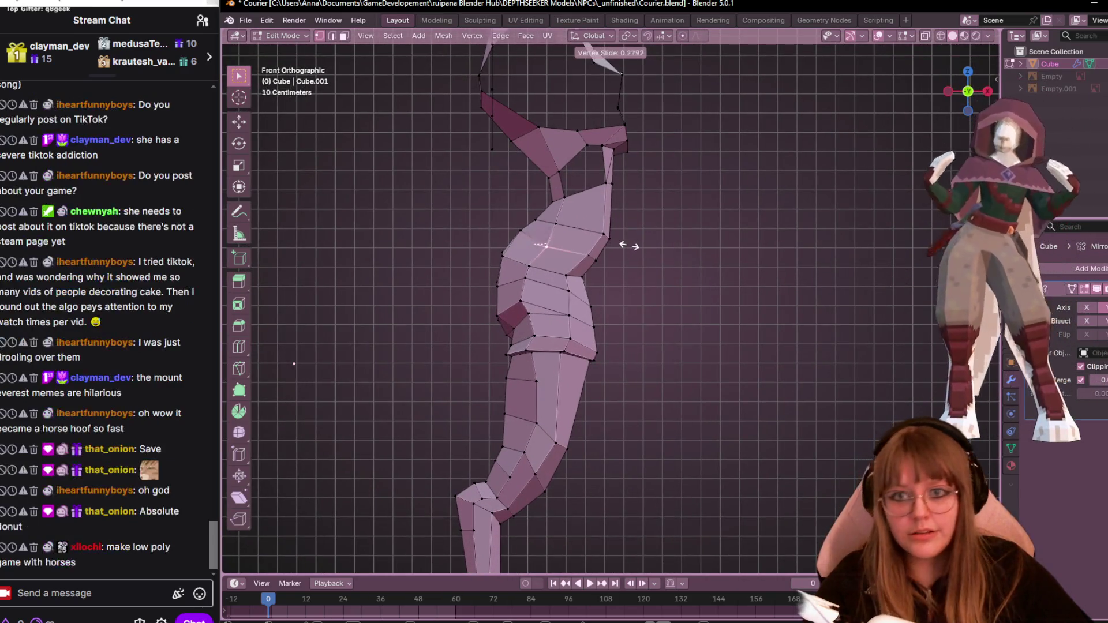
pyautogui.click(553, 224)
pyautogui.click(552, 224)
pyautogui.press('g')
pyautogui.press('g')
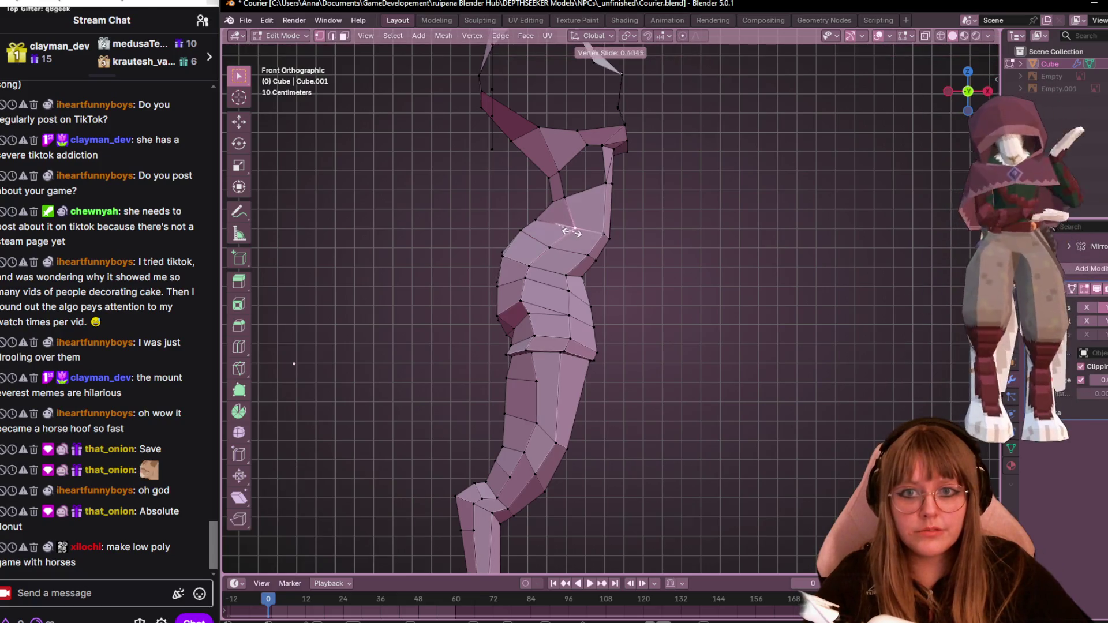
pyautogui.click(572, 228)
pyautogui.click(607, 234)
pyautogui.press('g')
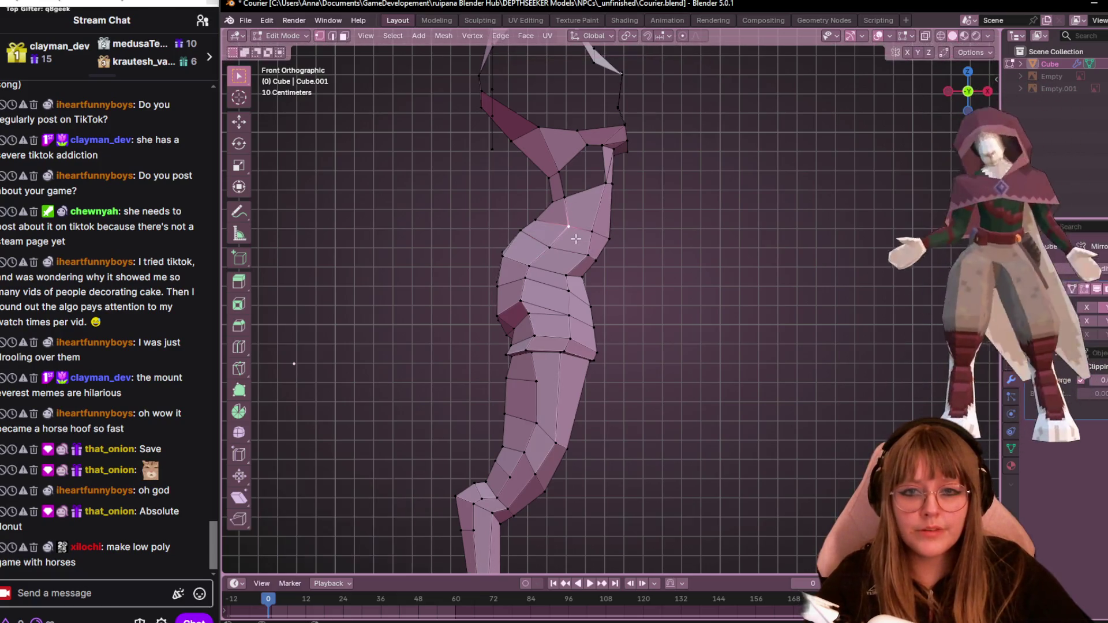
pyautogui.click(565, 263)
# Slide a waist vertex twice along its edge to refine the waist profile.
pyautogui.click(560, 269)
pyautogui.press('g')
pyautogui.press('g')
pyautogui.click(564, 291)
pyautogui.press('g')
pyautogui.press('g')
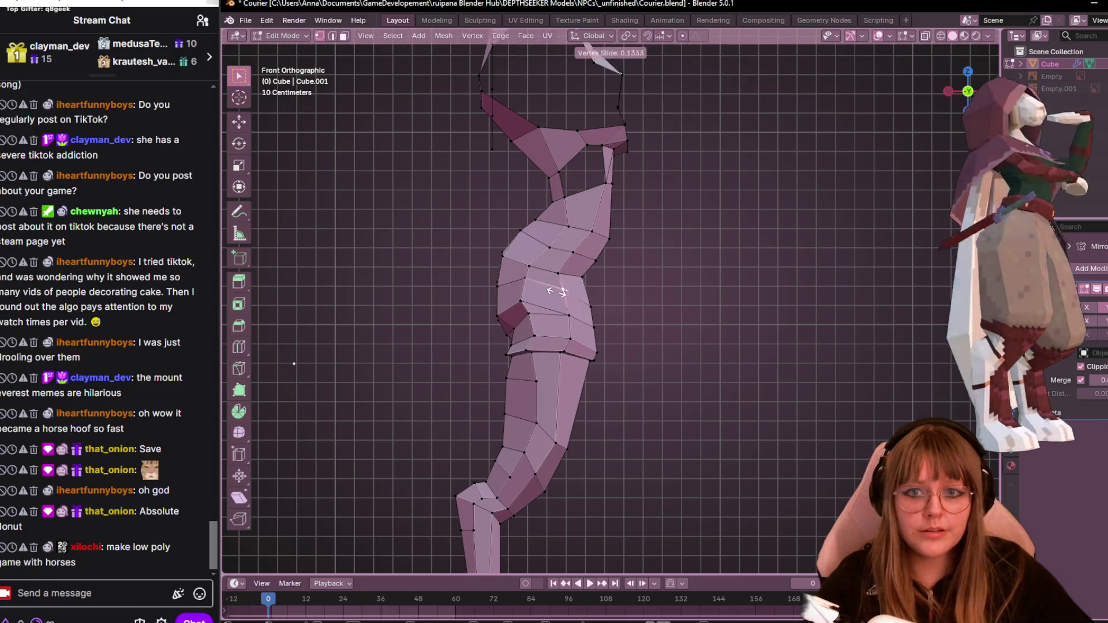
pyautogui.click(562, 292)
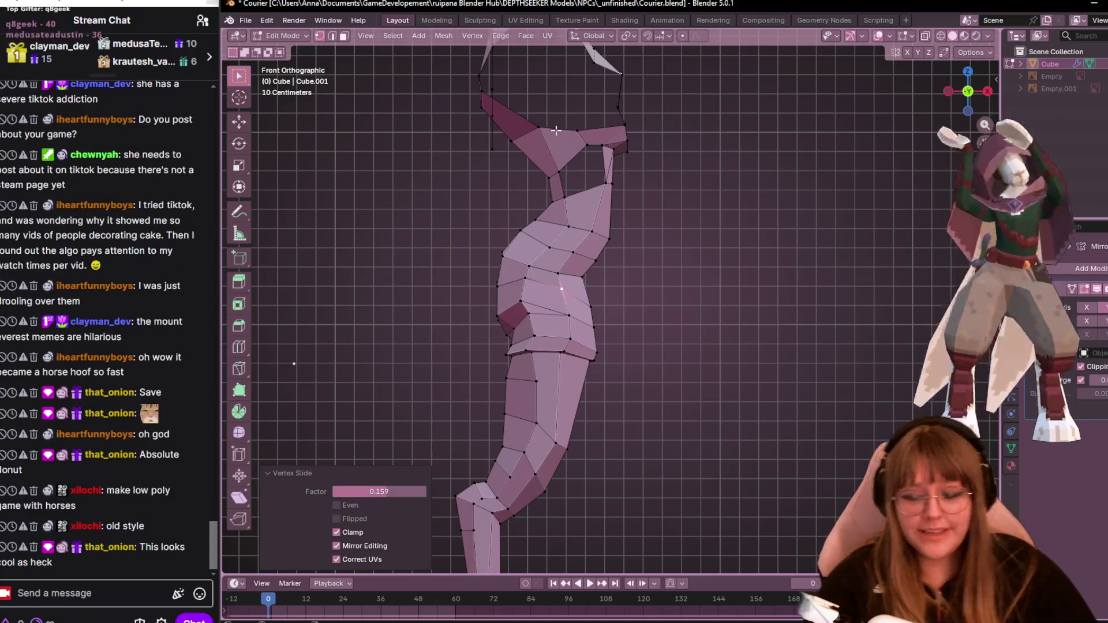
pyautogui.scroll(-3, 725, 422)
pyautogui.moveTo(860, 293)
pyautogui.mouseDown(button='middle')
pyautogui.moveTo(762, 266)
pyautogui.moveTo(534, 285)
pyautogui.moveTo(366, 274)
pyautogui.moveTo(652, 347)
pyautogui.moveTo(383, 285)
pyautogui.moveTo(359, 289)
pyautogui.moveTo(867, 337)
pyautogui.moveTo(639, 325)
pyautogui.moveTo(716, 395)
pyautogui.moveTo(797, 375)
pyautogui.moveTo(876, 335)
pyautogui.moveTo(736, 417)
pyautogui.moveTo(664, 375)
pyautogui.mouseUp(button='middle')
pyautogui.hotkey('ctrl', 'r')
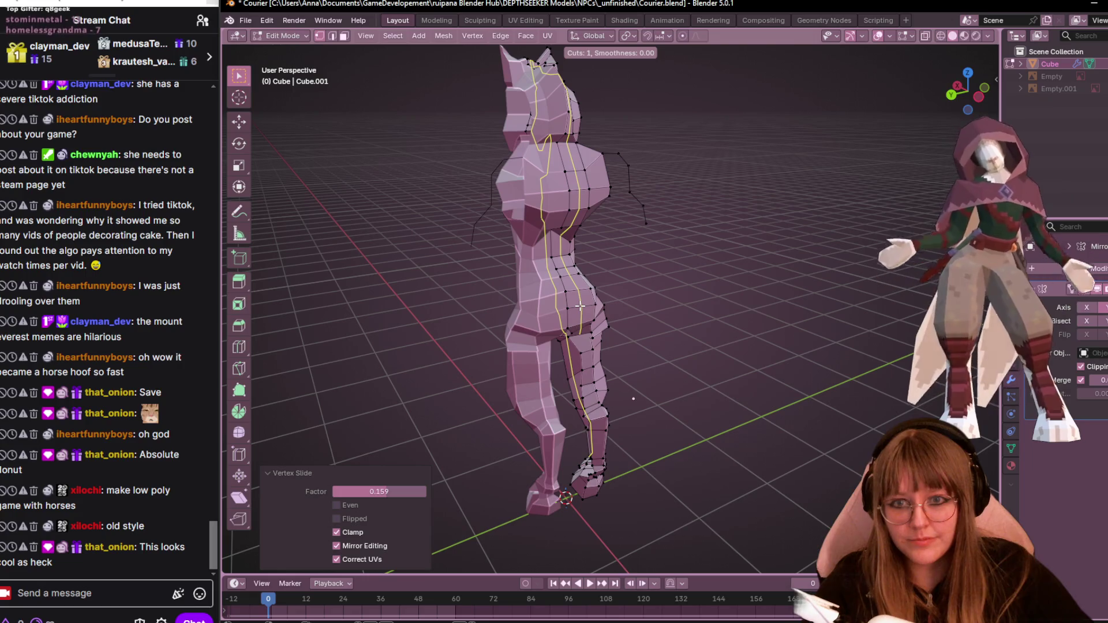
# Cancel the loop cut and knife-cut new edges across the back of the hips.
pyautogui.press('Escape')
pyautogui.scroll(3, 580, 306)
pyautogui.moveTo(580, 306); pyautogui.dragTo(724, 309, button='middle')
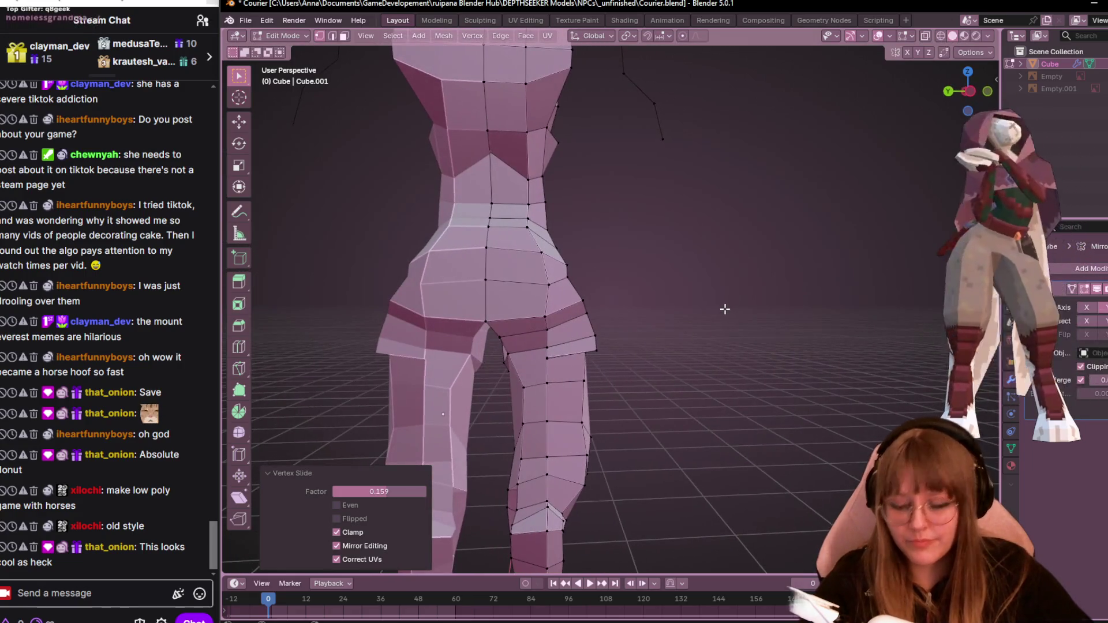
pyautogui.press('k')
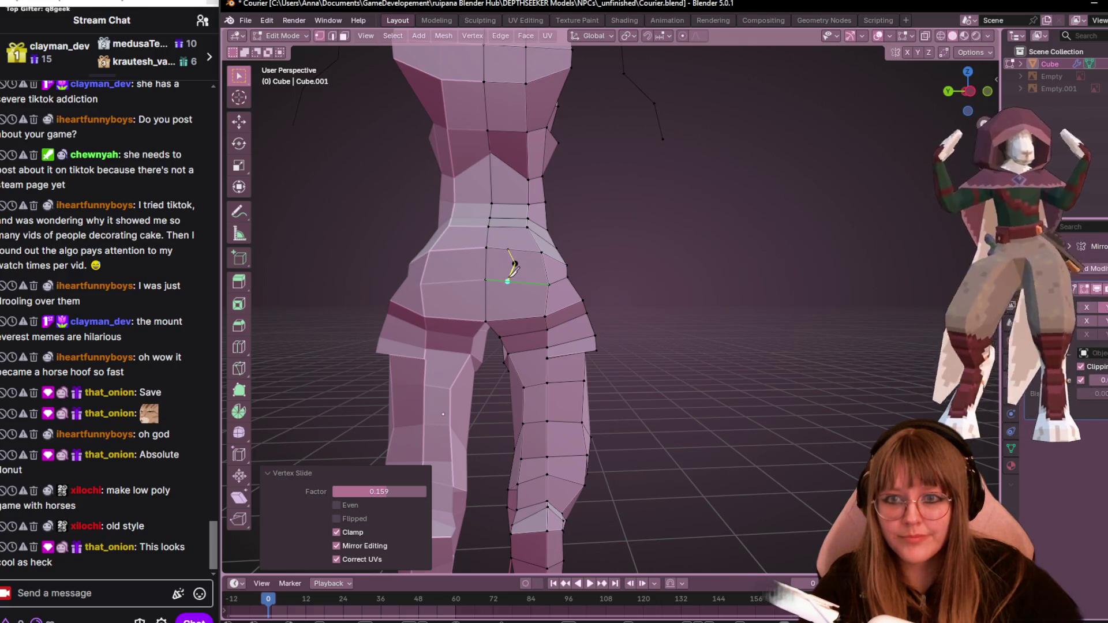
pyautogui.click(507, 281)
# In Front view, extrude a side torso face twice to form a 0.24431 m arm stub.
pyautogui.moveTo(507, 281); pyautogui.dragTo(612, 305, button='middle')
pyautogui.moveTo(712, 316); pyautogui.dragTo(986, 103, button='middle')
pyautogui.press('KP_3')
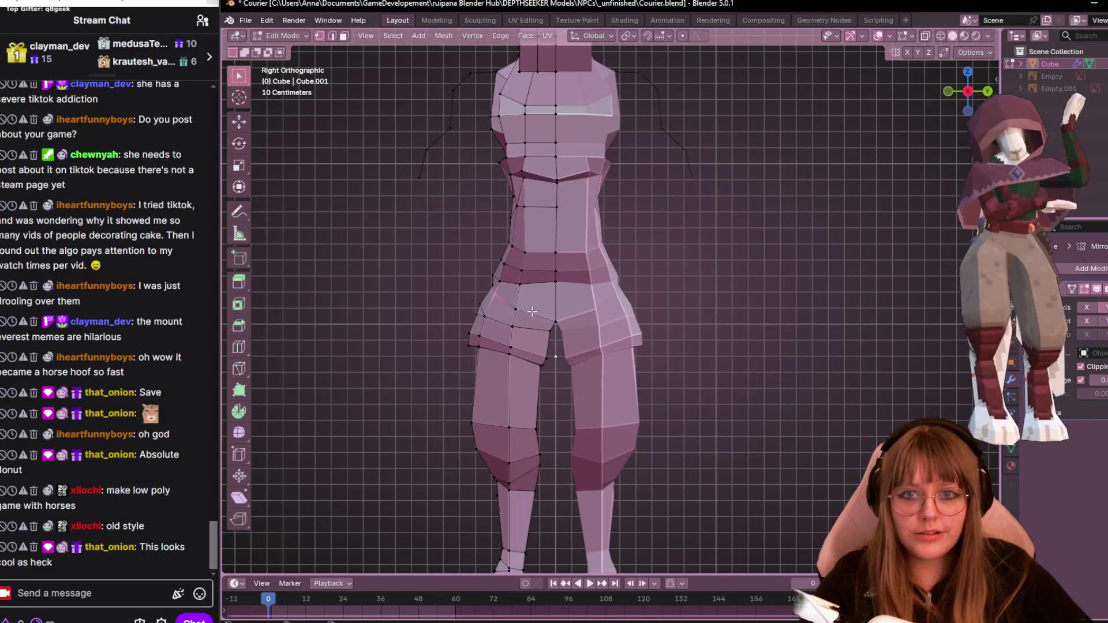
pyautogui.click(947, 91)
pyautogui.keyDown('shift'); pyautogui.moveTo(531, 384); pyautogui.dragTo(657, 390, button='middle'); pyautogui.keyUp('shift')
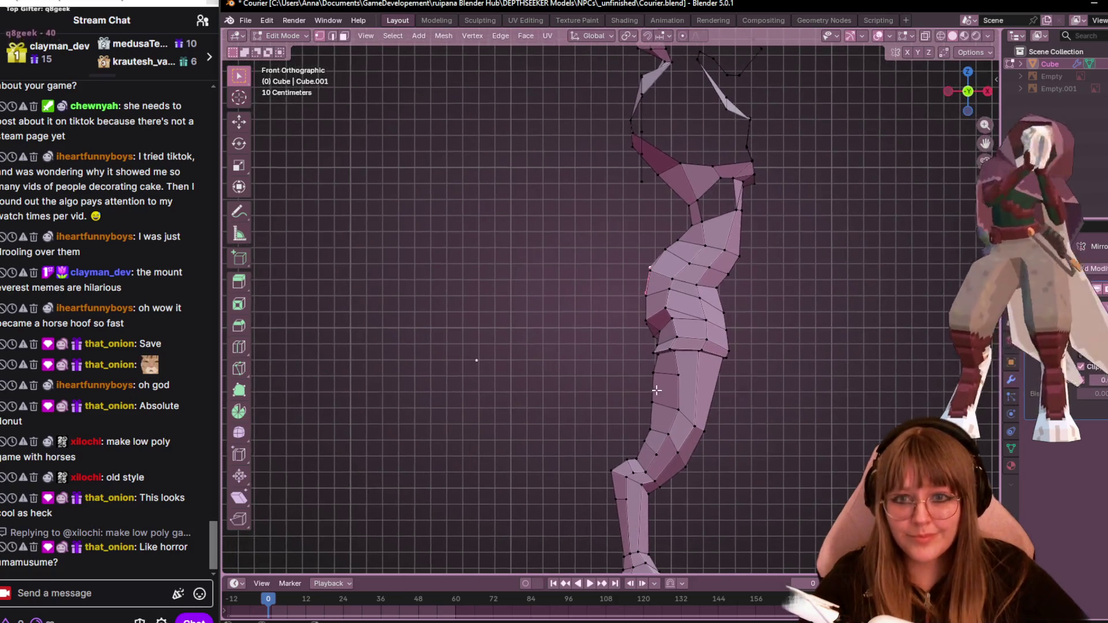
pyautogui.press('e')
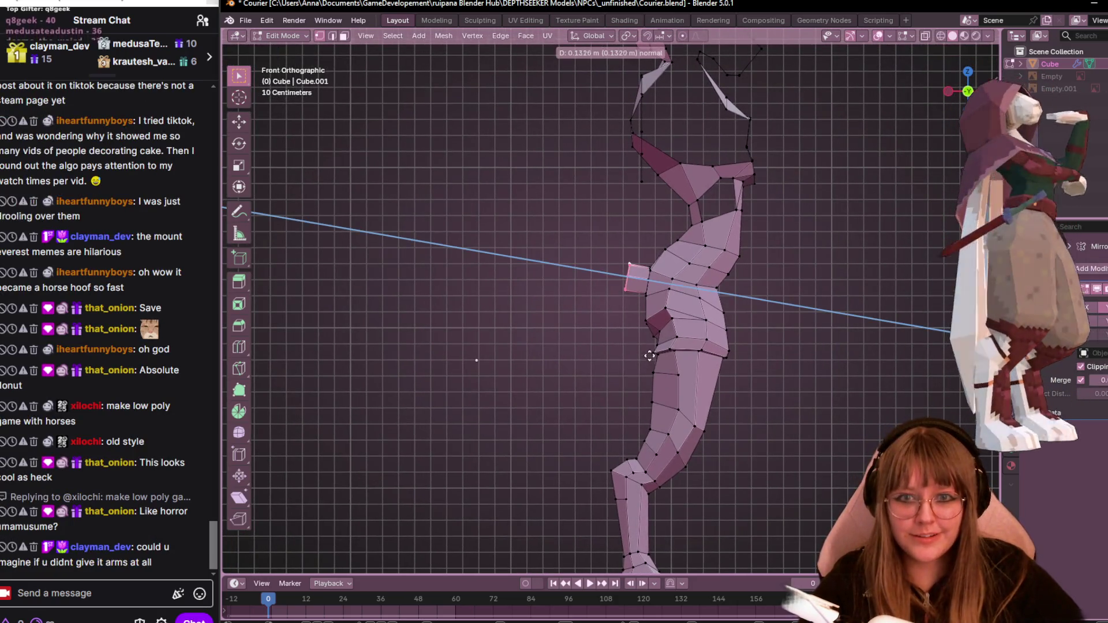
pyautogui.click(650, 356)
pyautogui.press('e')
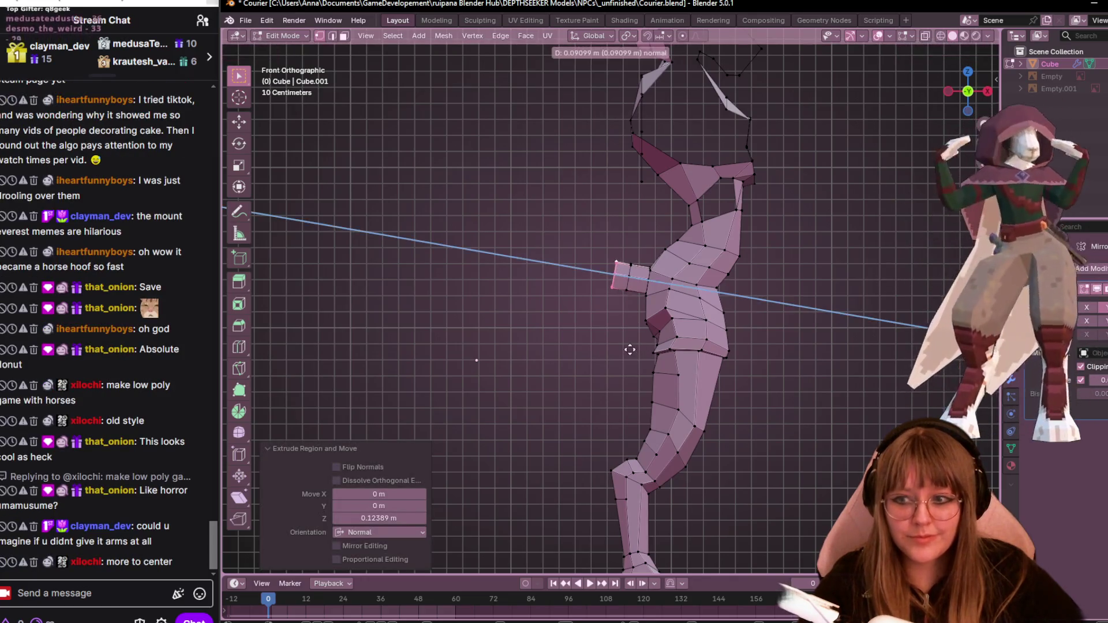
pyautogui.click(600, 348)
pyautogui.moveTo(601, 348)
pyautogui.mouseDown(button='middle')
pyautogui.moveTo(777, 423)
pyautogui.moveTo(797, 401)
pyautogui.moveTo(638, 388)
pyautogui.moveTo(507, 344)
pyautogui.moveTo(414, 329)
pyautogui.moveTo(290, 351)
pyautogui.moveTo(878, 322)
pyautogui.moveTo(443, 354)
pyautogui.moveTo(333, 350)
pyautogui.moveTo(572, 439)
pyautogui.moveTo(648, 443)
pyautogui.moveTo(669, 389)
pyautogui.moveTo(722, 351)
pyautogui.mouseUp(button='middle')
# In Clip Studio Paint, show the frame/arm, silhouette, cart and figure sketch layers.
pyautogui.hotkey('alt', 'Tab')
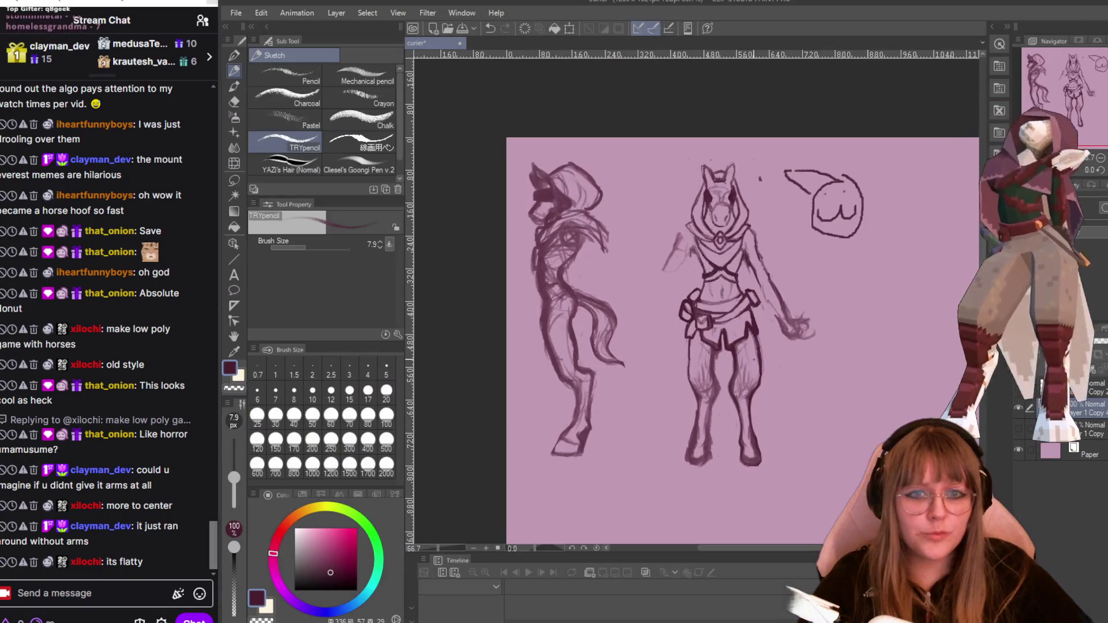
pyautogui.scroll(-1, 752, 362)
pyautogui.moveTo(799, 548); pyautogui.dragTo(860, 547)
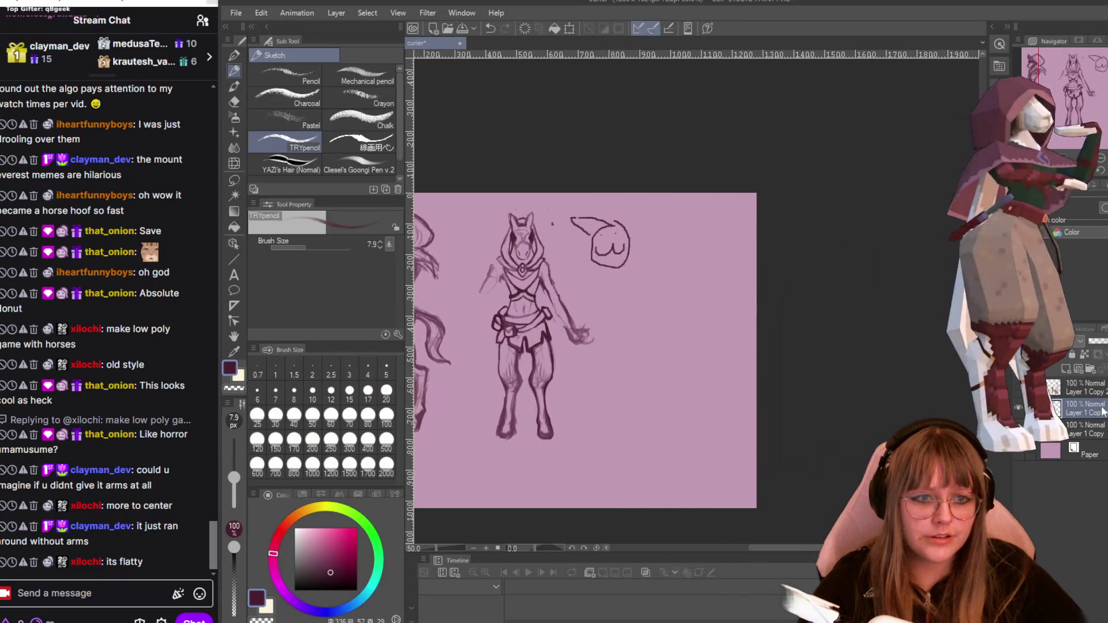
pyautogui.click(1019, 432)
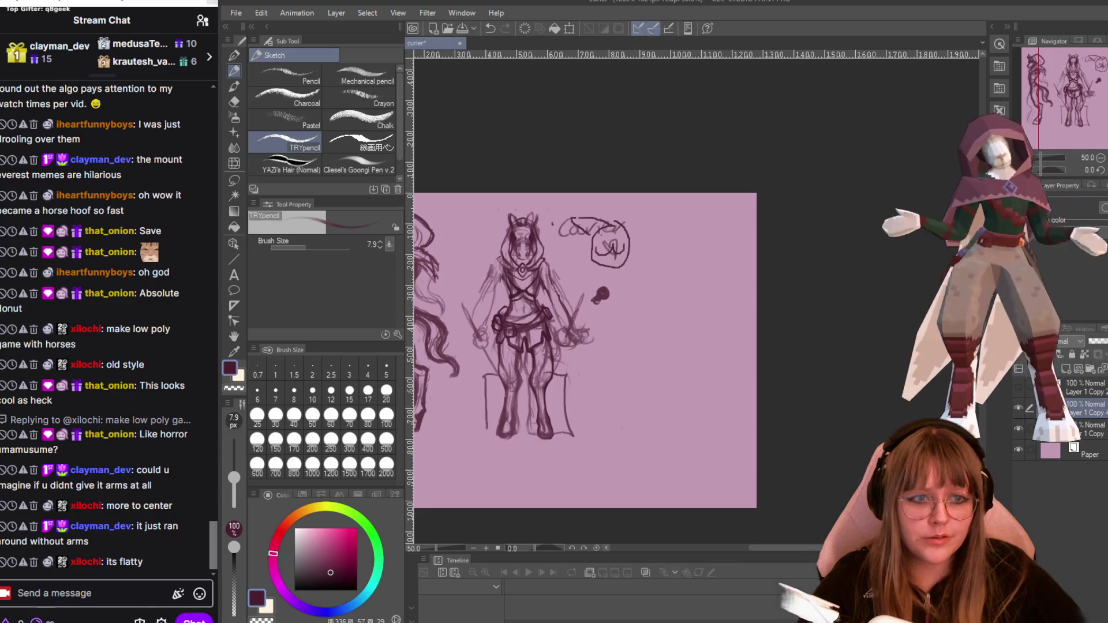
pyautogui.click(1019, 387)
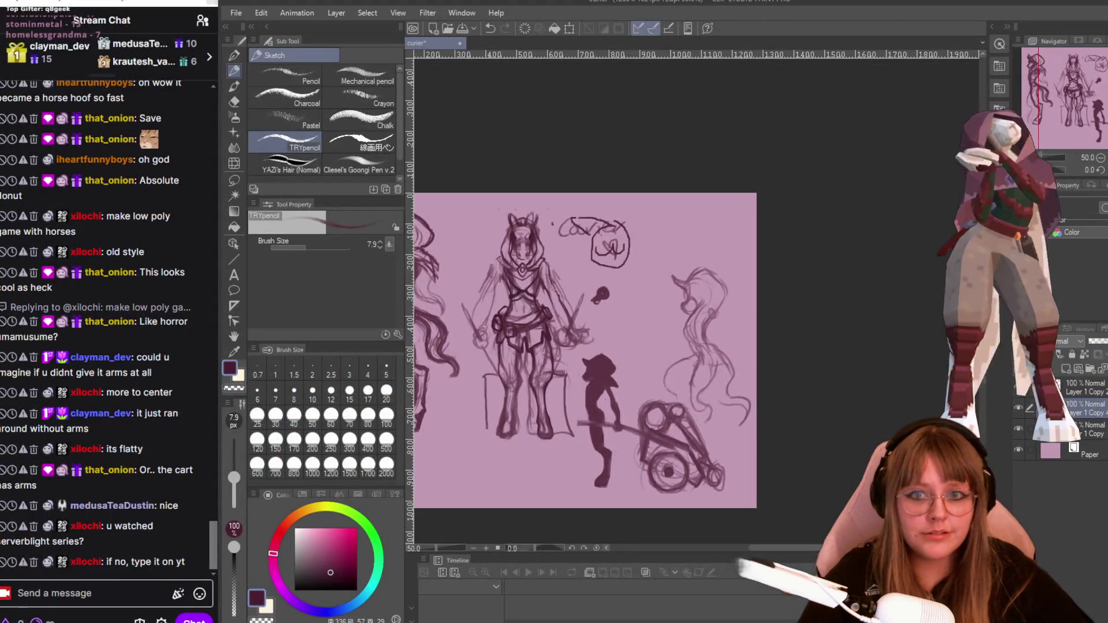
# Draw a straight line down from the staff top, then return to Blender.
pyautogui.moveTo(616, 228); pyautogui.dragTo(584, 391)
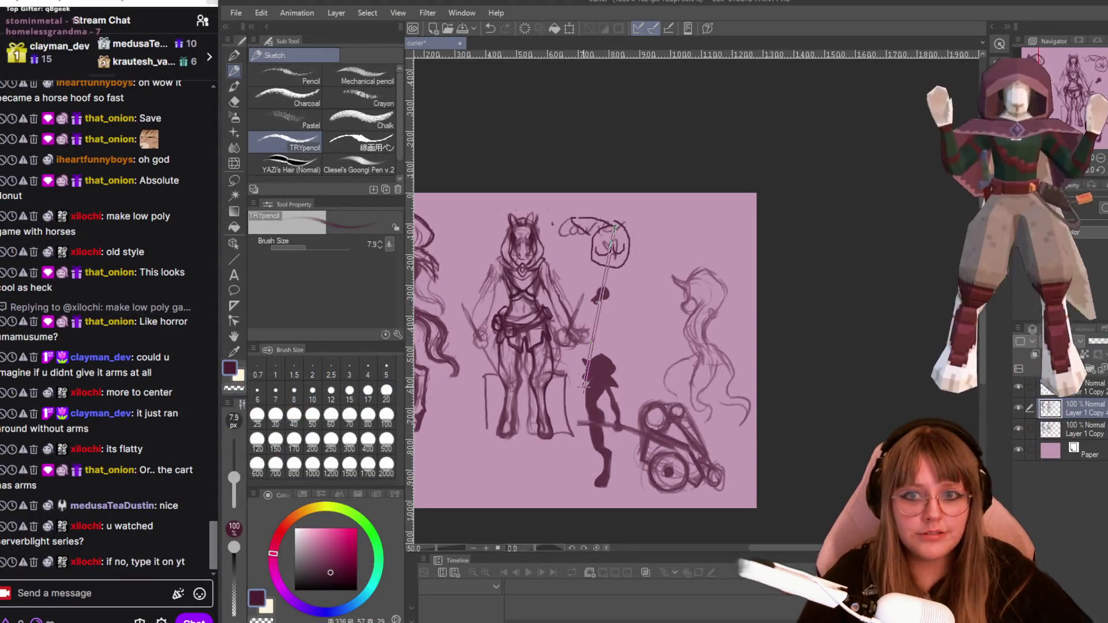
pyautogui.hotkey('alt', 'Tab')
pyautogui.moveTo(585, 462); pyautogui.dragTo(433, 445, button='middle')
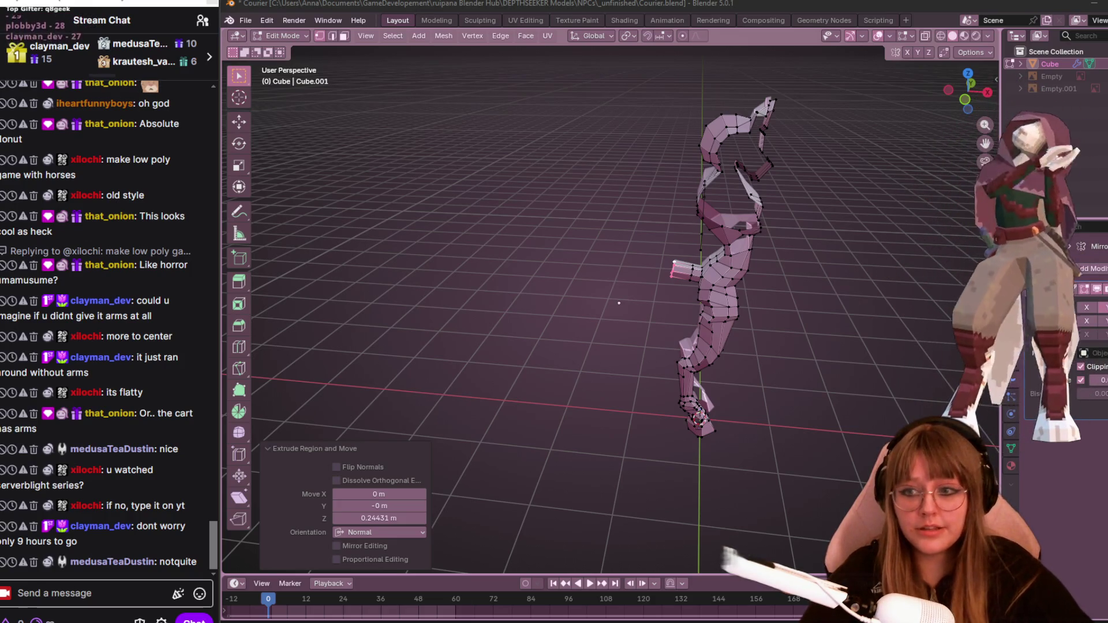
# Edge-slide the torso loop to 0.234 and move vertices 0.018428 m X, 0.053829 m Y.
pyautogui.moveTo(619, 303); pyautogui.dragTo(624, 305, button='middle')
pyautogui.moveTo(711, 326)
pyautogui.mouseDown(button='middle')
pyautogui.moveTo(661, 380)
pyautogui.moveTo(685, 423)
pyautogui.moveTo(636, 449)
pyautogui.mouseUp(button='middle')
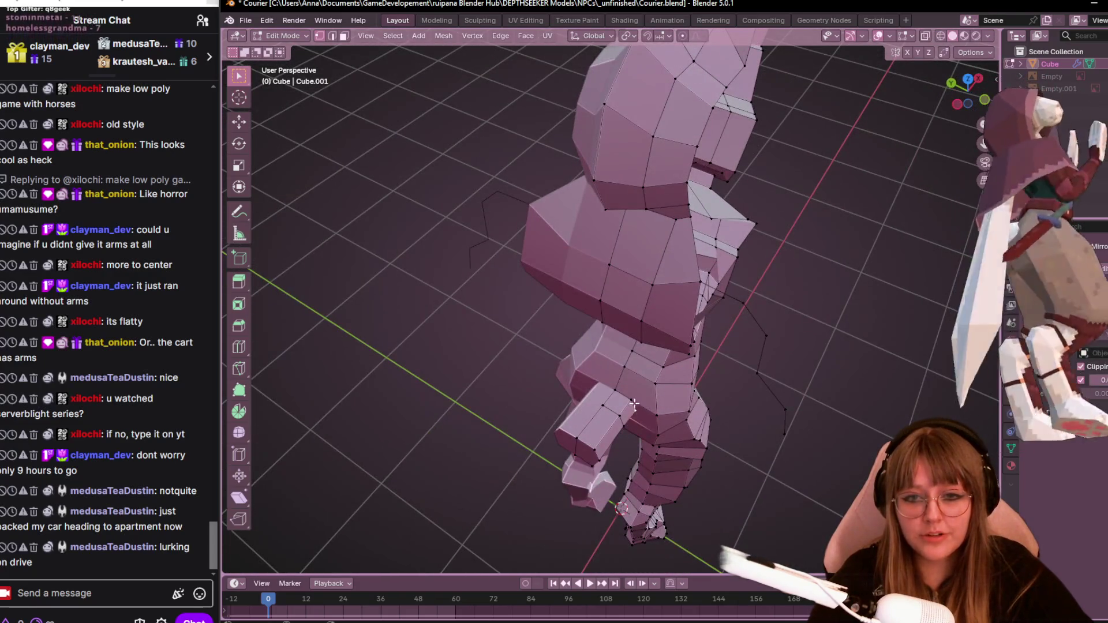
pyautogui.moveTo(709, 409)
pyautogui.mouseDown(button='middle')
pyautogui.moveTo(791, 425)
pyautogui.moveTo(781, 425)
pyautogui.moveTo(774, 386)
pyautogui.mouseUp(button='middle')
pyautogui.press('g')
pyautogui.press('g')
pyautogui.click(779, 429)
pyautogui.scroll(2, 779, 429)
pyautogui.press('g')
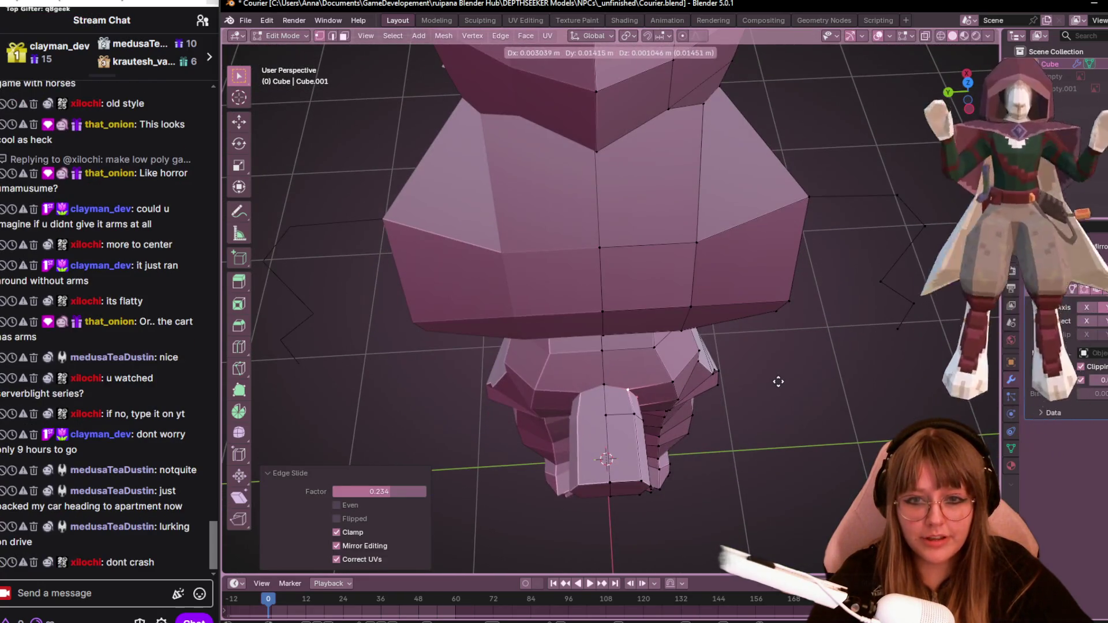
pyautogui.click(769, 378)
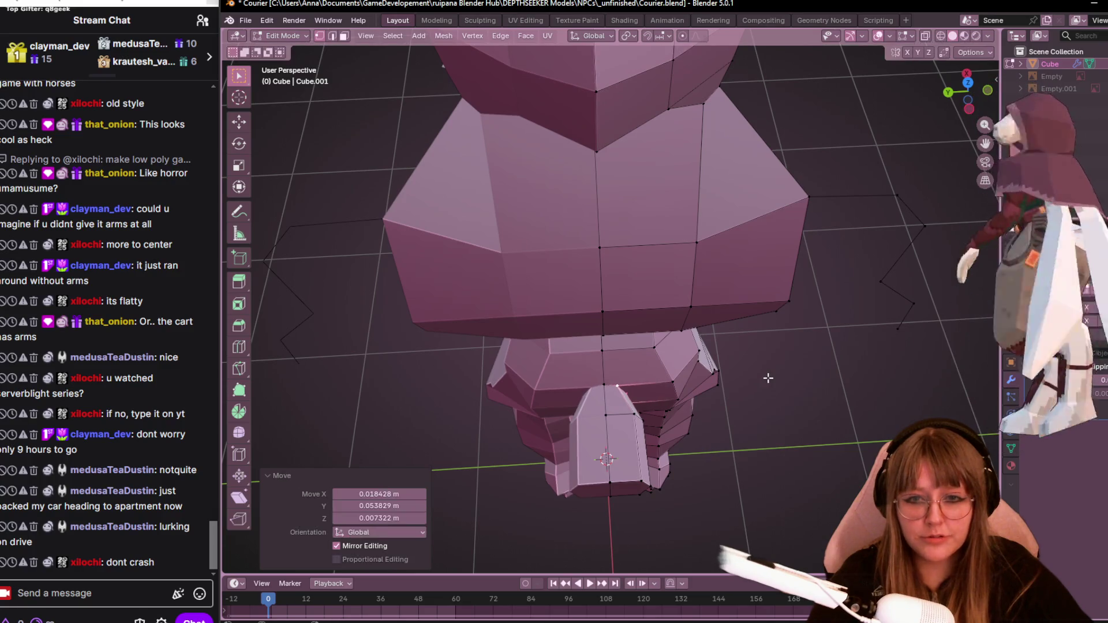
pyautogui.moveTo(735, 434); pyautogui.dragTo(624, 394, button='middle')
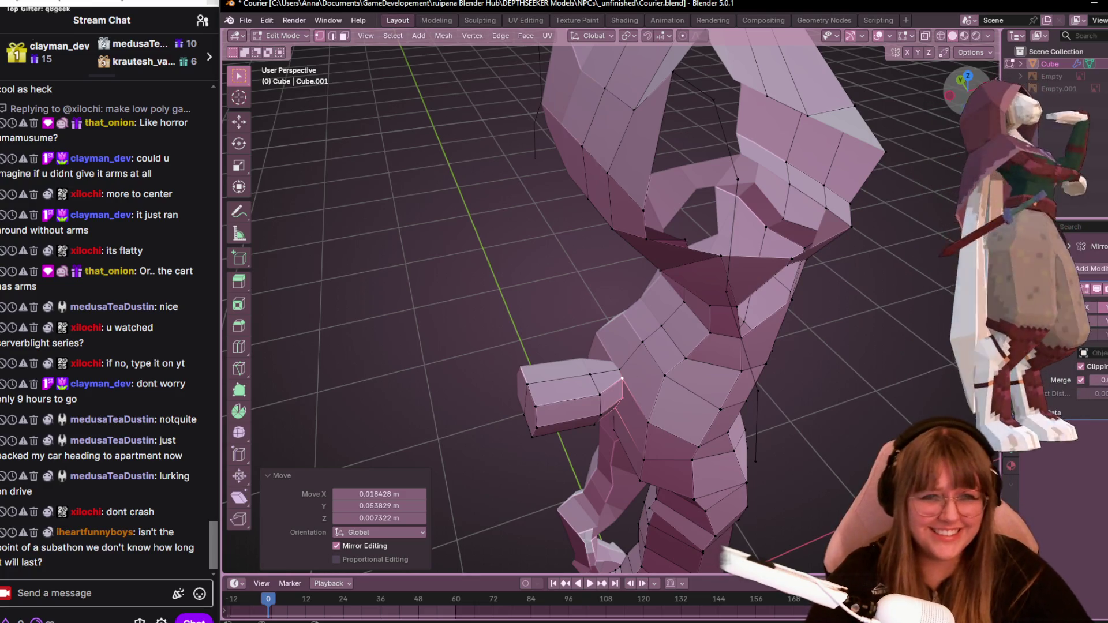
# In front view, reposition the arm stub's top, left-top, edge and inner corner vertices.
pyautogui.press('KP_1')
pyautogui.click(593, 376)
pyautogui.press('g')
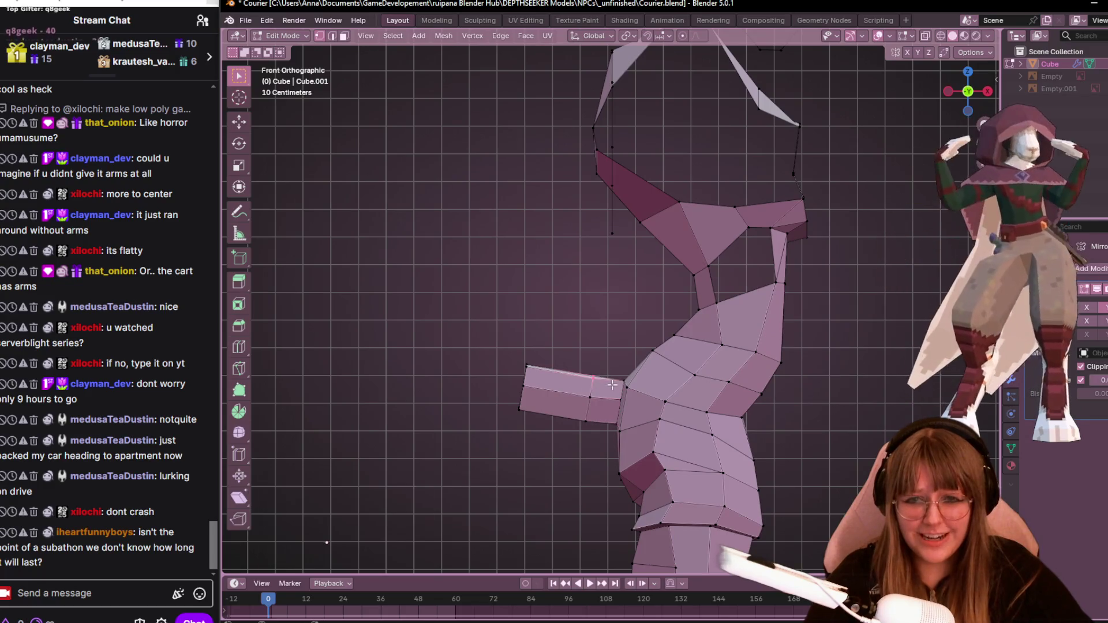
pyautogui.click(614, 374)
pyautogui.moveTo(493, 323)
pyautogui.mouseDown()
pyautogui.moveTo(550, 372)
pyautogui.moveTo(536, 442)
pyautogui.mouseUp()
pyautogui.press('g')
pyautogui.click(581, 376)
pyautogui.keyDown('shift'); pyautogui.moveTo(570, 500); pyautogui.dragTo(542, 433, button='middle'); pyautogui.keyUp('shift')
pyautogui.press('g')
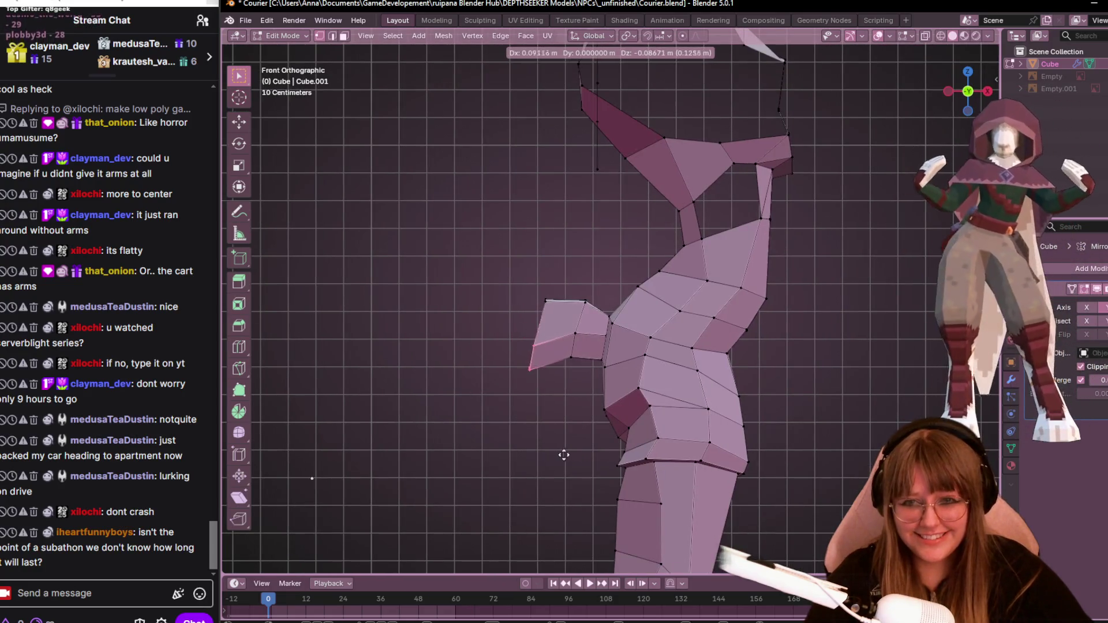
pyautogui.click(575, 452)
pyautogui.click(580, 370)
pyautogui.press('g')
pyautogui.click(588, 367)
# Slide the corner vertex along its edge with Shift+V, then return to front view.
pyautogui.moveTo(589, 367); pyautogui.dragTo(626, 404, button='middle')
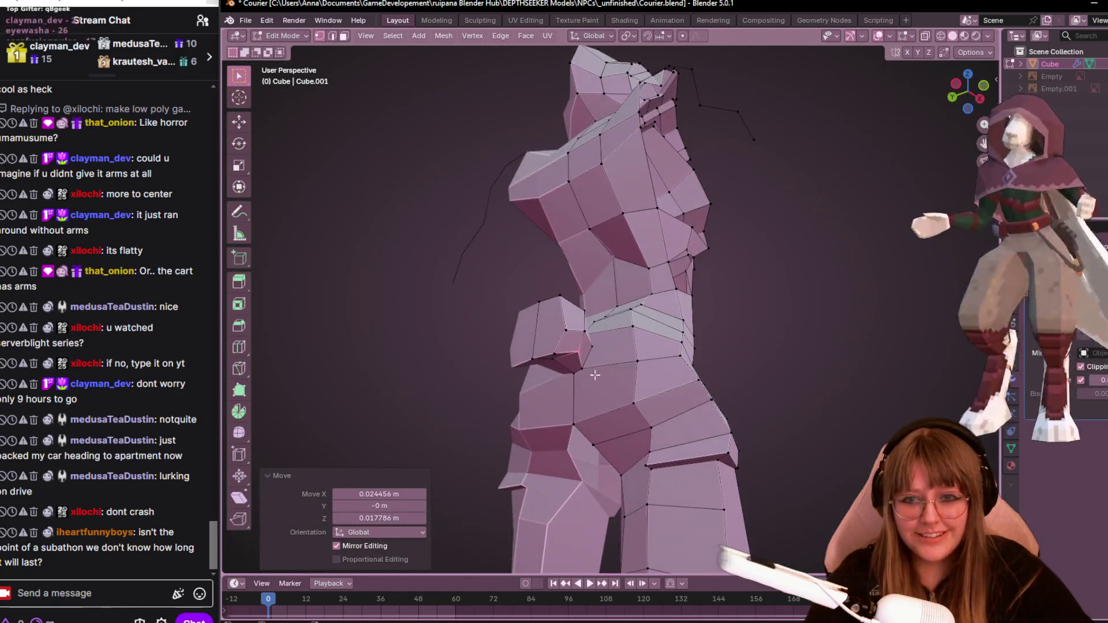
pyautogui.scroll(3, 630, 407)
pyautogui.hotkey('shift', 'v')
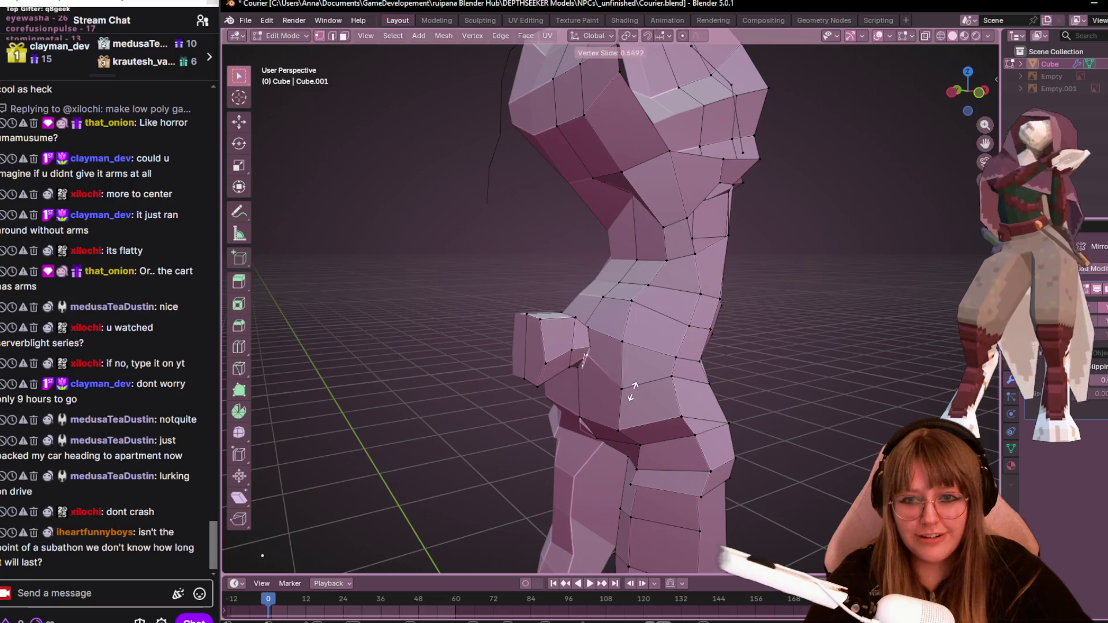
pyautogui.click(595, 370)
pyautogui.moveTo(594, 370)
pyautogui.mouseDown(button='middle')
pyautogui.moveTo(588, 324)
pyautogui.moveTo(564, 378)
pyautogui.moveTo(554, 346)
pyautogui.mouseUp(button='middle')
pyautogui.press('KP_1')
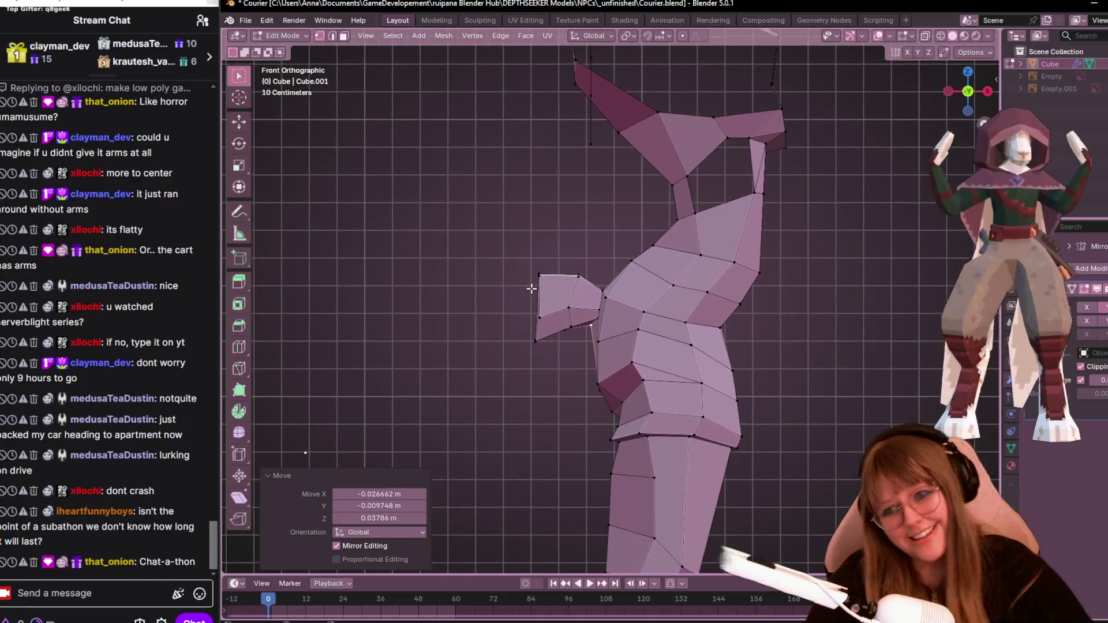
# Select the arm vertices and extrude the first chain of vertices down beside the torso.
pyautogui.moveTo(516, 259); pyautogui.dragTo(540, 278)
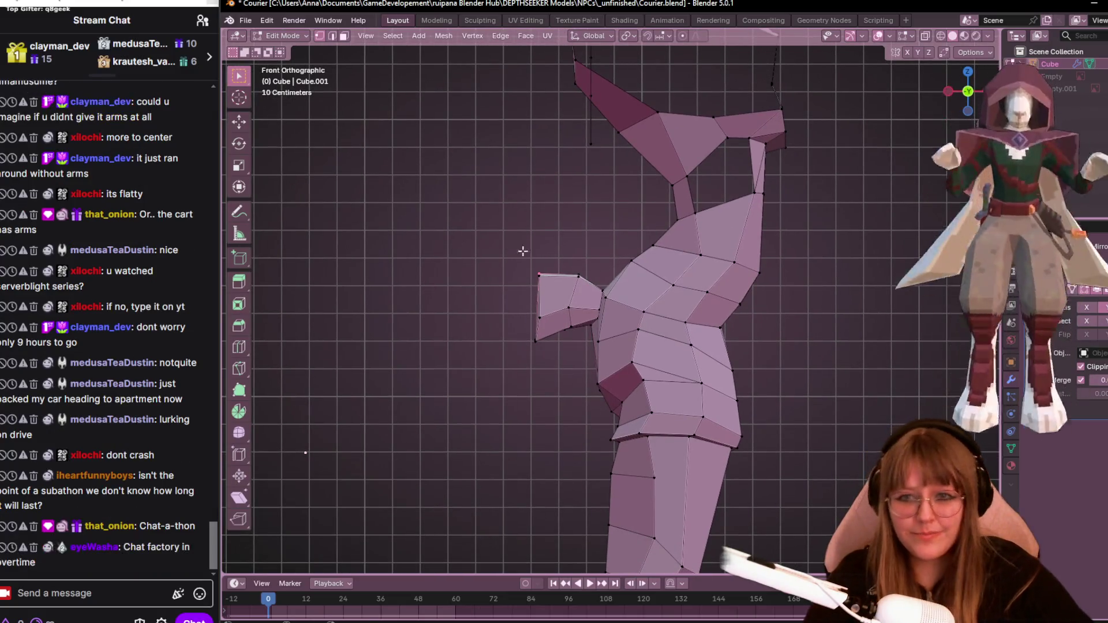
pyautogui.scroll(-2, 587, 310)
pyautogui.moveTo(606, 452)
pyautogui.keyDown('shift'); pyautogui.mouseDown(button='middle')
pyautogui.moveTo(611, 416)
pyautogui.moveTo(604, 422)
pyautogui.mouseUp(button='middle'); pyautogui.keyUp('shift')
pyautogui.press('g')
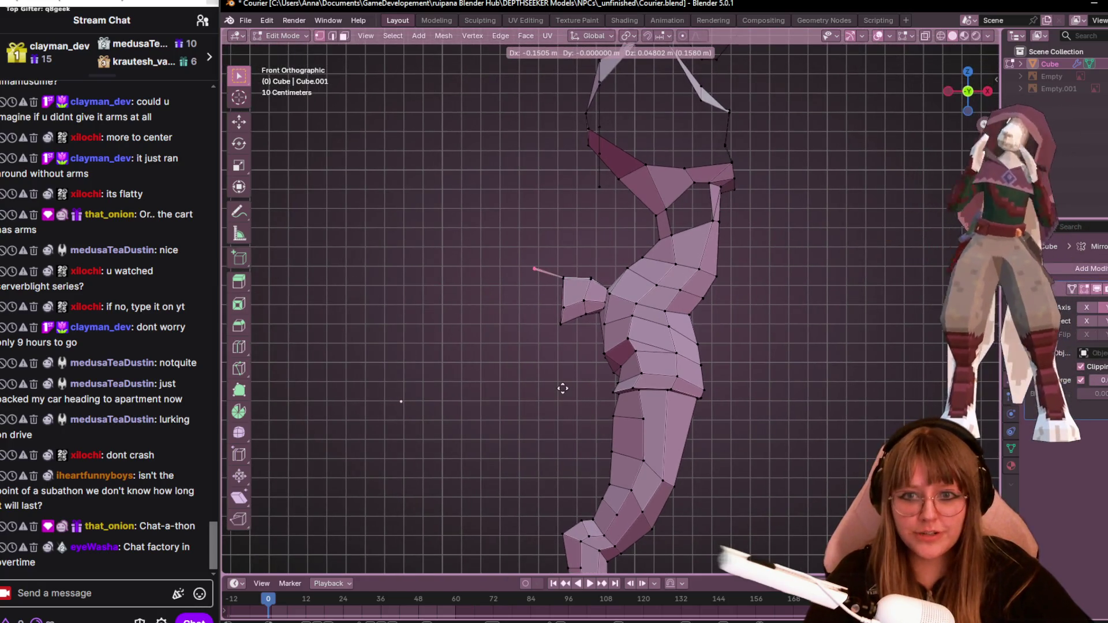
pyautogui.click(543, 404)
pyautogui.press('e')
pyautogui.click(514, 435)
pyautogui.press('e')
pyautogui.click(520, 477)
pyautogui.press('e')
pyautogui.click(545, 507)
# Extrude further vertices toward the hand, the last one by 0.15047 m X and 0.028814 m Z.
pyautogui.press('e')
pyautogui.click(549, 526)
pyautogui.press('e')
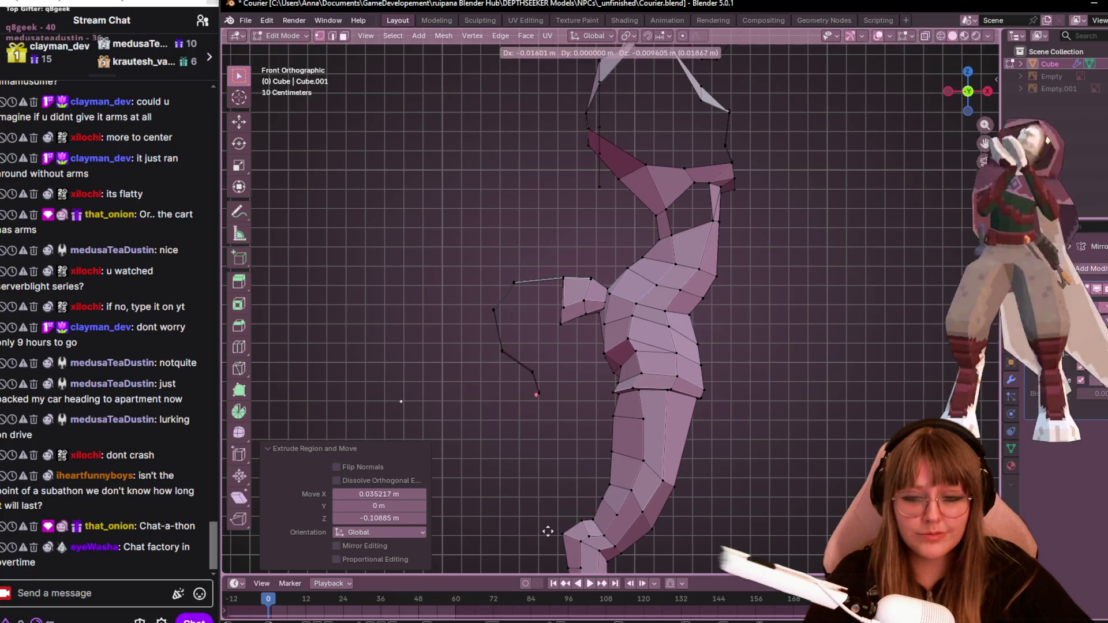
pyautogui.click(531, 546)
pyautogui.press('e')
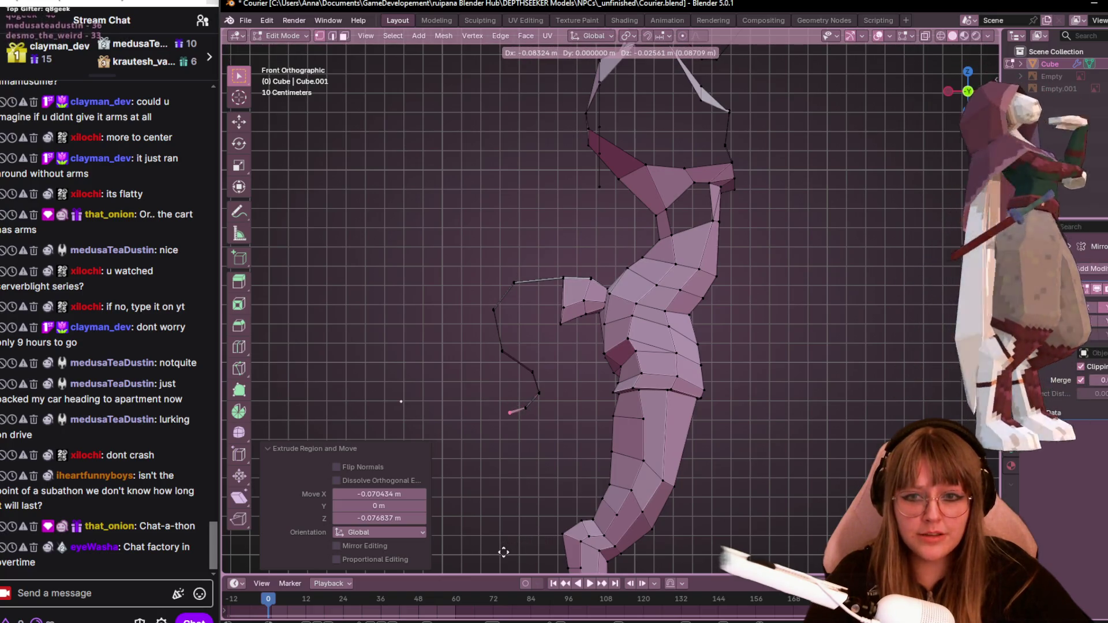
pyautogui.click(505, 551)
pyautogui.press('e')
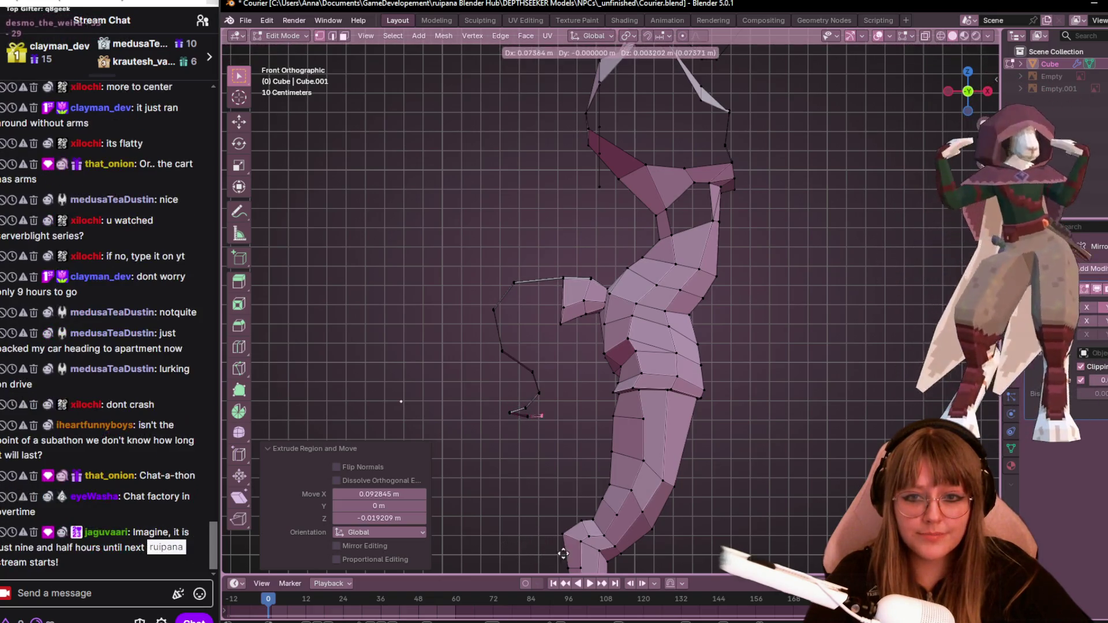
pyautogui.click(580, 550)
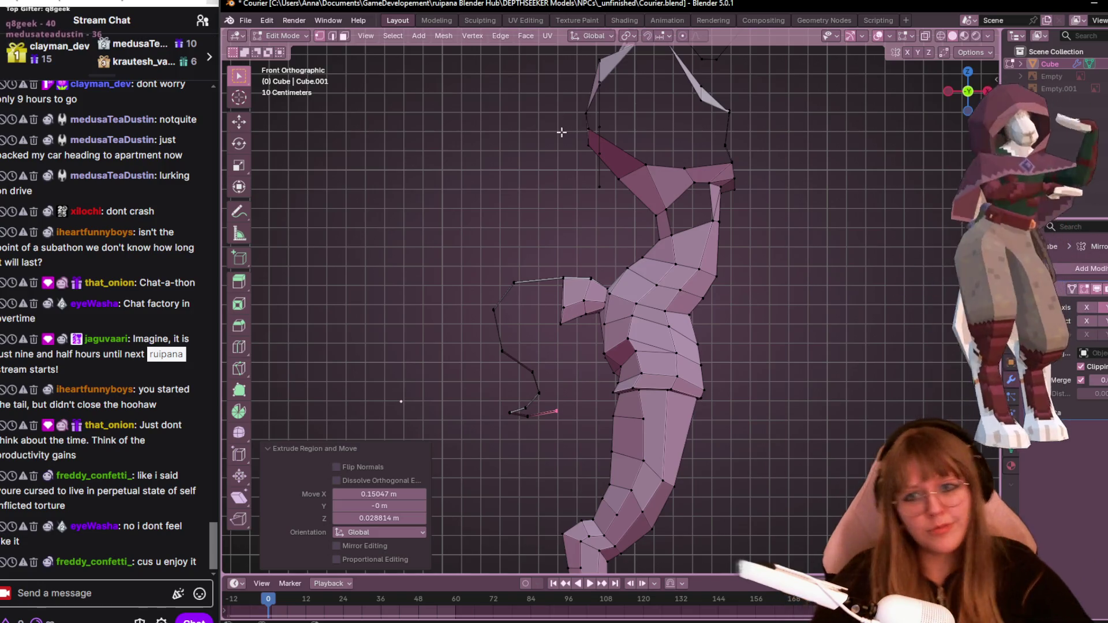
# Shift the arm outline's left arc to the right and raise one arm vertex.
pyautogui.moveTo(440, 234); pyautogui.dragTo(535, 370)
pyautogui.click(544, 338)
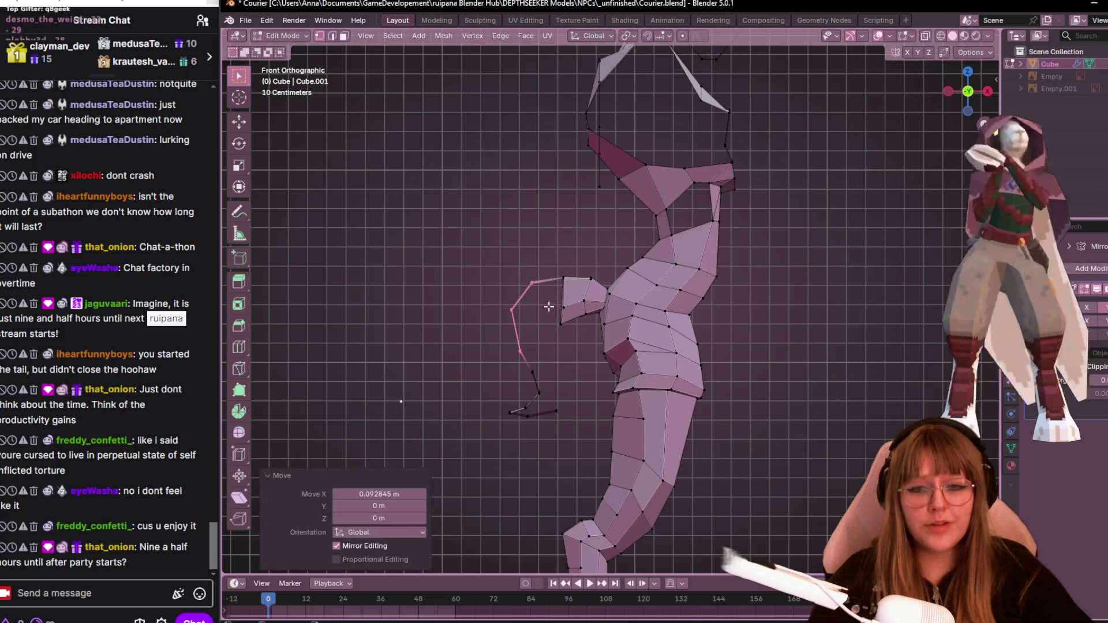
pyautogui.moveTo(555, 328); pyautogui.dragTo(566, 329)
pyautogui.press('g')
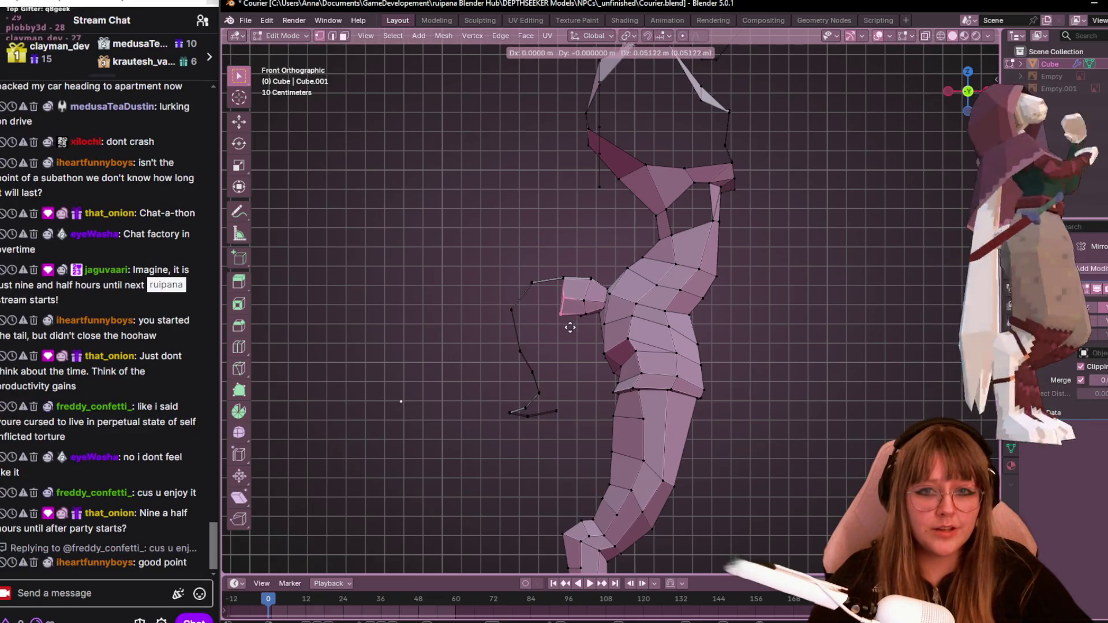
pyautogui.click(579, 302)
# Raise the neighbouring arm vertices, shifting one sideways along the X axis.
pyautogui.click(582, 311)
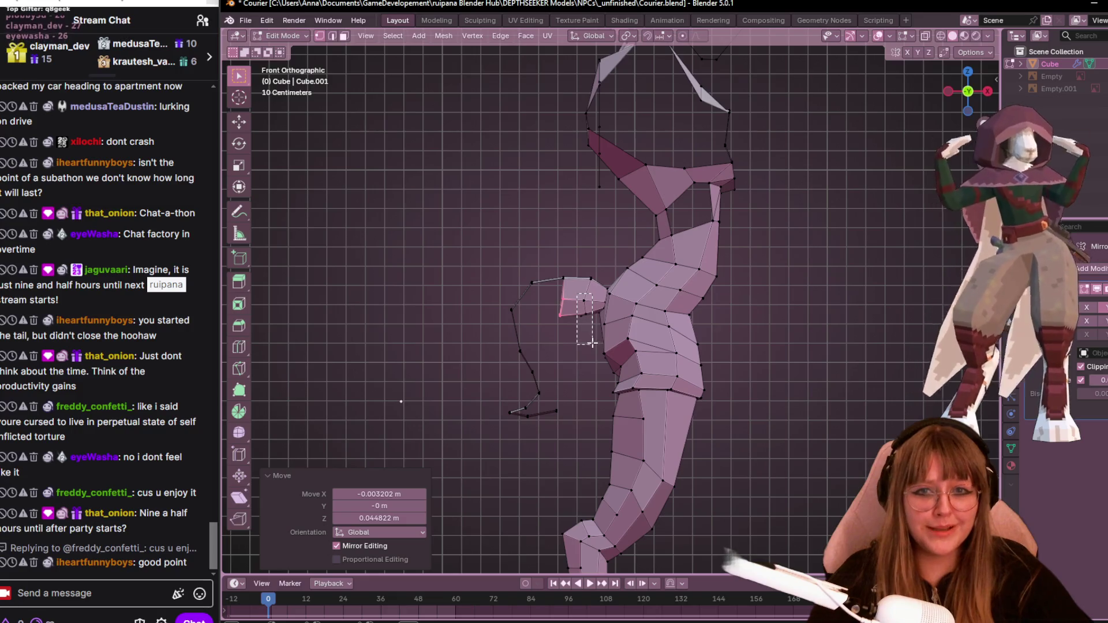
pyautogui.press('g')
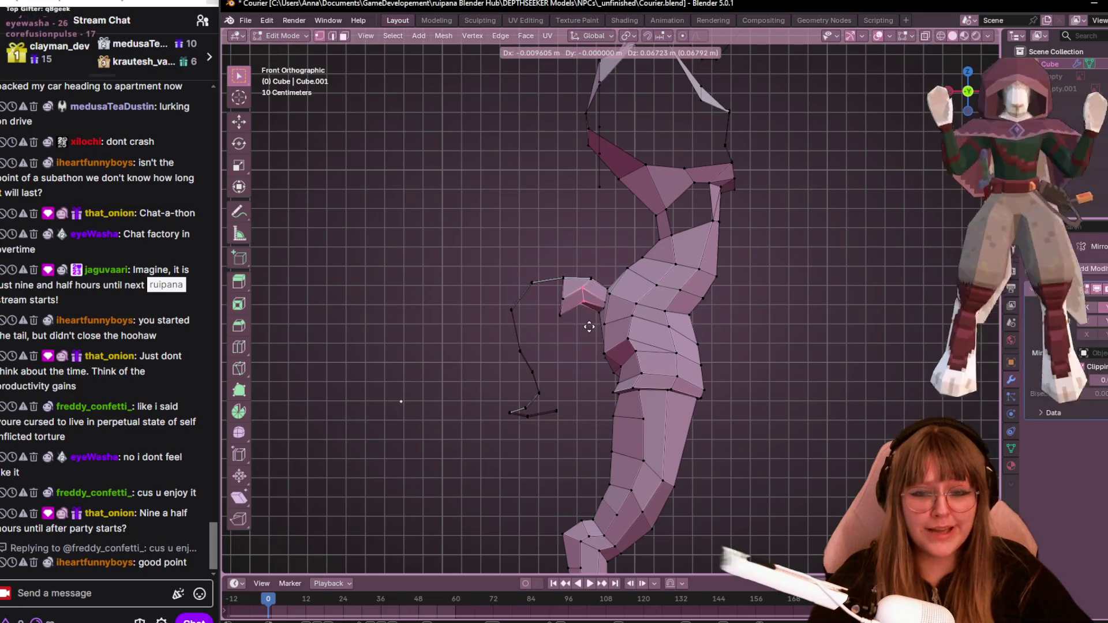
pyautogui.click(586, 295)
pyautogui.press('g')
pyautogui.press('x')
pyautogui.click(590, 294)
pyautogui.moveTo(557, 310); pyautogui.dragTo(565, 327)
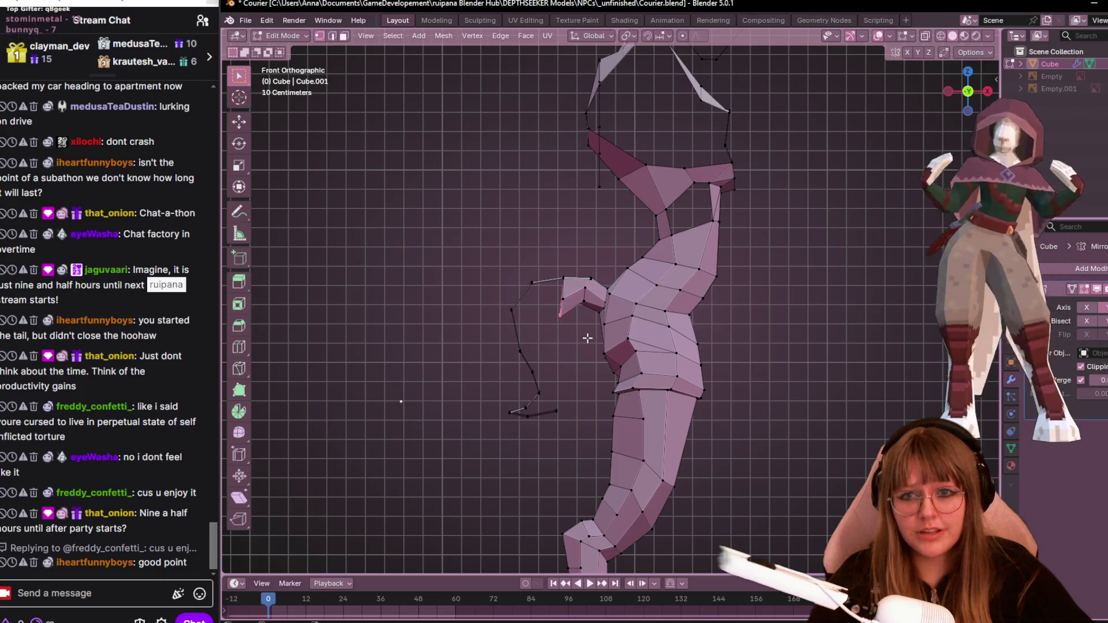
pyautogui.press('g')
pyautogui.click(570, 316)
# Remove faces at the hip in face select mode, then return to vertex select.
pyautogui.moveTo(571, 318)
pyautogui.mouseDown(button='middle')
pyautogui.moveTo(680, 329)
pyautogui.moveTo(726, 255)
pyautogui.mouseUp(button='middle')
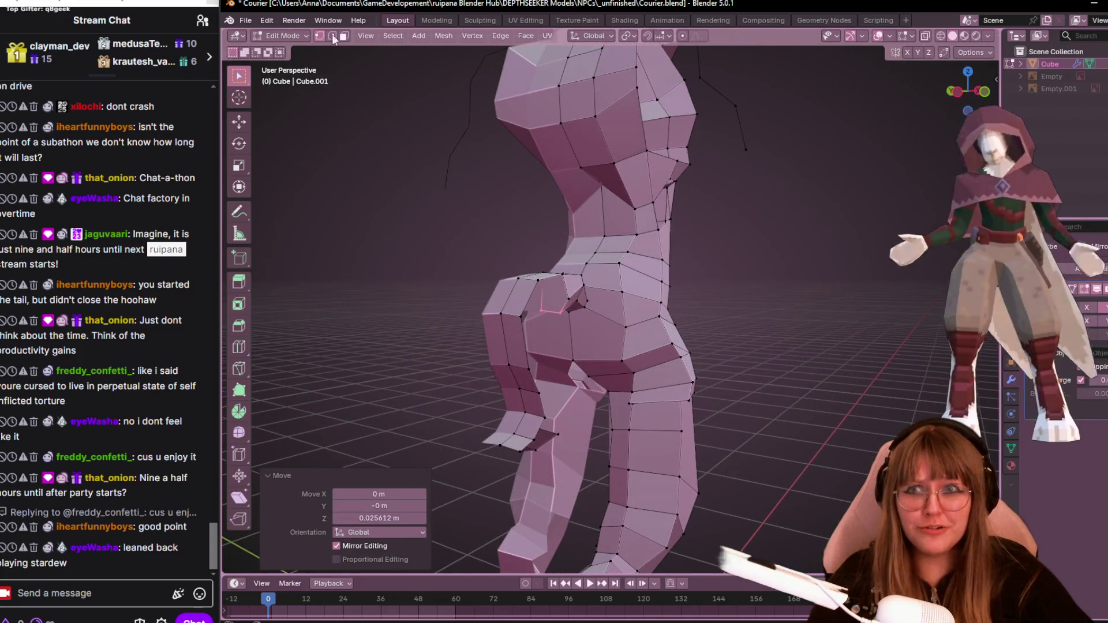
pyautogui.click(343, 35)
pyautogui.click(574, 296)
pyautogui.rightClick(587, 292)
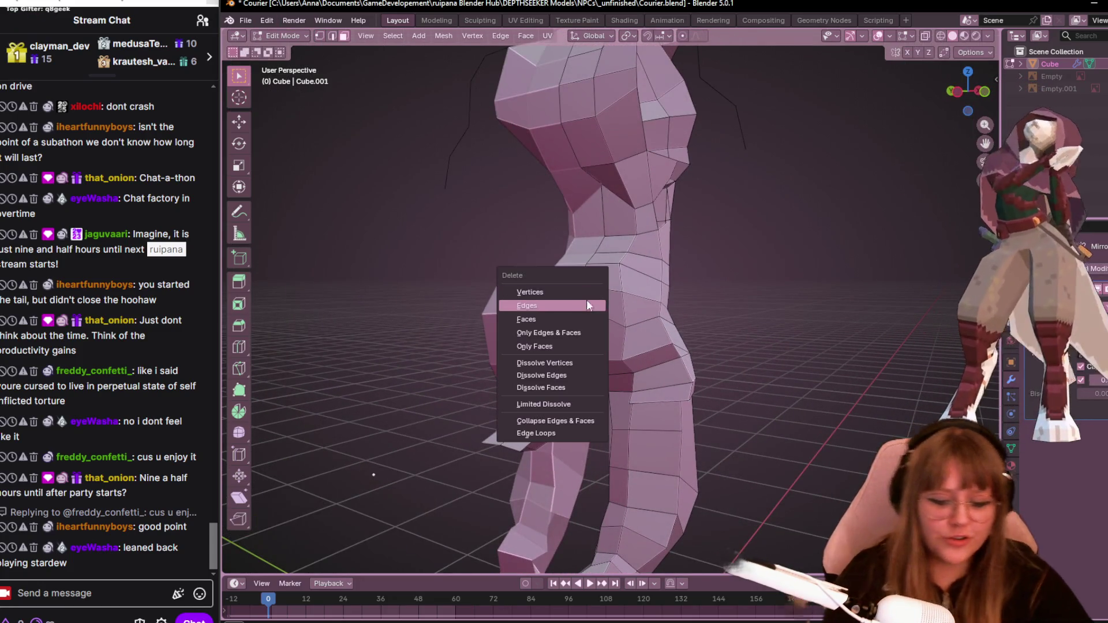
pyautogui.click(566, 310)
pyautogui.moveTo(613, 337)
pyautogui.mouseDown(button='middle')
pyautogui.moveTo(635, 323)
pyautogui.moveTo(576, 302)
pyautogui.mouseUp(button='middle')
pyautogui.click(578, 294)
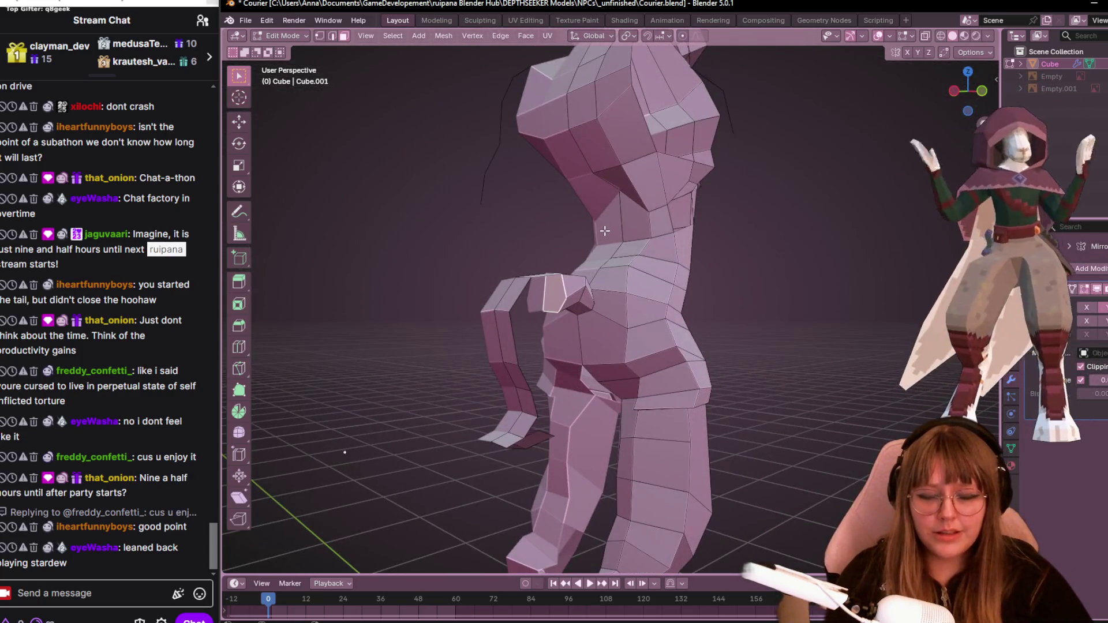
pyautogui.rightClick(604, 231)
pyautogui.moveTo(576, 245)
pyautogui.mouseDown(button='middle')
pyautogui.moveTo(613, 273)
pyautogui.moveTo(641, 265)
pyautogui.moveTo(601, 260)
pyautogui.moveTo(620, 252)
pyautogui.mouseUp(button='middle')
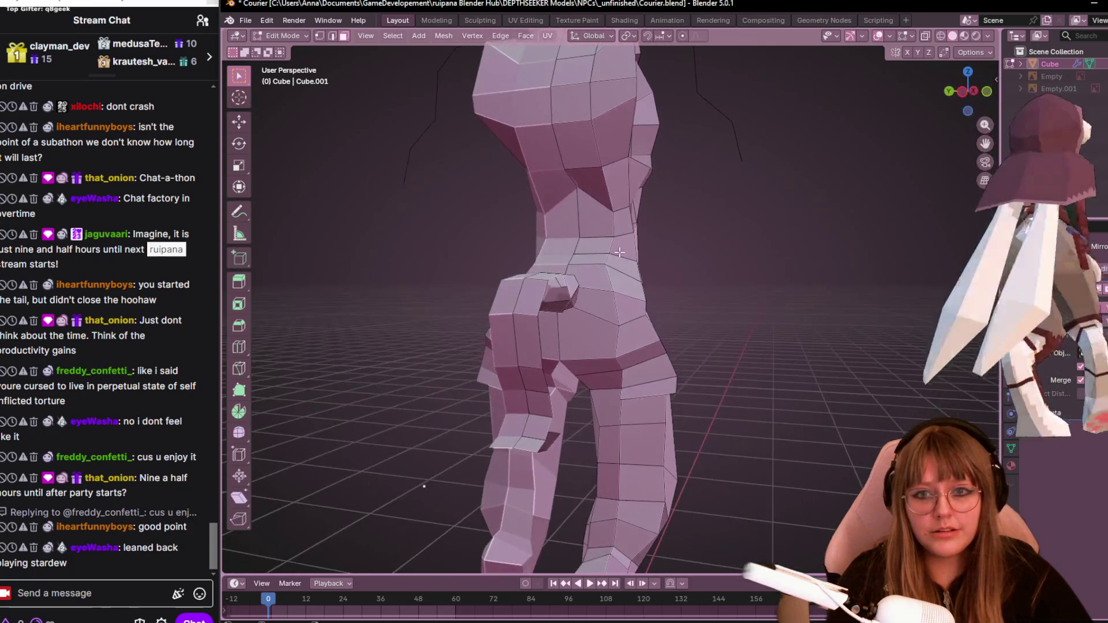
pyautogui.moveTo(572, 296)
pyautogui.mouseDown(button='middle')
pyautogui.moveTo(613, 237)
pyautogui.moveTo(587, 235)
pyautogui.moveTo(628, 252)
pyautogui.mouseUp(button='middle')
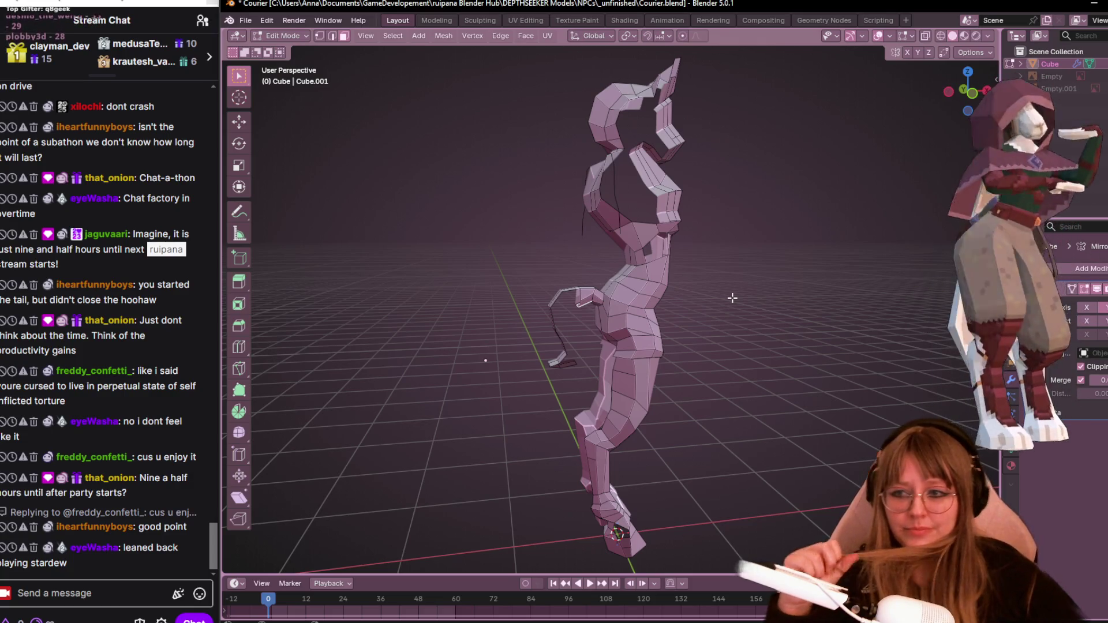
pyautogui.click(321, 36)
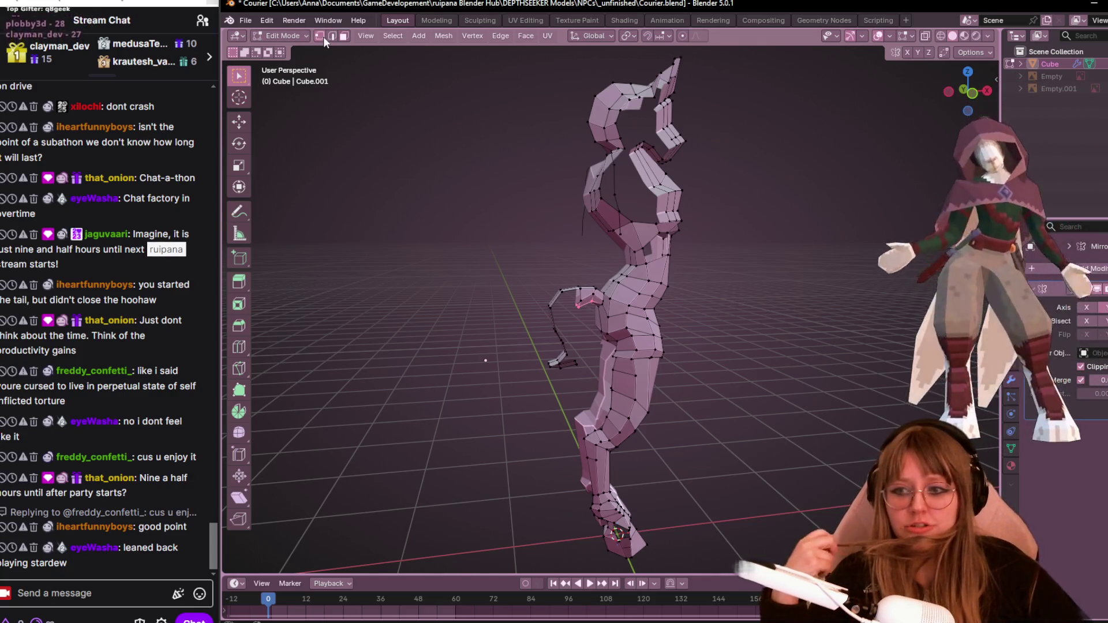
pyautogui.moveTo(577, 347)
pyautogui.mouseDown(button='middle')
pyautogui.moveTo(779, 443)
pyautogui.moveTo(808, 375)
pyautogui.moveTo(854, 321)
pyautogui.moveTo(819, 254)
pyautogui.moveTo(833, 242)
pyautogui.moveTo(765, 212)
pyautogui.mouseUp(button='middle')
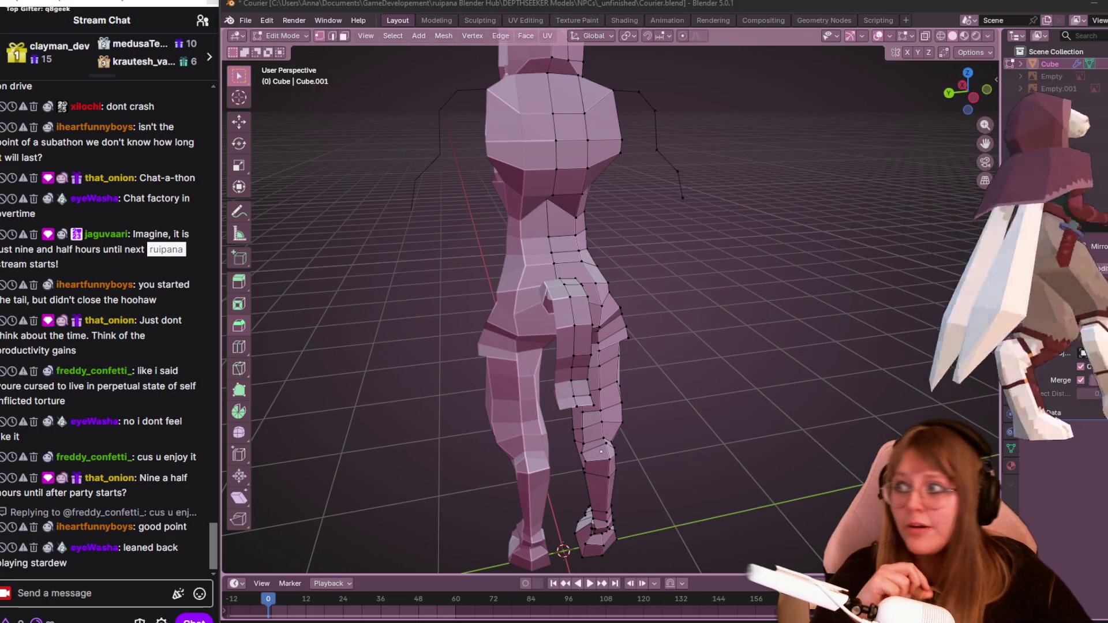
# Send the message 'discord' in the stream chat.
pyautogui.click(66, 594)
pyautogui.write('discord')
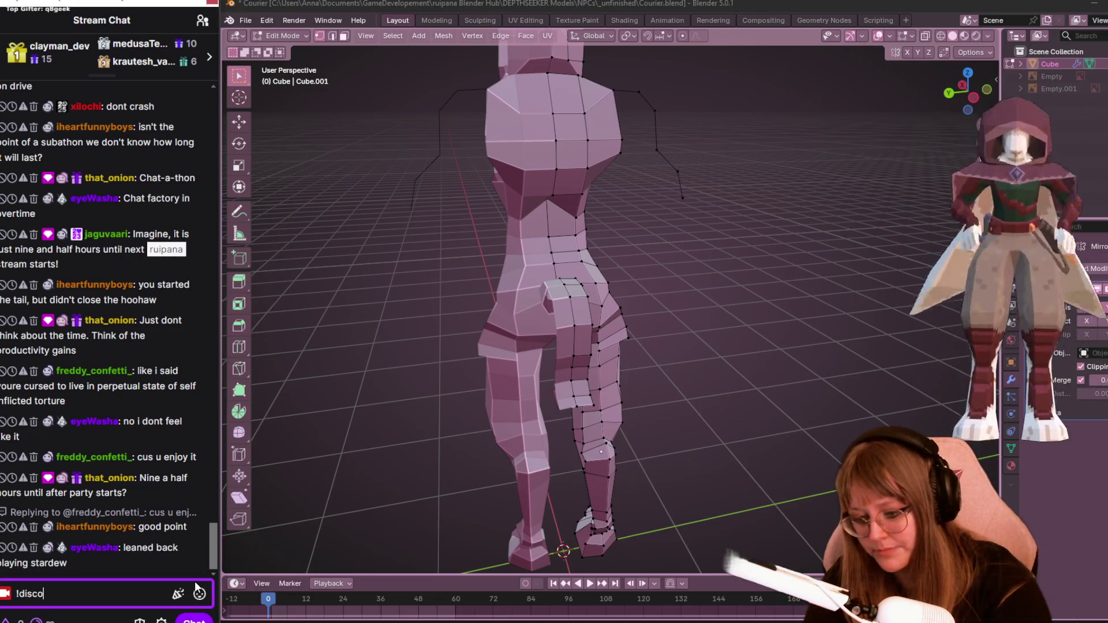
pyautogui.press('Return')
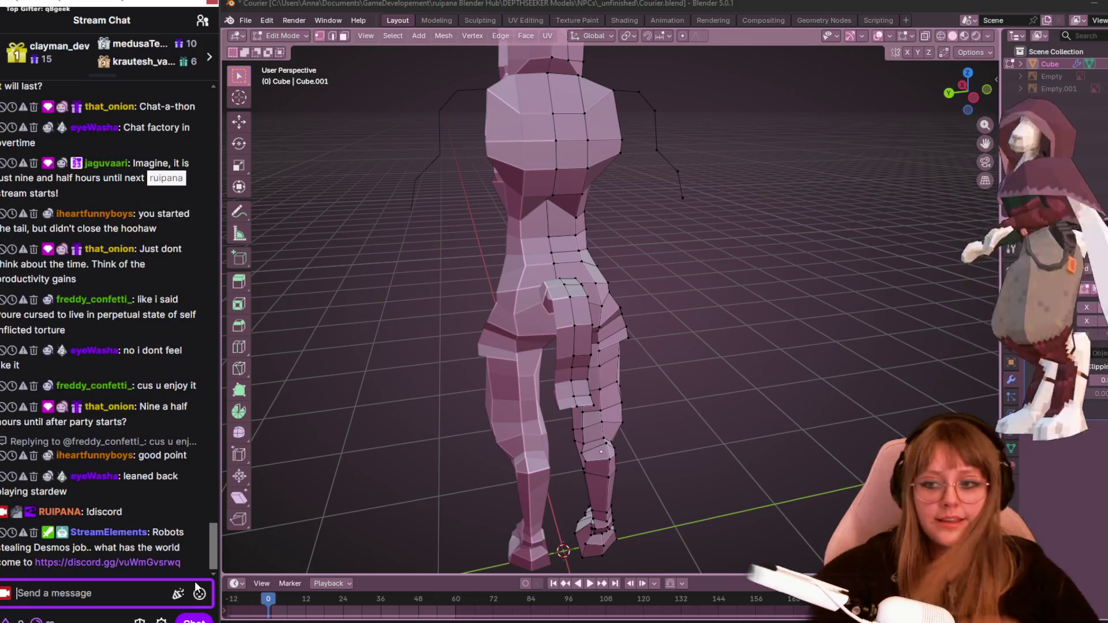
# Orbit and zoom to a side-on view of the character's body and arm.
pyautogui.moveTo(634, 525); pyautogui.dragTo(681, 384, button='middle')
pyautogui.moveTo(451, 470); pyautogui.dragTo(569, 280, button='middle')
pyautogui.moveTo(567, 325)
pyautogui.mouseDown(button='middle')
pyautogui.moveTo(569, 300)
pyautogui.moveTo(600, 316)
pyautogui.mouseUp(button='middle')
# Scale the arm to 0.536, then in front view reposition it and scale it by 0.853.
pyautogui.press('s')
pyautogui.click(601, 319)
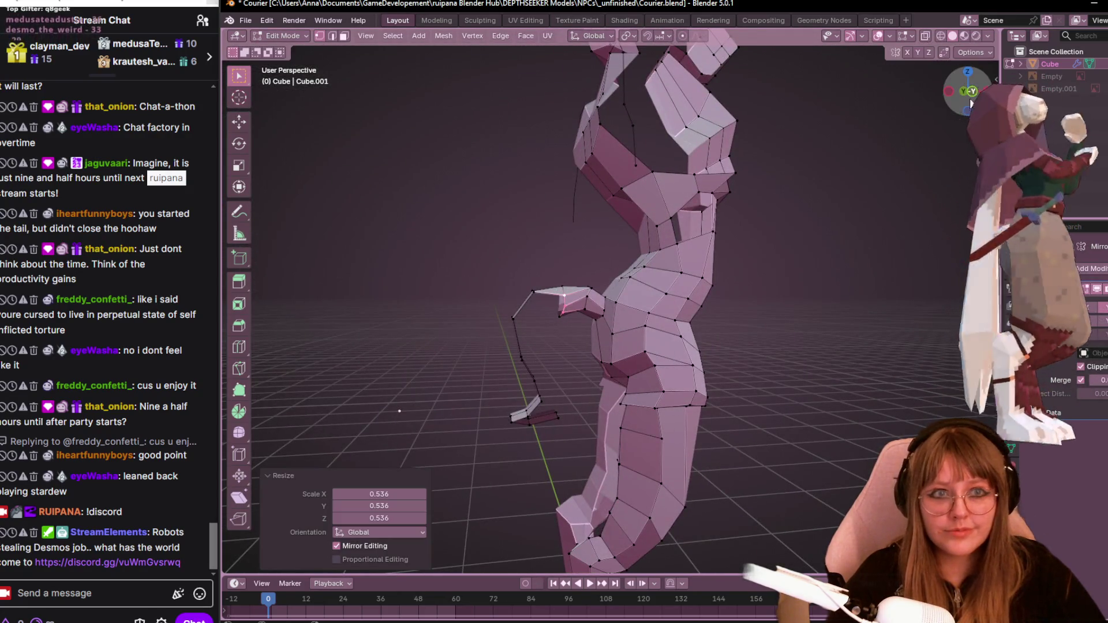
pyautogui.click(971, 102)
pyautogui.press('g')
pyautogui.click(596, 289)
pyautogui.press('g')
pyautogui.click(585, 303)
pyautogui.press('g')
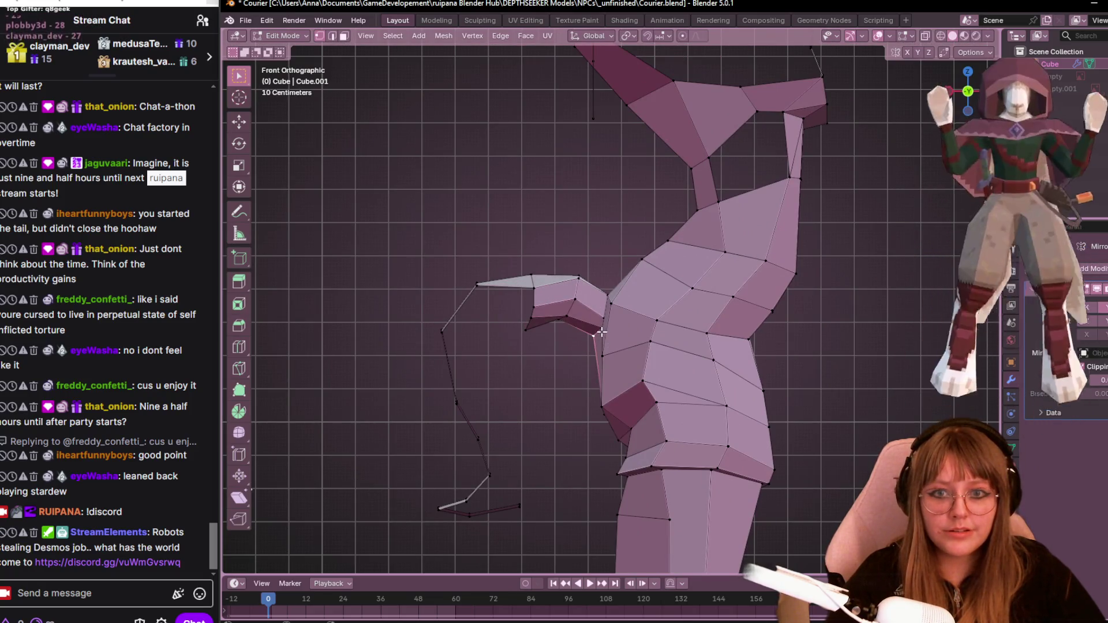
pyautogui.press('s')
pyautogui.click(634, 323)
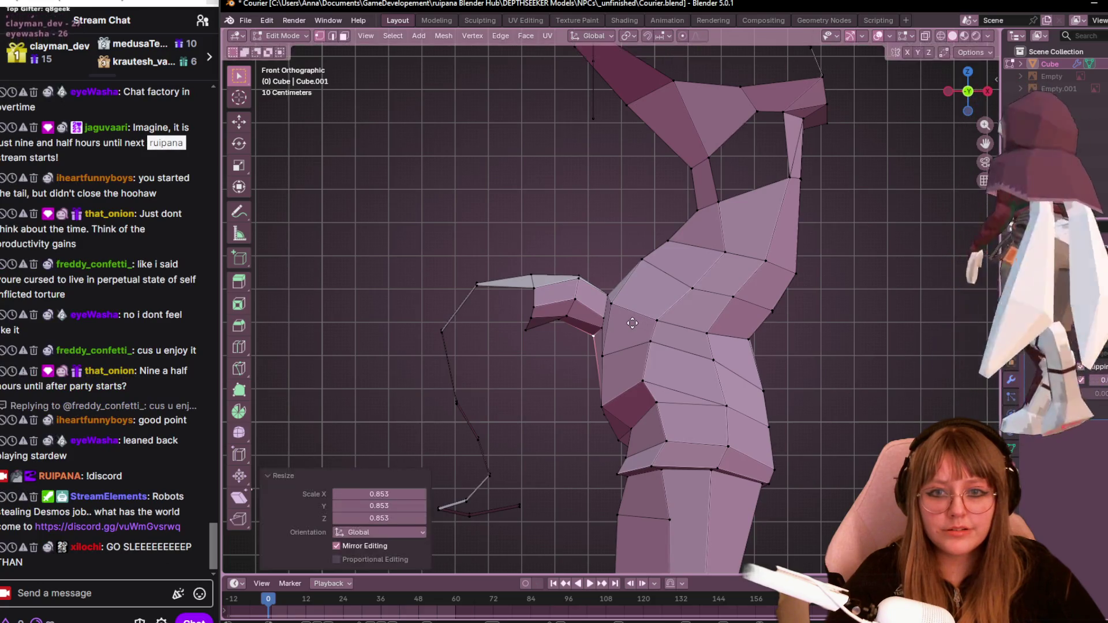
pyautogui.press('g')
pyautogui.click(626, 295)
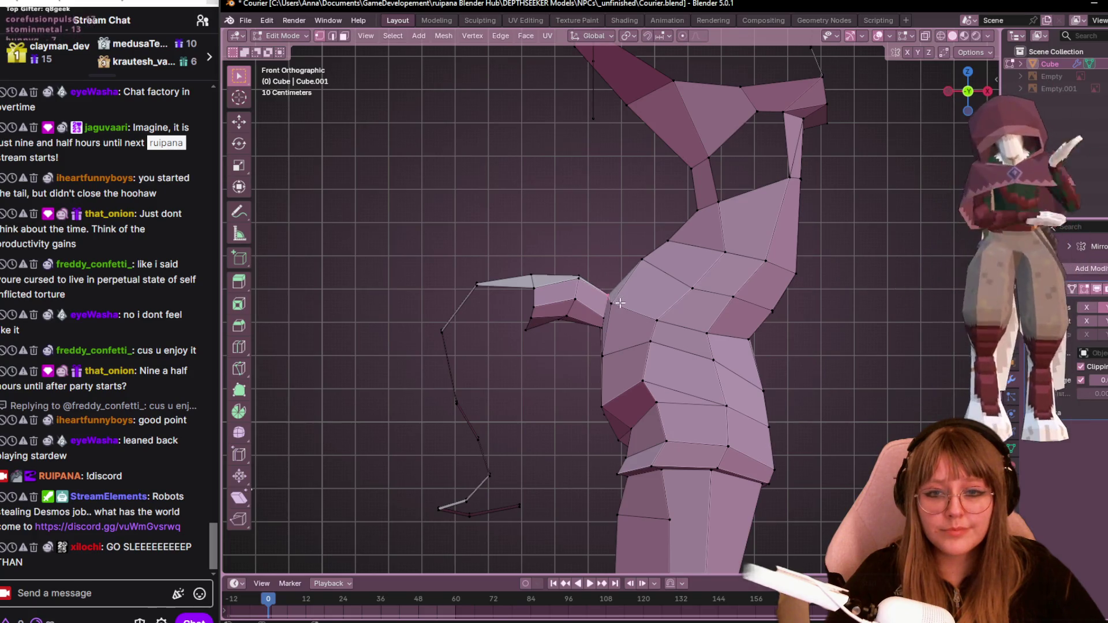
# Move a shoulder vertex and slide an upper-torso vertex along its edge.
pyautogui.press('g')
pyautogui.click(621, 310)
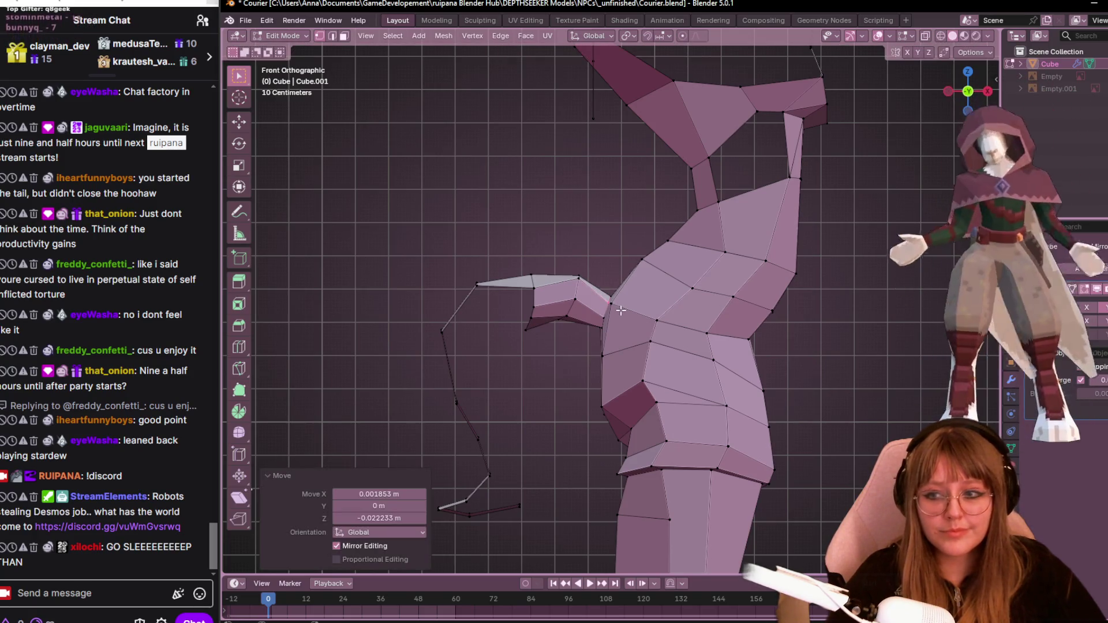
pyautogui.press('g')
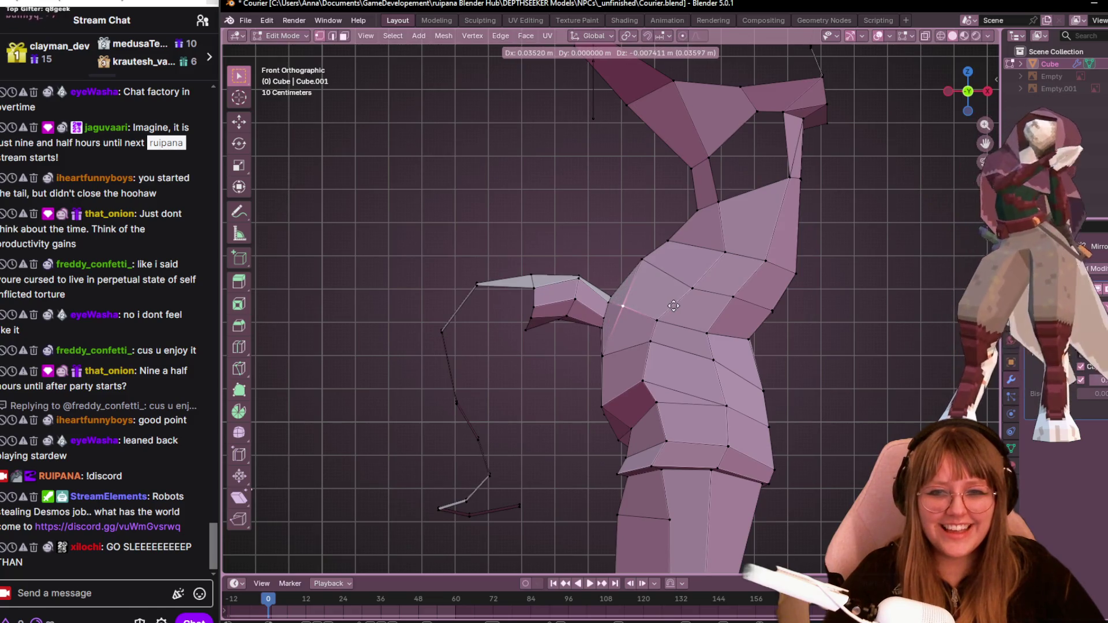
pyautogui.press('g')
pyautogui.click(665, 307)
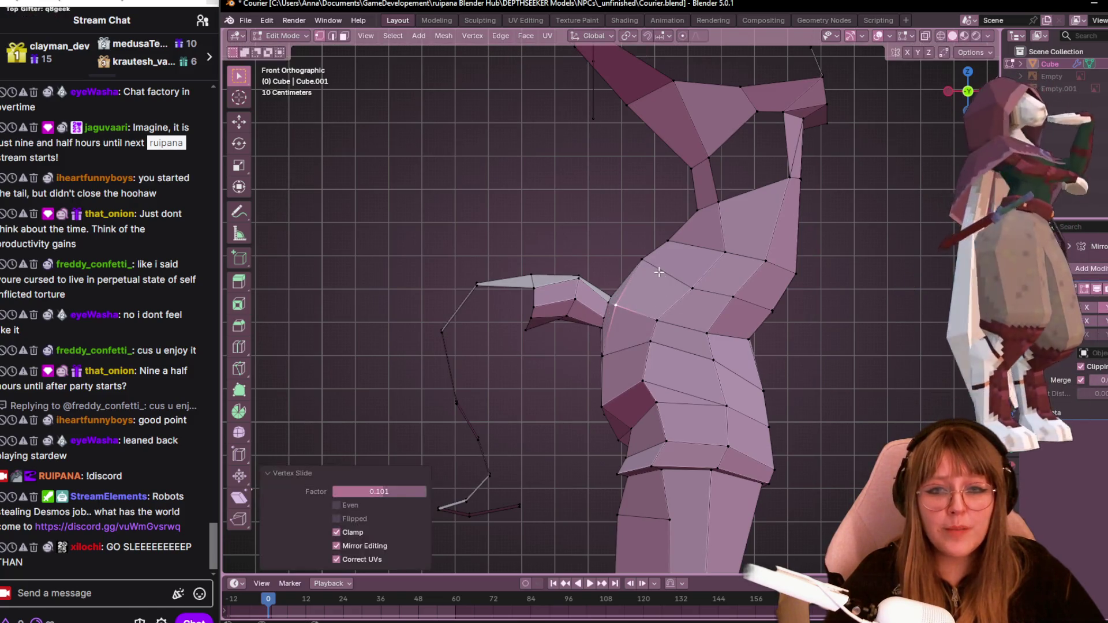
pyautogui.press('g')
pyautogui.press('g')
pyautogui.click(680, 277)
# Edge-slide the remaining shoulder vertices, including slides of 0.289 and 0.304.
pyautogui.click(680, 251)
pyautogui.press('g')
pyautogui.press('g')
pyautogui.click(698, 247)
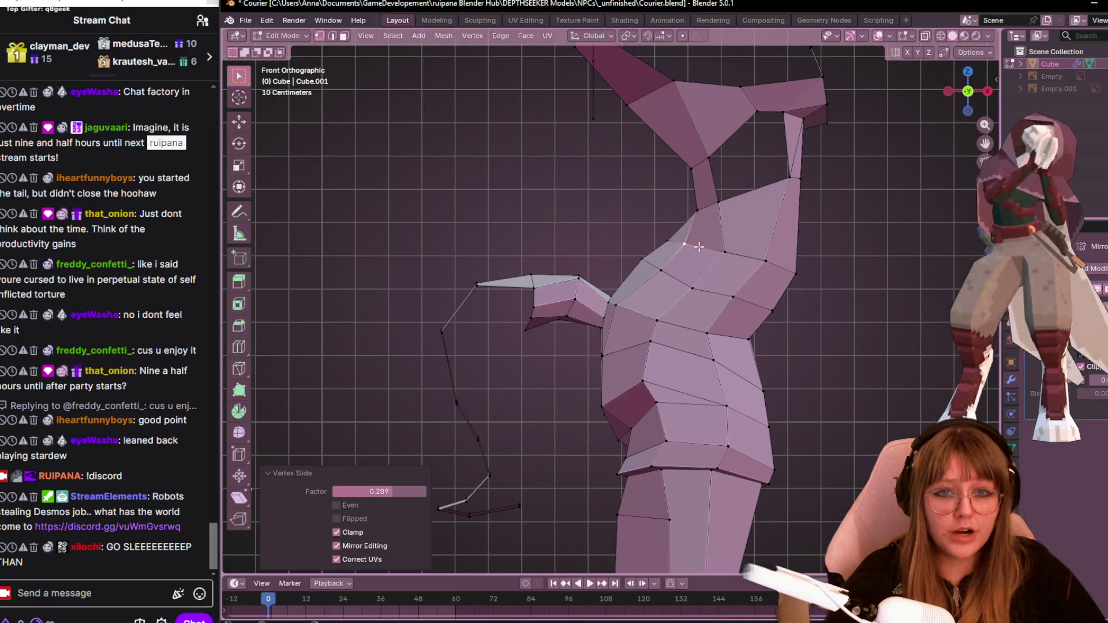
pyautogui.click(699, 213)
pyautogui.press('g')
pyautogui.press('g')
pyautogui.click(717, 213)
pyautogui.click(721, 204)
pyautogui.press('g')
pyautogui.press('g')
pyautogui.click(741, 203)
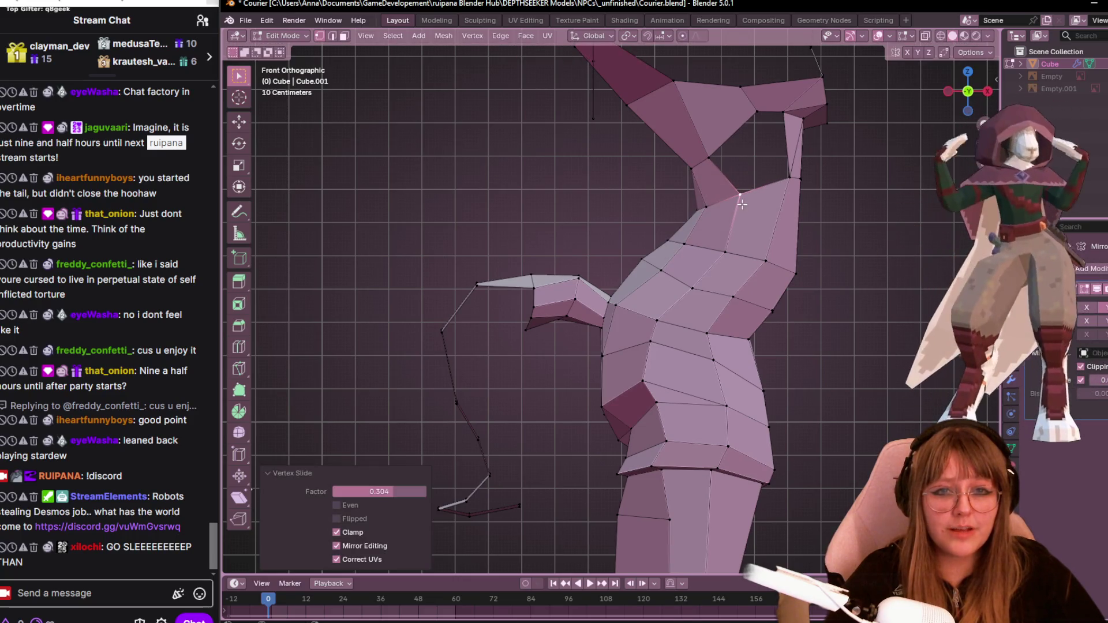
# Nudge an upper-torso vertex and the vertex at the neck base into place.
pyautogui.click(650, 257)
pyautogui.press('g')
pyautogui.click(658, 271)
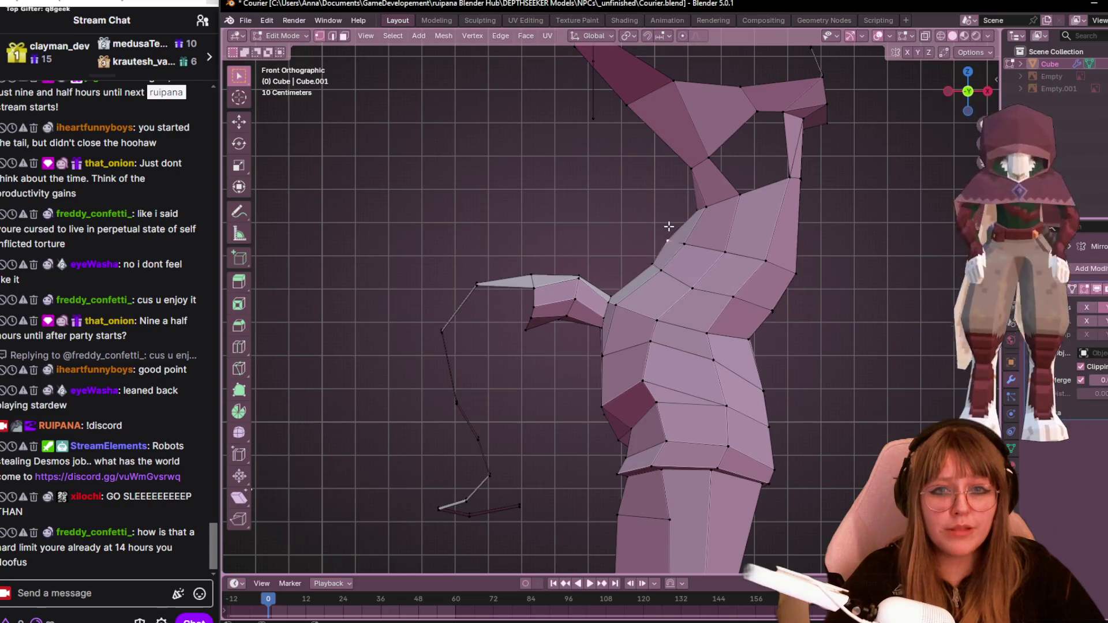
pyautogui.press('g')
pyautogui.click(680, 229)
pyautogui.click(687, 161)
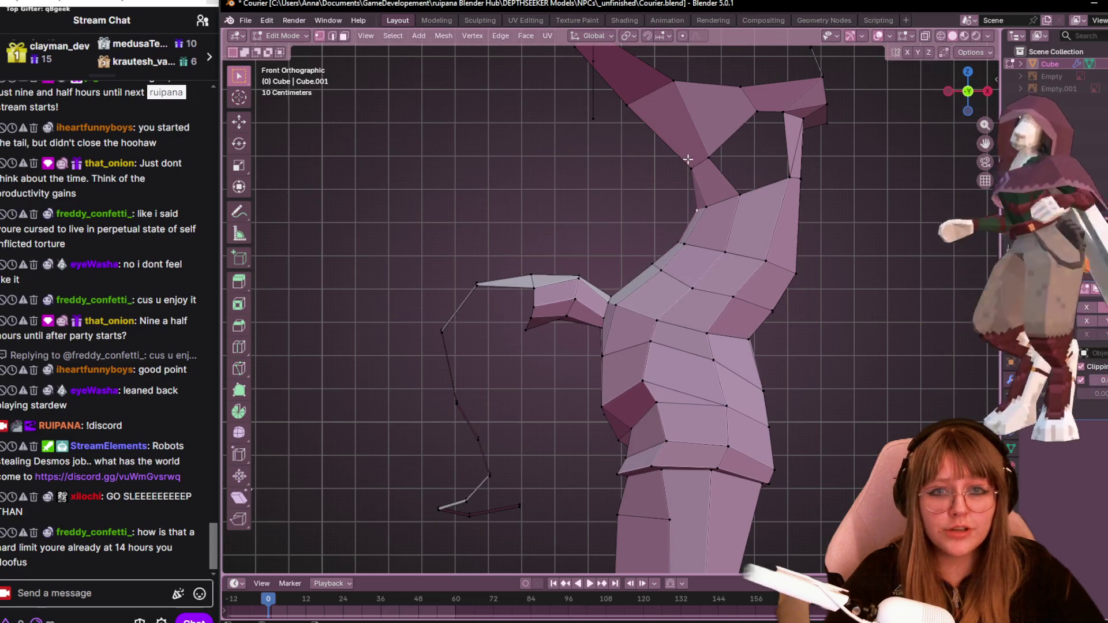
pyautogui.press('g')
pyautogui.click(691, 159)
pyautogui.press('g')
pyautogui.click(674, 166)
# In perspective, adjust torso vertices, ending with a -0.060939 m Z mirrored move.
pyautogui.moveTo(674, 165)
pyautogui.mouseDown(button='middle')
pyautogui.moveTo(652, 152)
pyautogui.moveTo(635, 190)
pyautogui.mouseUp(button='middle')
pyautogui.press('g')
pyautogui.click(632, 196)
pyautogui.press('g')
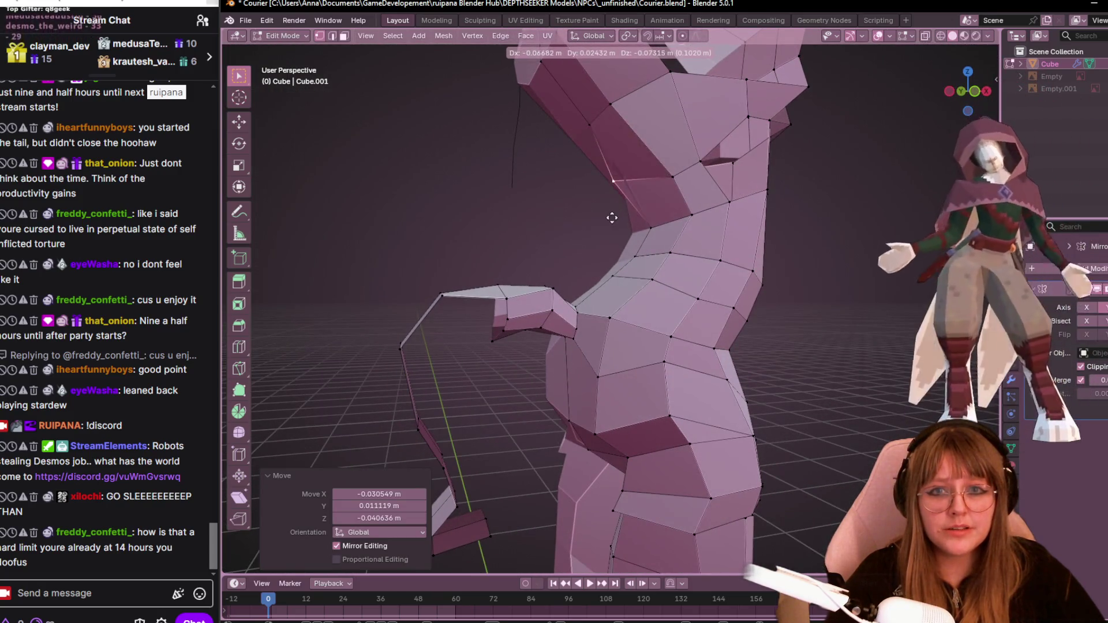
pyautogui.click(629, 200)
pyautogui.moveTo(630, 199)
pyautogui.mouseDown(button='middle')
pyautogui.moveTo(762, 223)
pyautogui.moveTo(787, 195)
pyautogui.moveTo(662, 227)
pyautogui.moveTo(418, 388)
pyautogui.moveTo(816, 85)
pyautogui.moveTo(839, 175)
pyautogui.mouseUp(button='middle')
pyautogui.press('g')
pyautogui.click(792, 206)
# Place one more torso vertex, then in front view nudge the neck-chest vertex 0.00772 m X, 0.001544 m Z.
pyautogui.press('g')
pyautogui.click(662, 226)
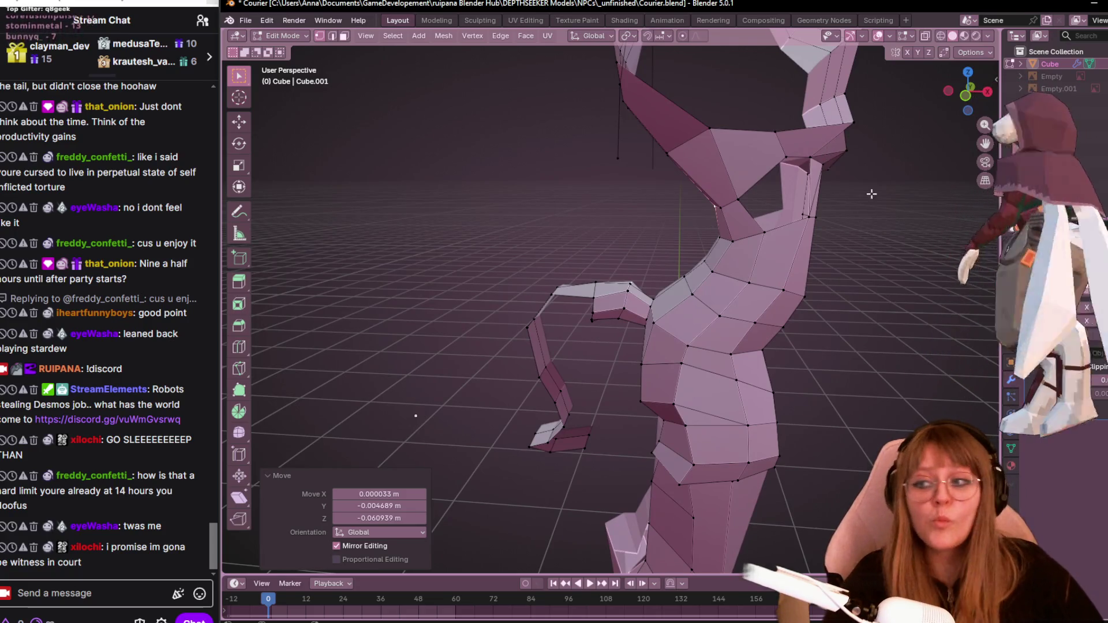
pyautogui.click(968, 97)
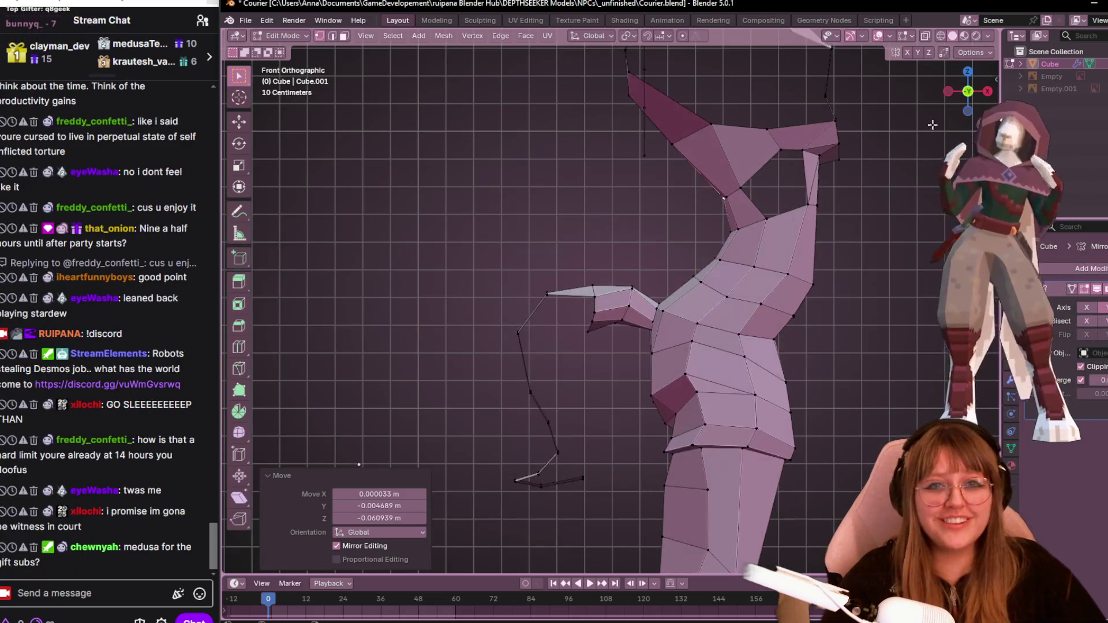
pyautogui.keyDown('shift'); pyautogui.moveTo(509, 274); pyautogui.dragTo(539, 262, button='middle'); pyautogui.keyUp('shift')
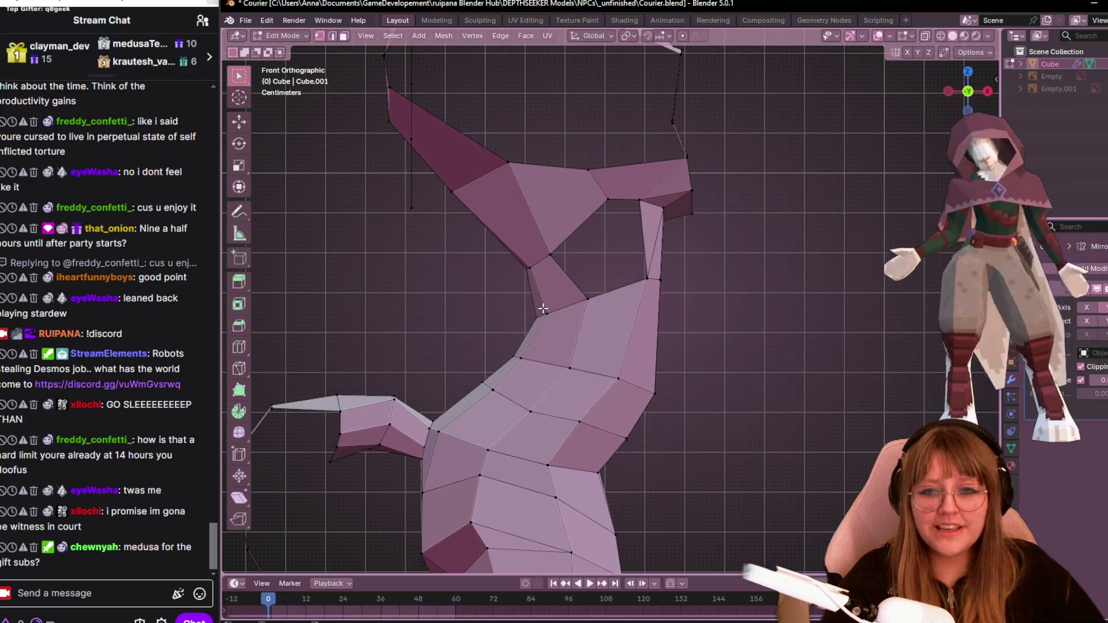
pyautogui.press('g')
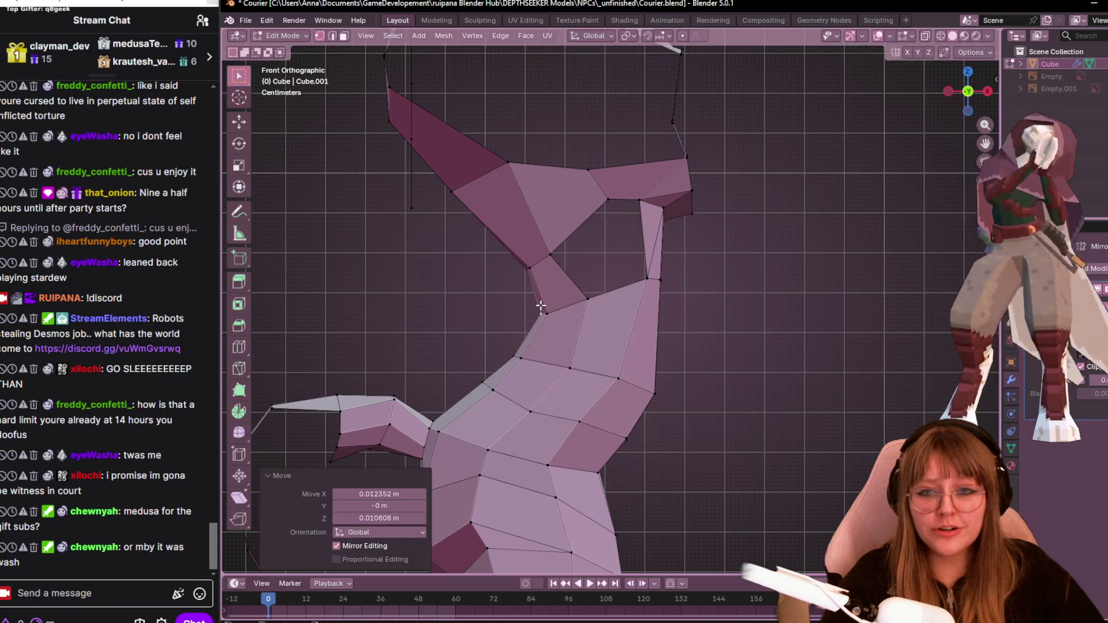
pyautogui.click(543, 259)
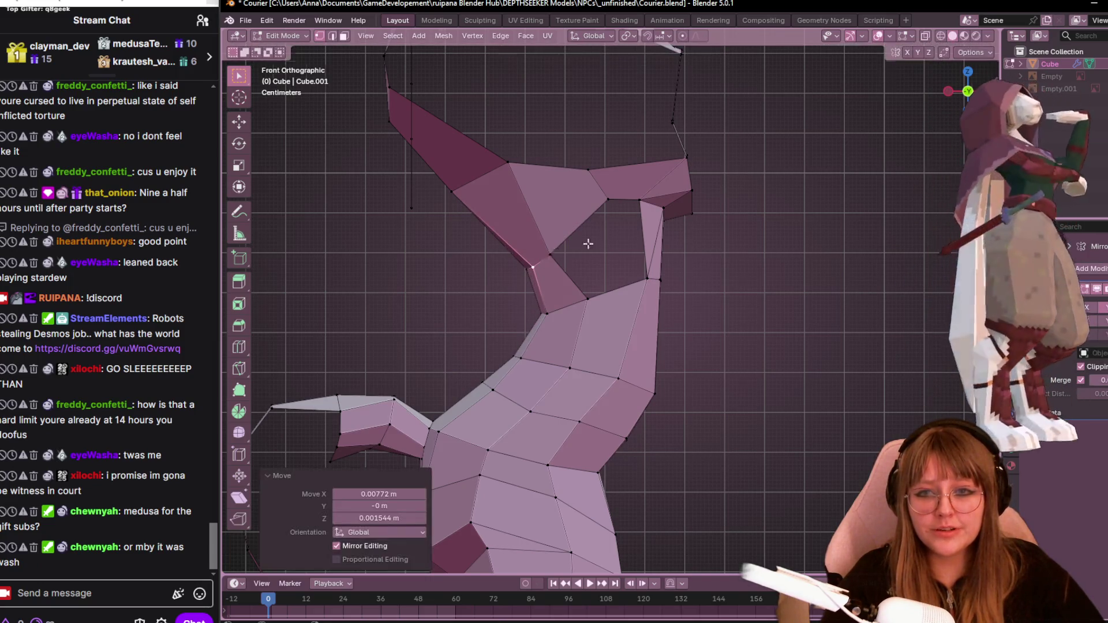
pyautogui.scroll(-3, 585, 242)
pyautogui.keyDown('shift'); pyautogui.moveTo(853, 237); pyautogui.dragTo(876, 208, button='middle'); pyautogui.keyUp('shift')
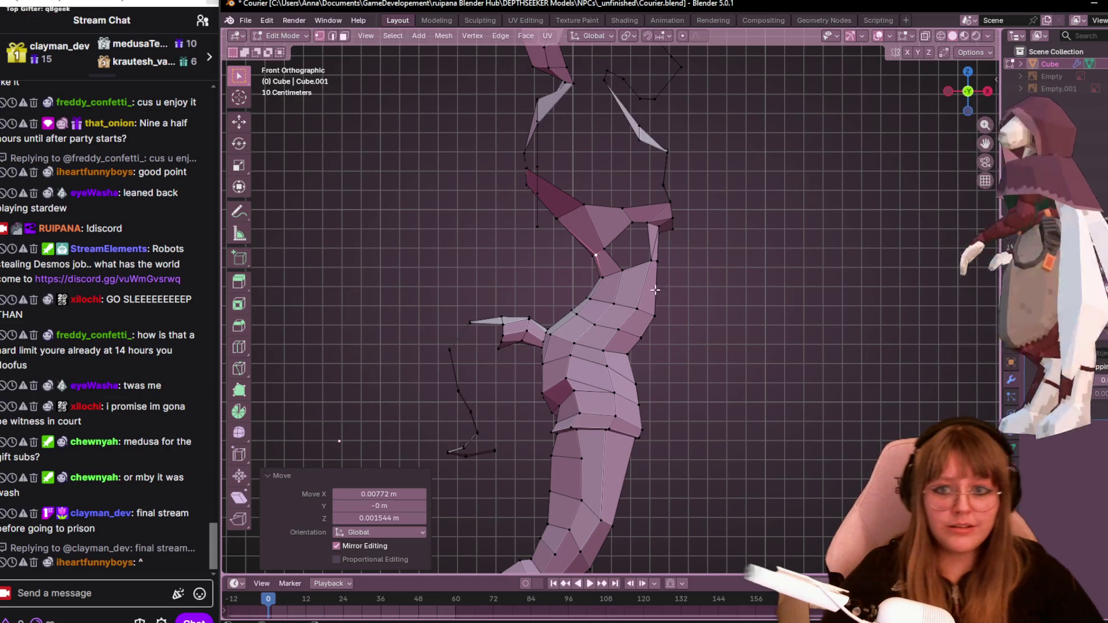
# Slide and move the arm's end vertex near the shoulder, lowering it about 0.03 m in X and Z.
pyautogui.scroll(-2, 666, 344)
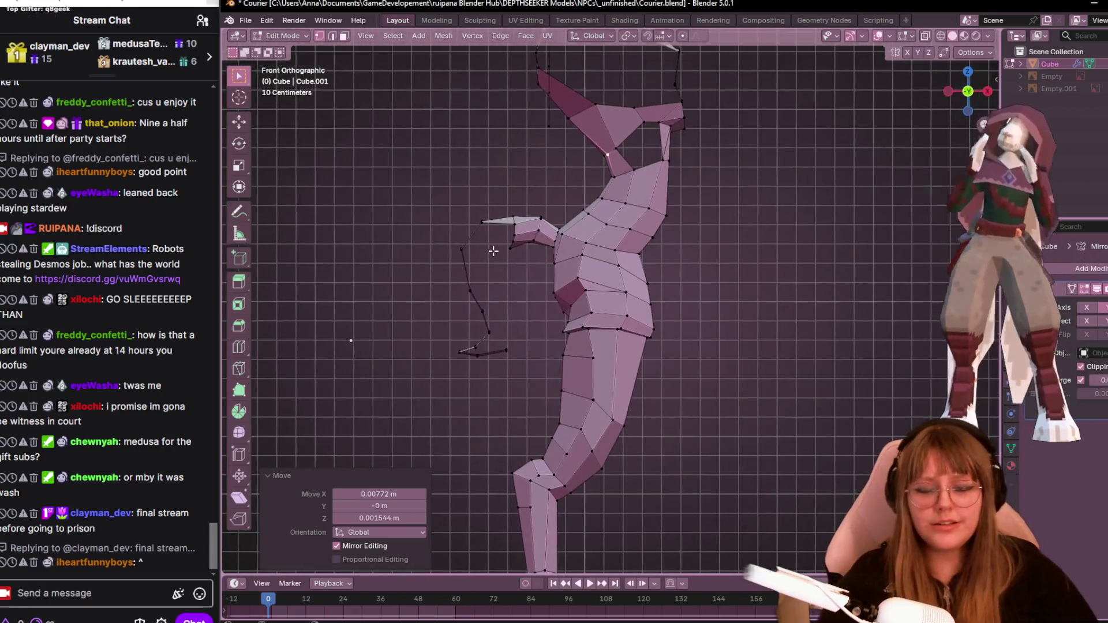
pyautogui.scroll(4, 492, 247)
pyautogui.keyDown('shift'); pyautogui.moveTo(504, 251); pyautogui.dragTo(594, 222, button='middle'); pyautogui.keyUp('shift')
pyautogui.click(566, 190)
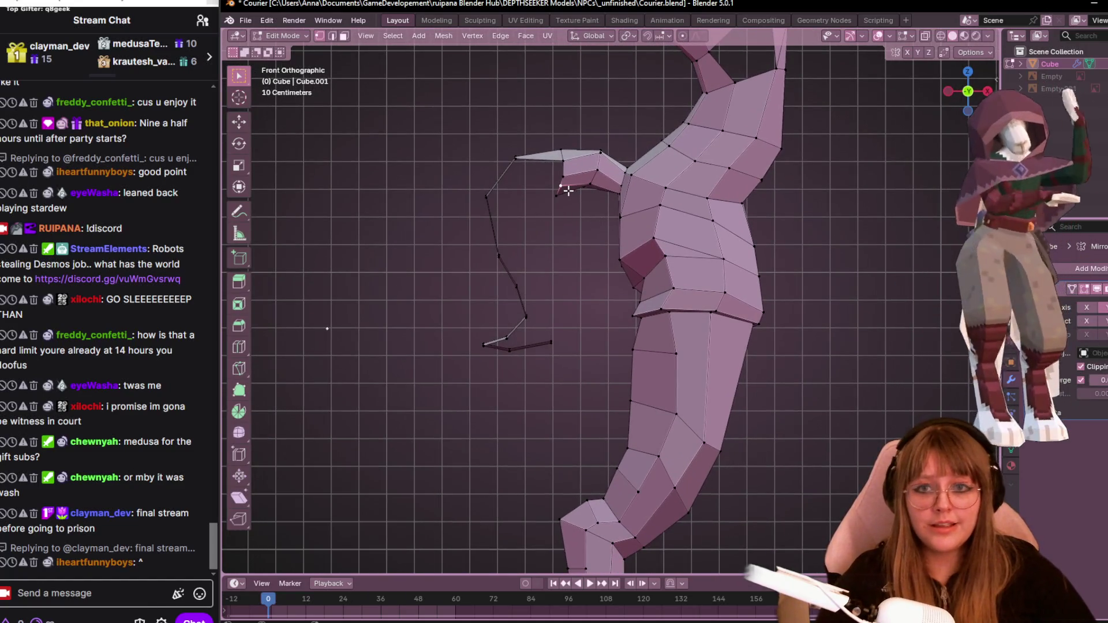
pyautogui.scroll(1, 569, 179)
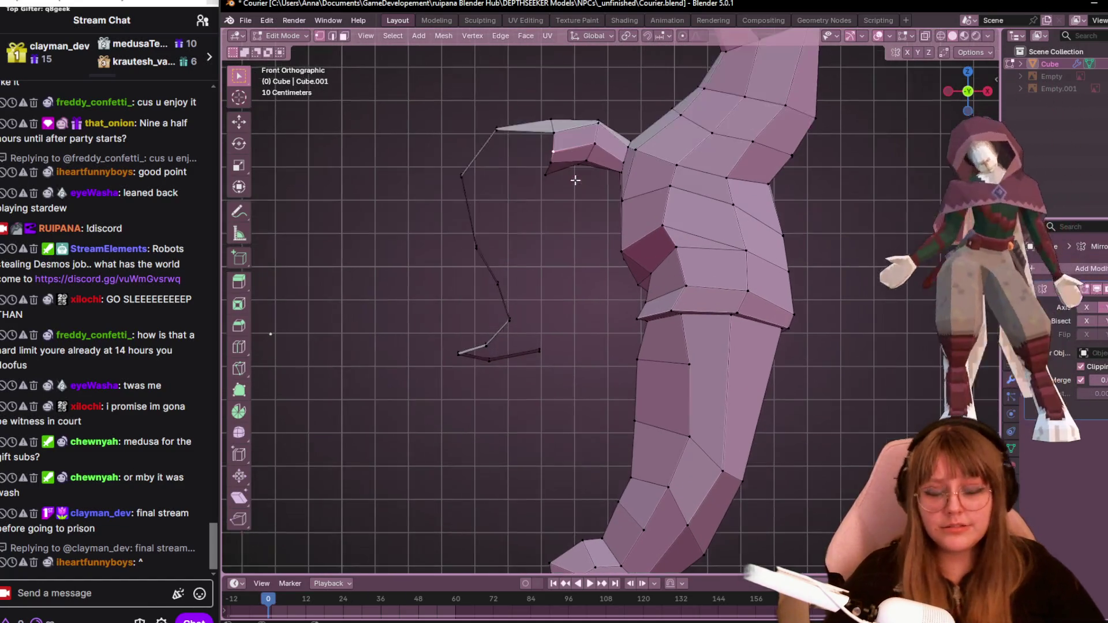
pyautogui.press('g')
pyautogui.press('g')
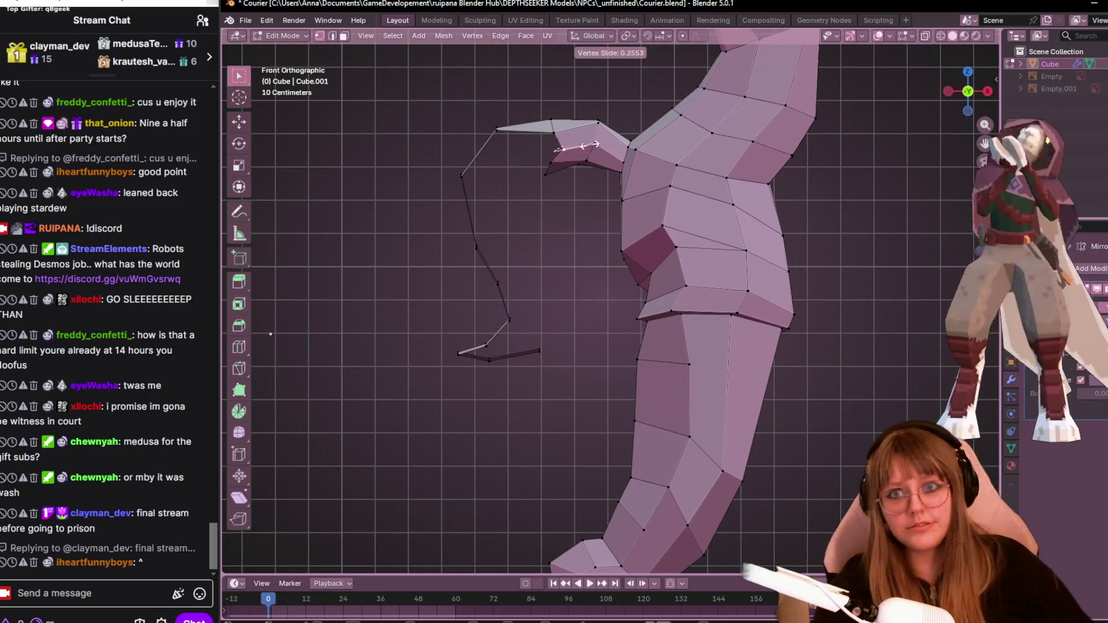
pyautogui.click(577, 147)
pyautogui.press('g')
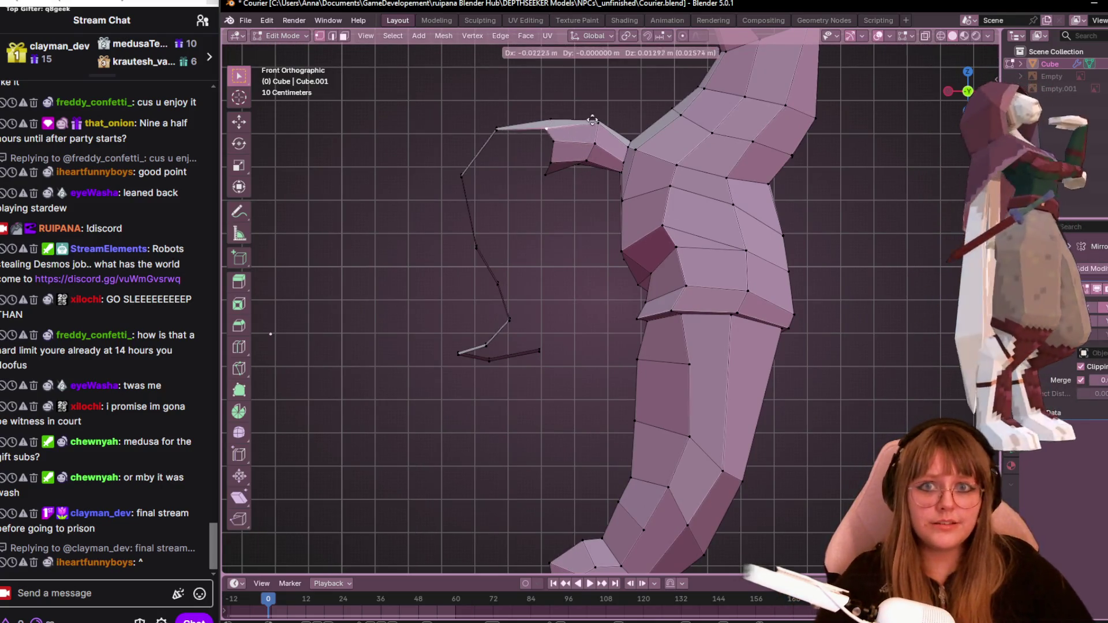
pyautogui.click(599, 112)
pyautogui.press('g')
pyautogui.click(584, 123)
# Select another arm vertex, orbit to check the mesh, and return to the front view.
pyautogui.keyDown('shift'); pyautogui.moveTo(583, 187); pyautogui.dragTo(625, 201, button='middle'); pyautogui.keyUp('shift')
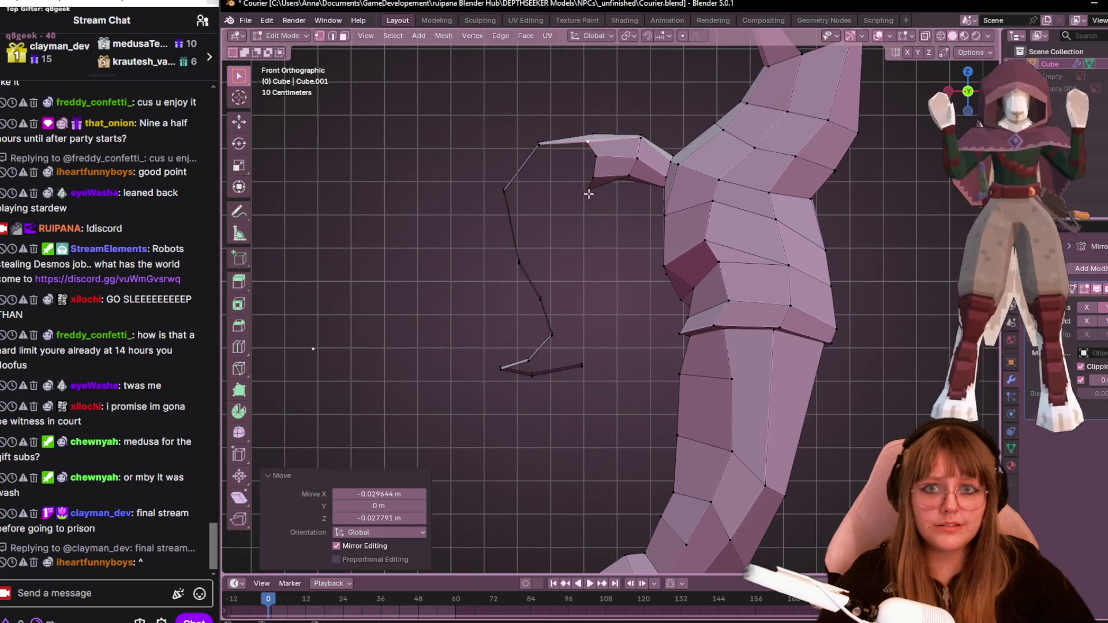
pyautogui.click(588, 188)
pyautogui.scroll(-2, 722, 193)
pyautogui.moveTo(722, 193); pyautogui.dragTo(705, 240, button='middle')
pyautogui.scroll(-3, 705, 240)
pyautogui.scroll(3, 679, 250)
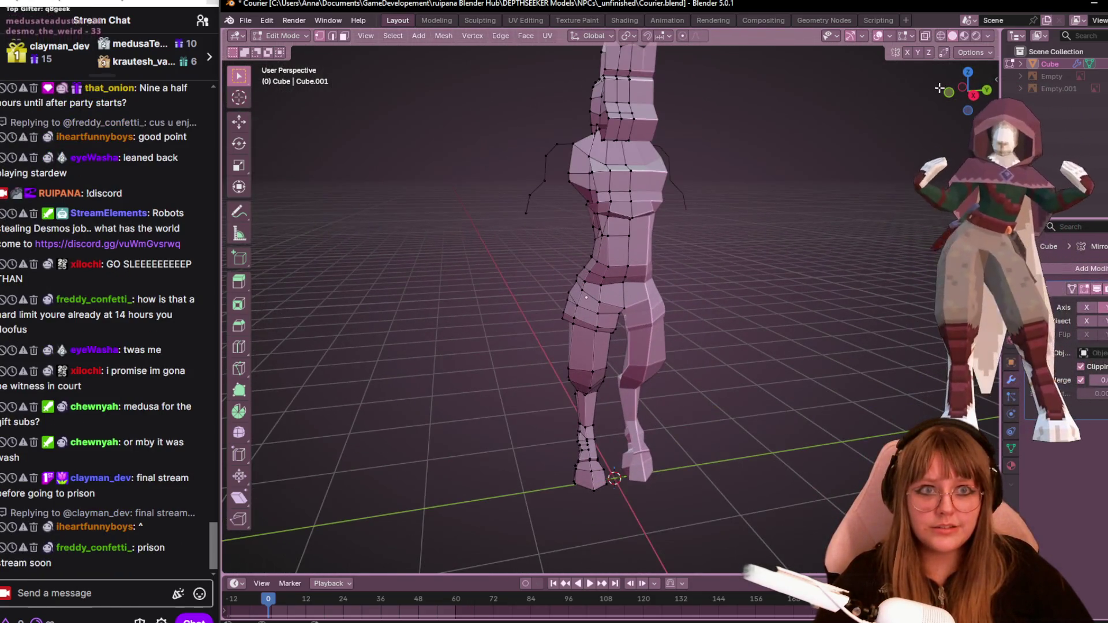
pyautogui.click(948, 91)
pyautogui.scroll(3, 687, 243)
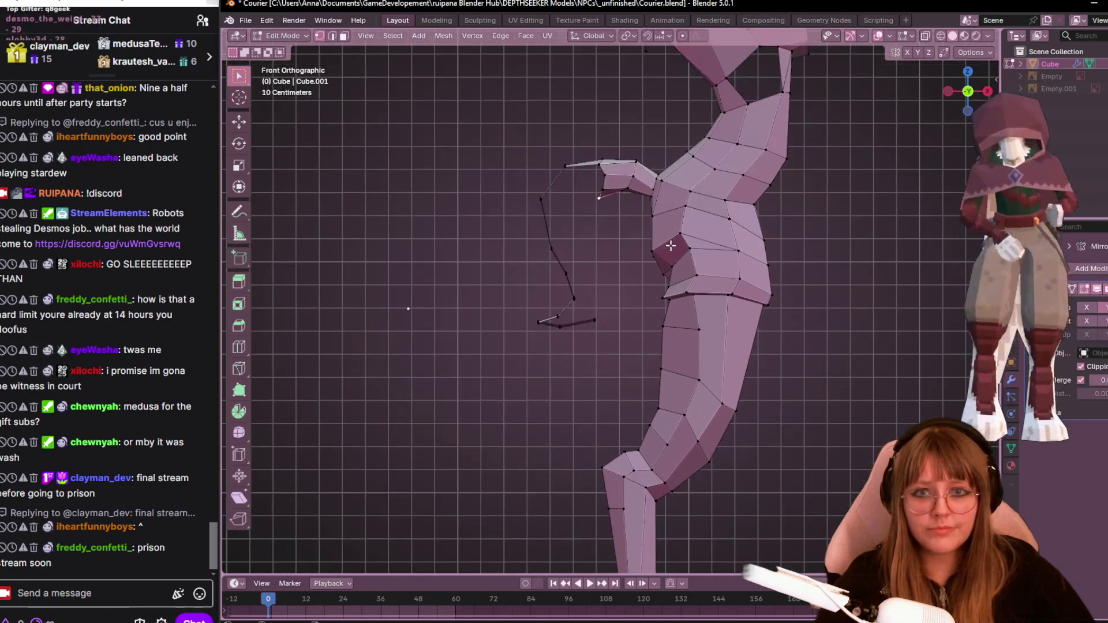
# Extrude a chain of three new vertices down the arm outline from the selected vertex.
pyautogui.press('g')
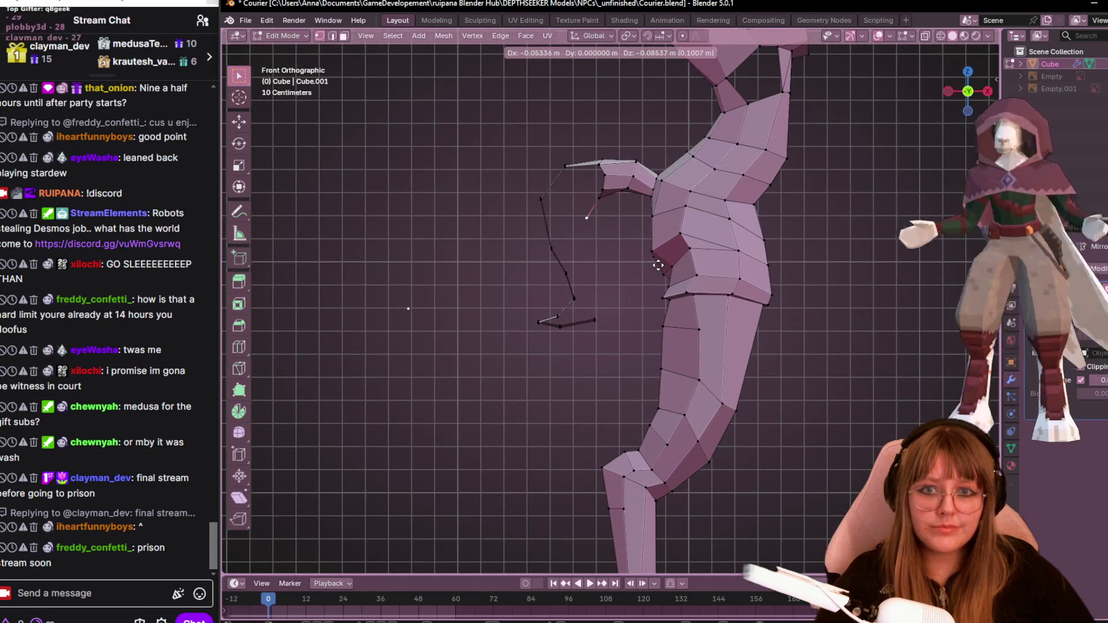
pyautogui.click(662, 266)
pyautogui.press('e')
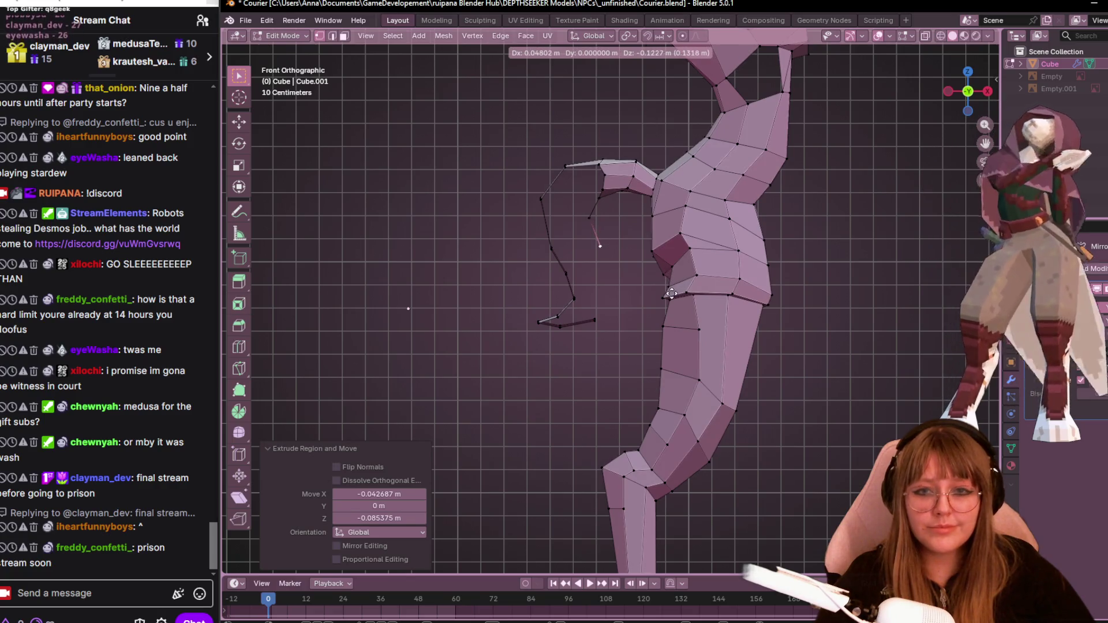
pyautogui.click(672, 294)
pyautogui.press('e')
pyautogui.click(689, 332)
pyautogui.press('e')
pyautogui.click(681, 381)
# In Front view, reposition the arm vertex and extrude one more vertex downward.
pyautogui.moveTo(681, 381)
pyautogui.mouseDown(button='middle')
pyautogui.moveTo(726, 396)
pyautogui.moveTo(700, 365)
pyautogui.moveTo(698, 321)
pyautogui.moveTo(720, 346)
pyautogui.moveTo(743, 339)
pyautogui.moveTo(710, 369)
pyautogui.mouseUp(button='middle')
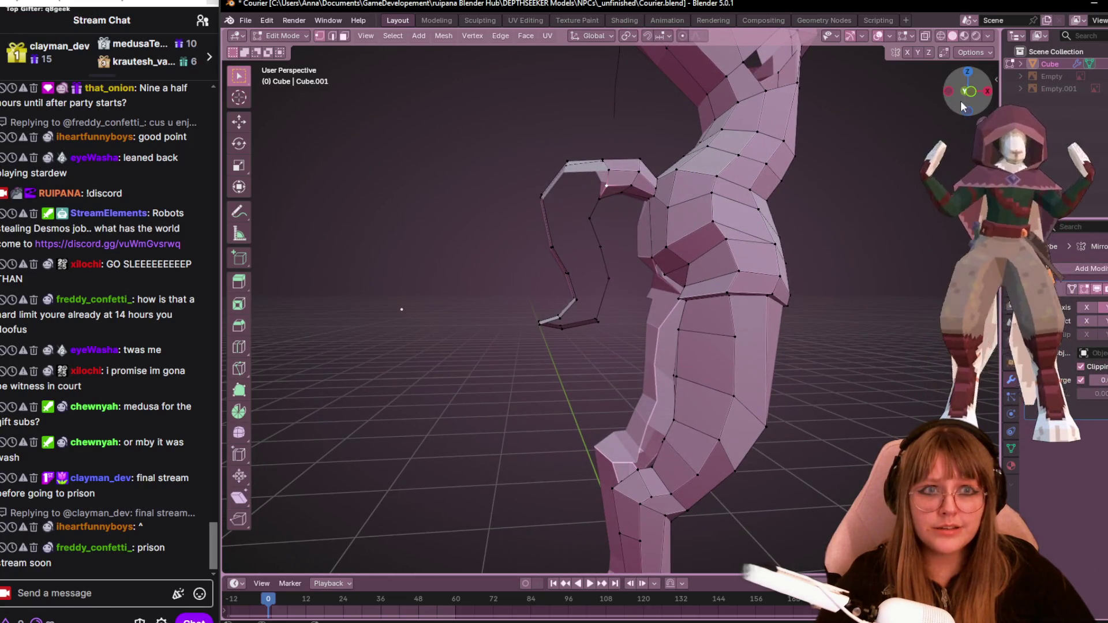
pyautogui.press('KP_1')
pyautogui.scroll(2, 601, 184)
pyautogui.press('g')
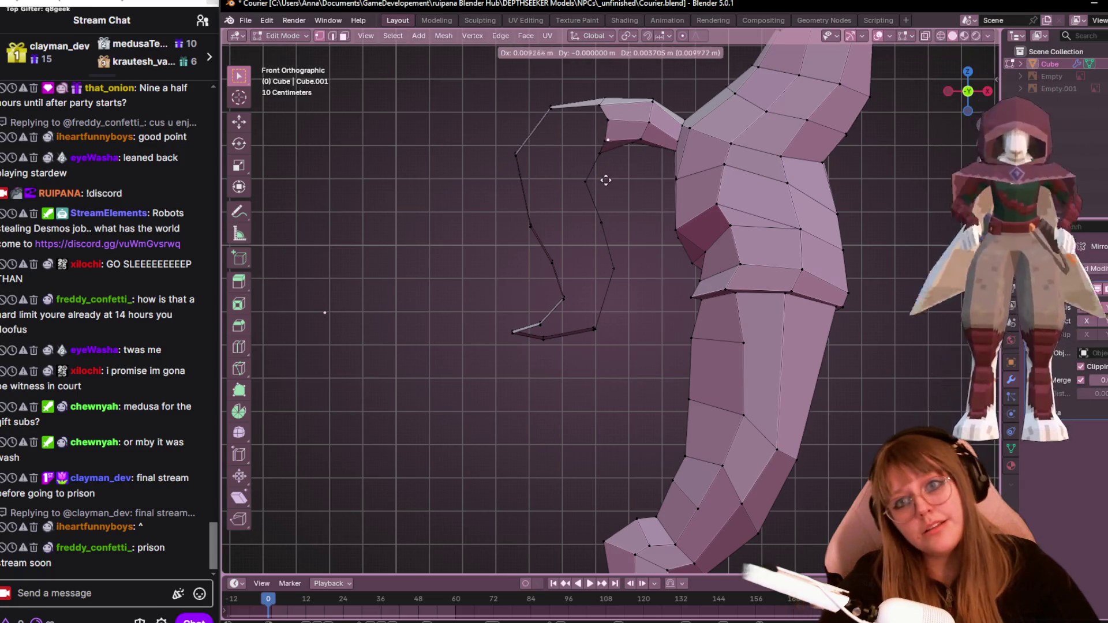
pyautogui.click(570, 205)
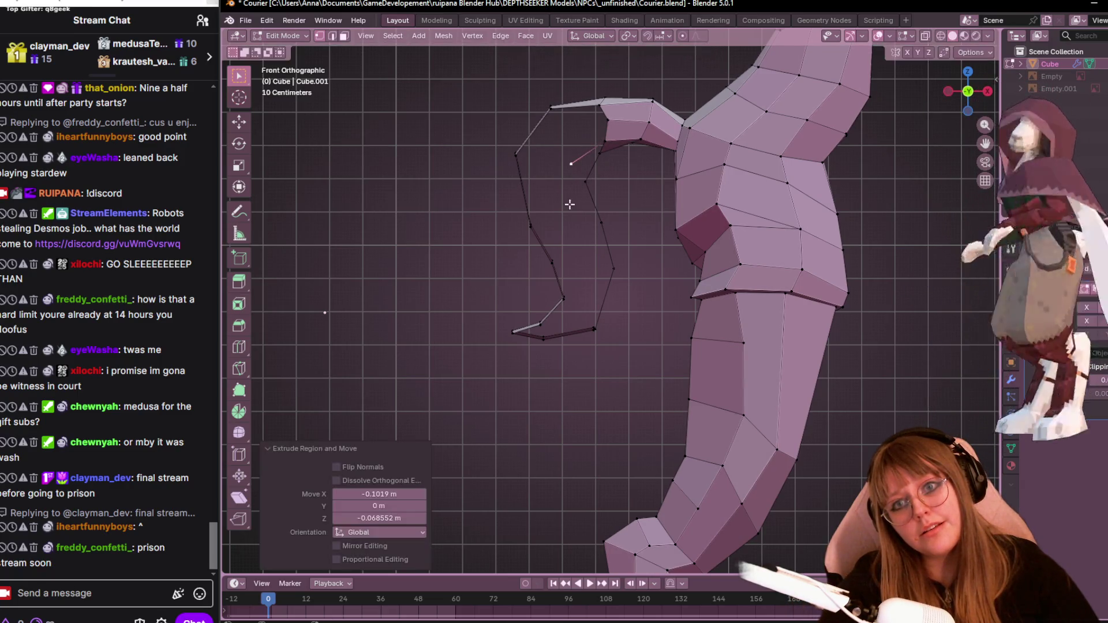
pyautogui.press('e')
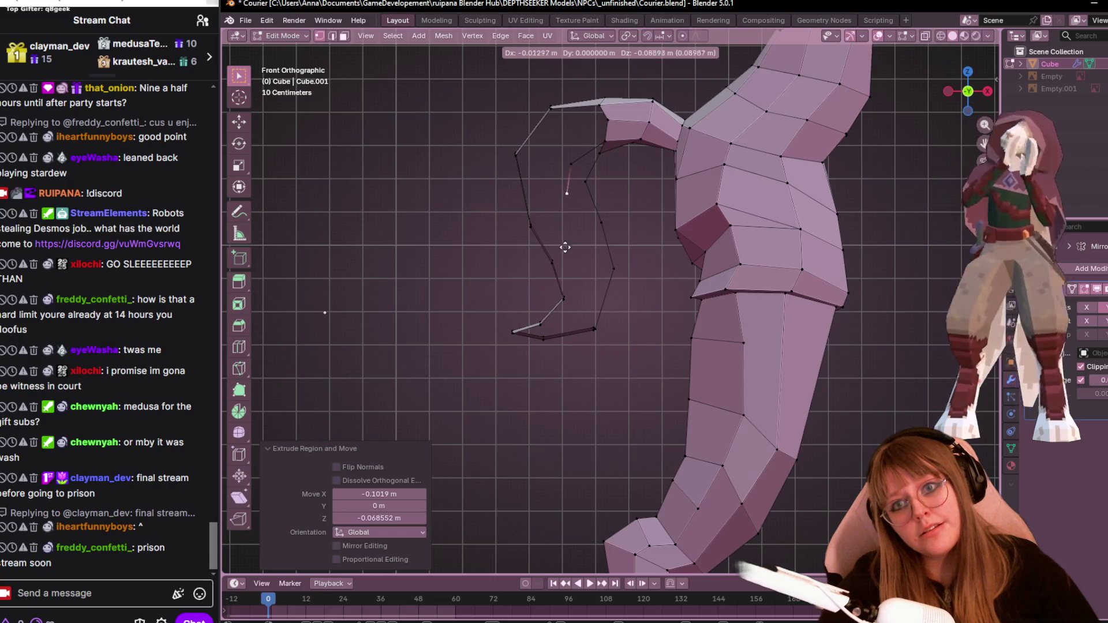
pyautogui.click(588, 276)
# Extrude the upper arm vertex again and move it into position.
pyautogui.click(572, 164)
pyautogui.press('e')
pyautogui.click(577, 159)
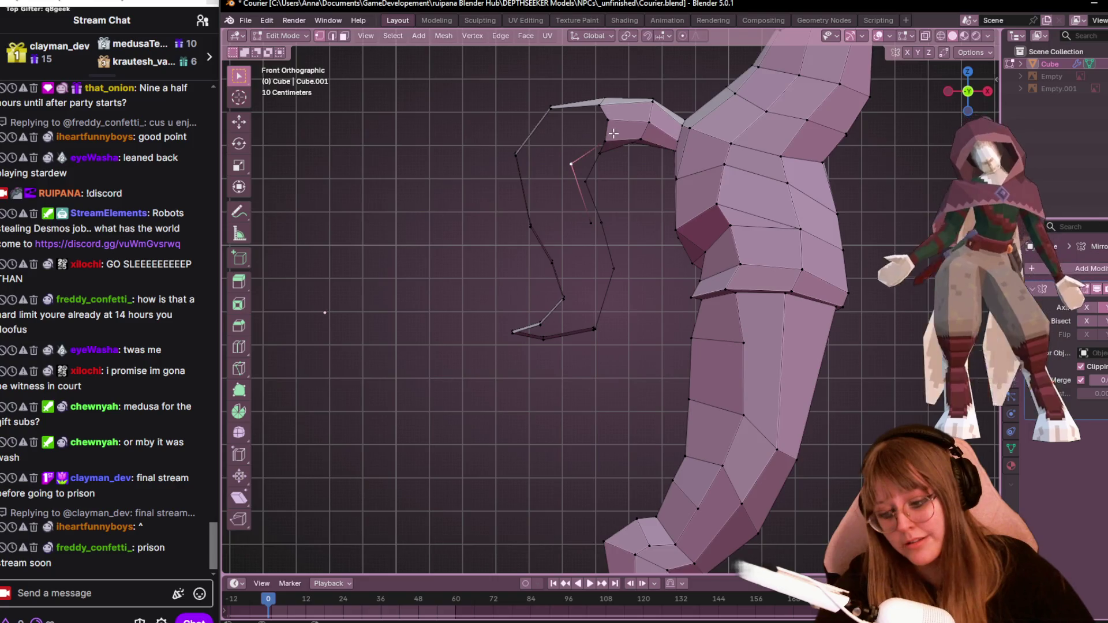
pyautogui.scroll(1, 617, 165)
pyautogui.press('g')
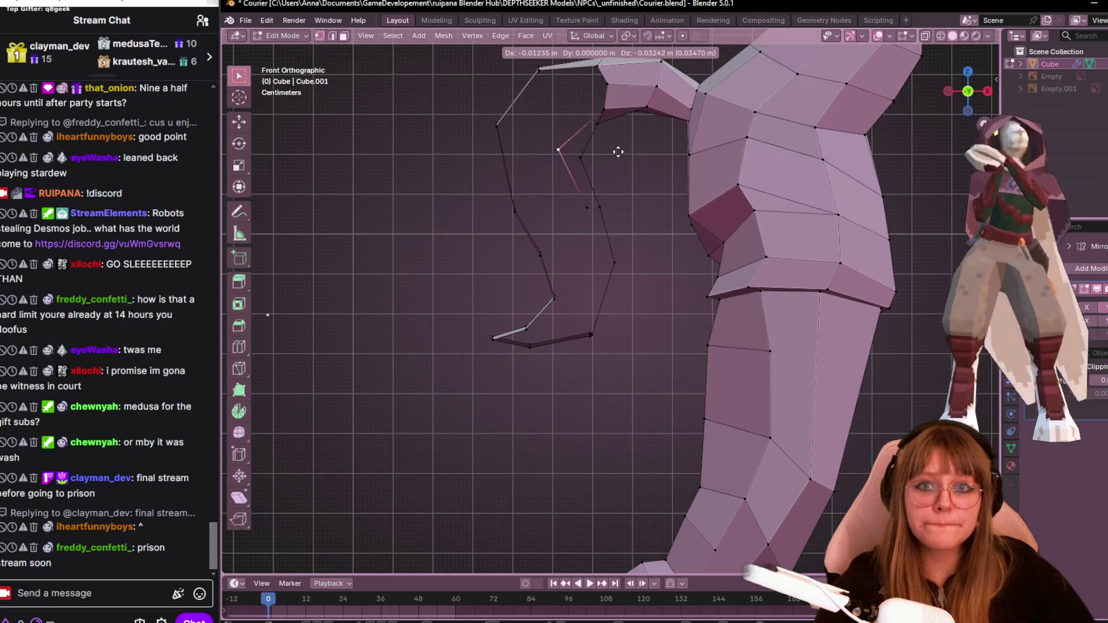
pyautogui.click(618, 153)
pyautogui.press('e')
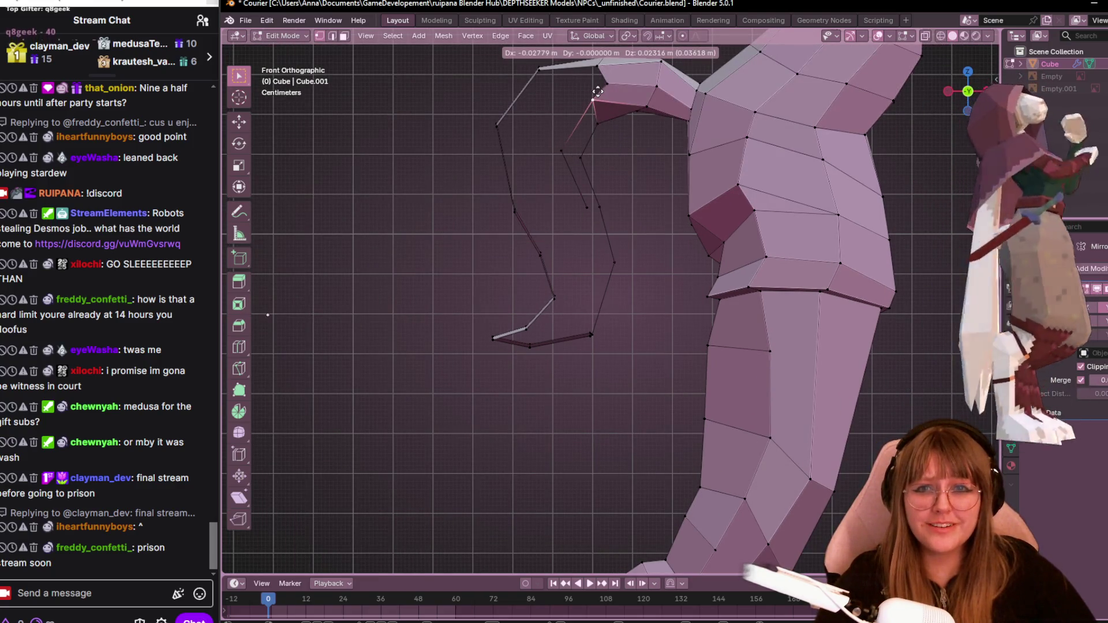
# Move the shoulder-top vertex outward and slightly down.
pyautogui.click(625, 86)
pyautogui.press('g')
pyautogui.click(661, 81)
pyautogui.press('g')
pyautogui.click(662, 79)
pyautogui.keyDown('shift'); pyautogui.scroll(1, 663, 81); pyautogui.keyUp('shift')
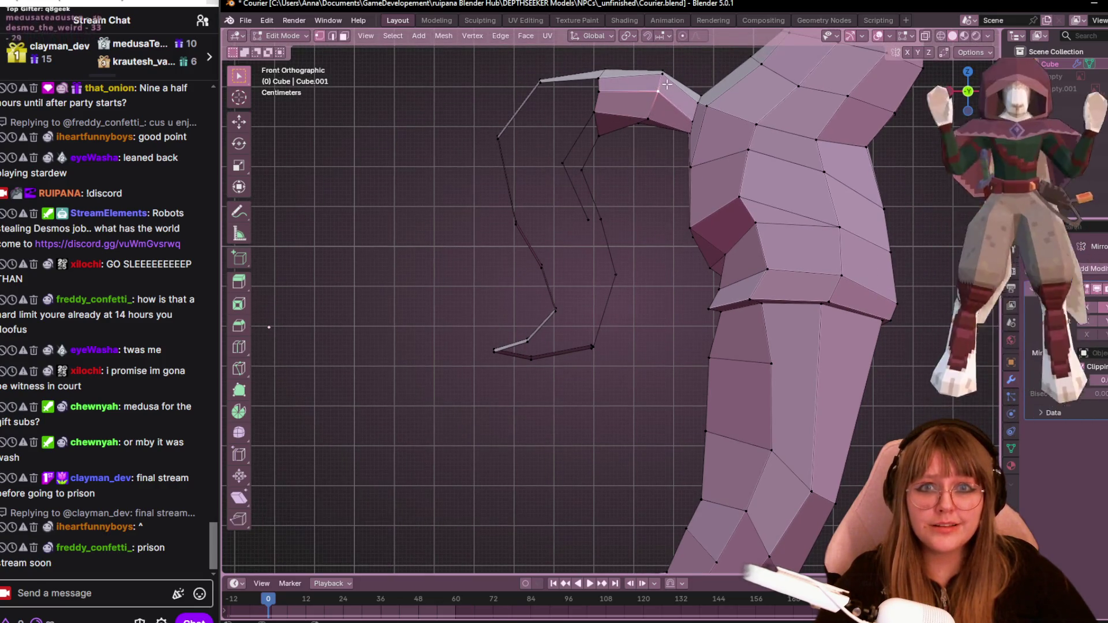
pyautogui.press('g')
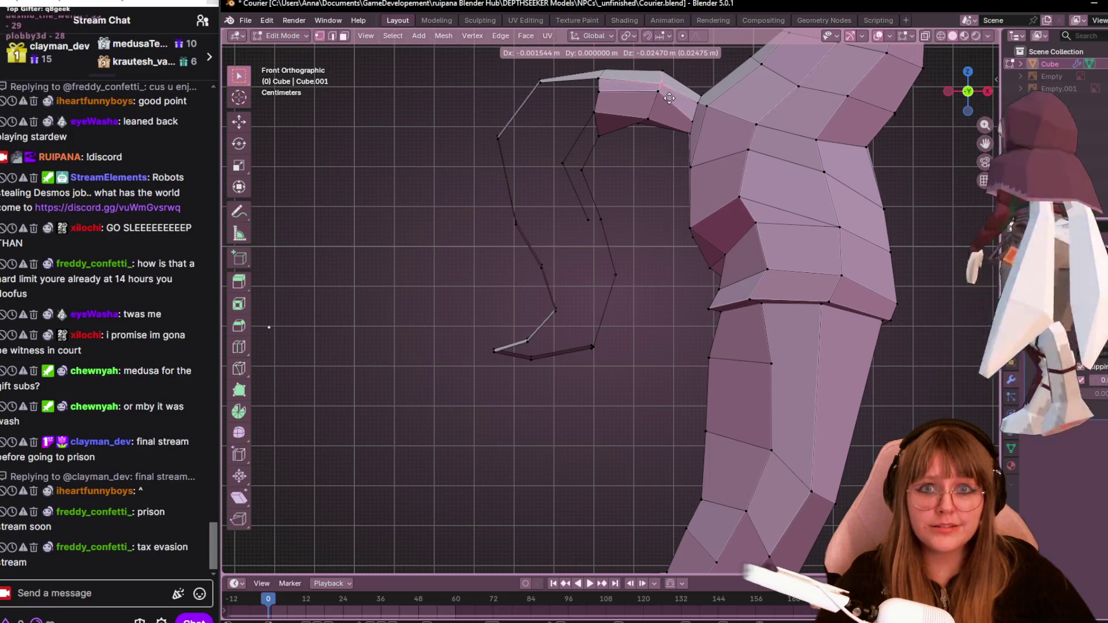
pyautogui.click(671, 94)
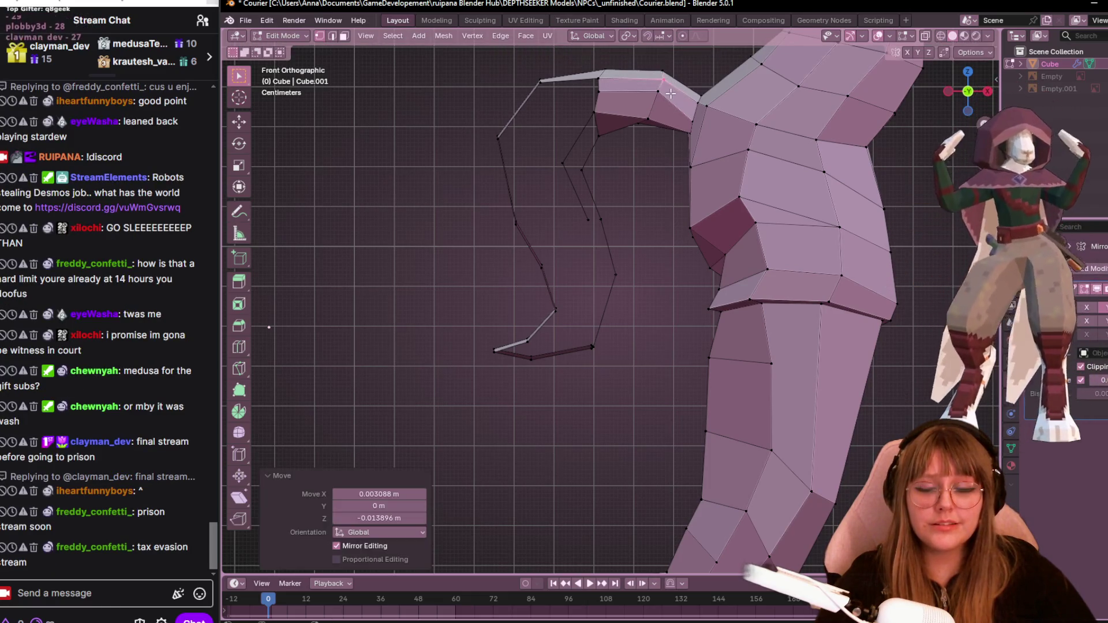
# Reposition the two neighbouring shoulder vertices where the arm meets the torso.
pyautogui.click(641, 115)
pyautogui.press('g')
pyautogui.click(664, 100)
pyautogui.click(653, 130)
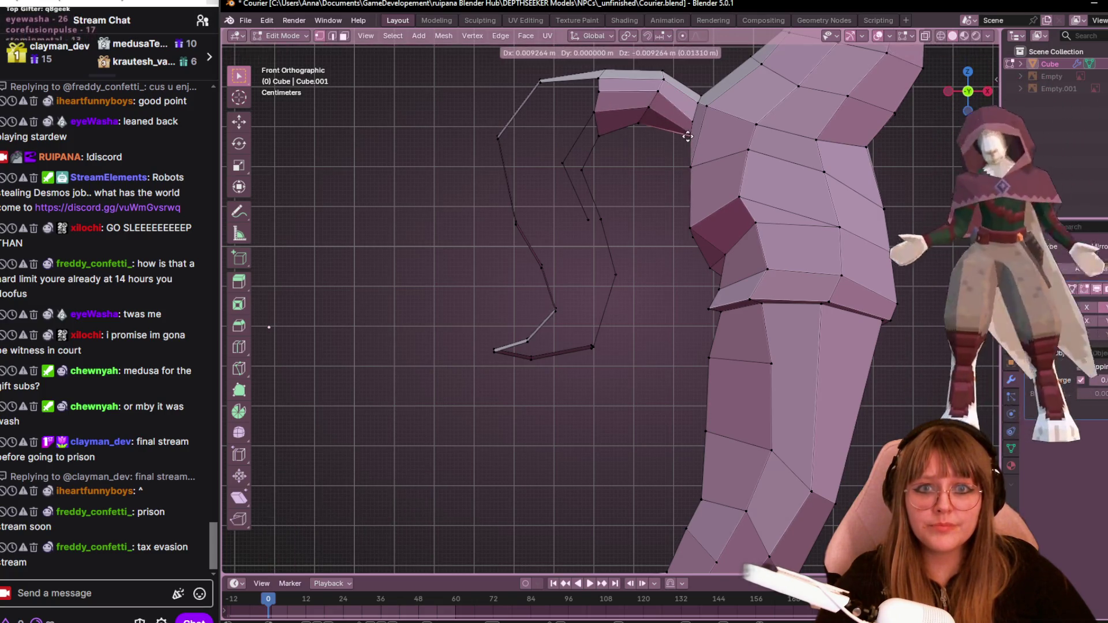
pyautogui.click(688, 136)
# Slide two upper-torso vertices along their edges near the shoulder, ending at factor 0.533.
pyautogui.scroll(-4, 690, 137)
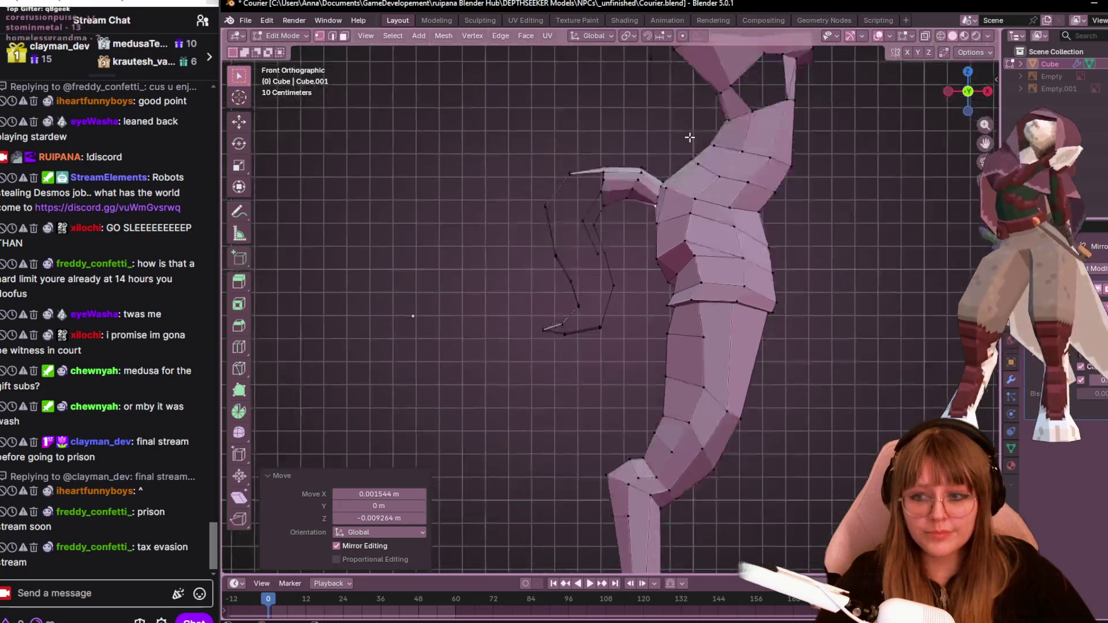
pyautogui.scroll(2, 690, 139)
pyautogui.scroll(-4, 690, 144)
pyautogui.scroll(4, 690, 150)
pyautogui.scroll(-2, 691, 156)
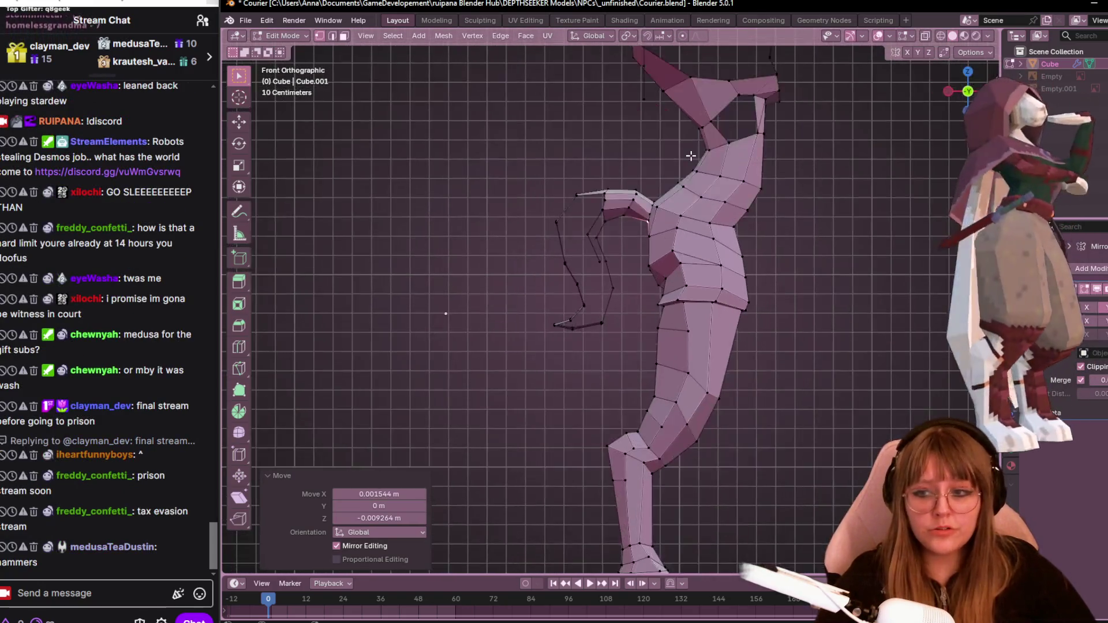
pyautogui.scroll(4, 689, 155)
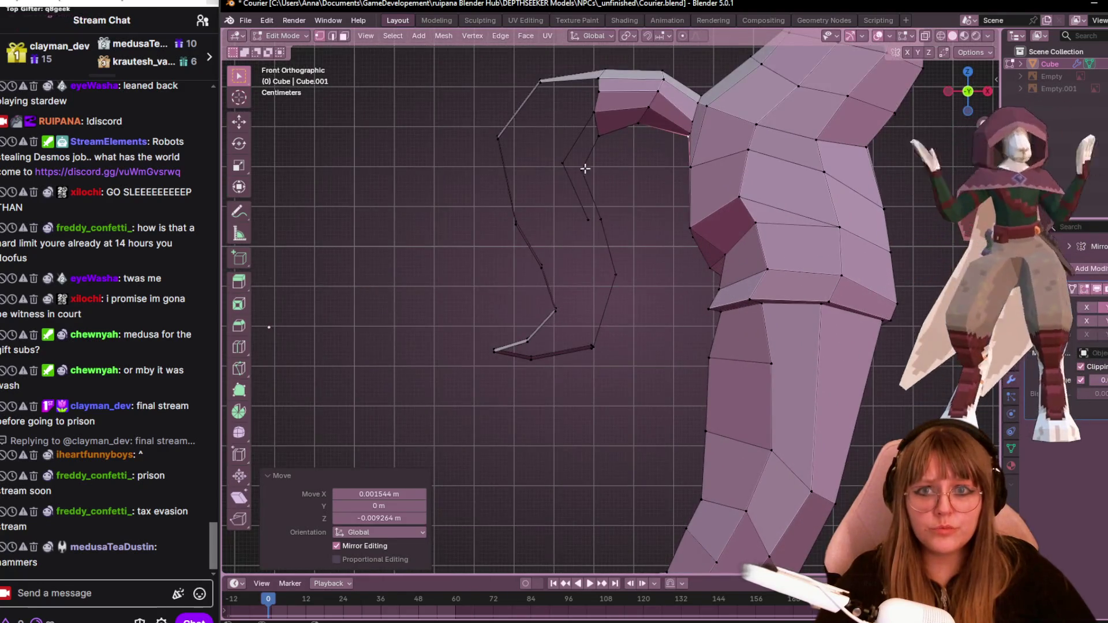
pyautogui.moveTo(591, 140)
pyautogui.mouseDown(button='middle')
pyautogui.moveTo(865, 170)
pyautogui.moveTo(326, 202)
pyautogui.moveTo(495, 297)
pyautogui.moveTo(664, 288)
pyautogui.moveTo(648, 217)
pyautogui.moveTo(629, 220)
pyautogui.moveTo(681, 228)
pyautogui.moveTo(751, 153)
pyautogui.mouseUp(button='middle')
pyautogui.scroll(3, 624, 220)
pyautogui.press('g')
pyautogui.press('g')
pyautogui.click(640, 228)
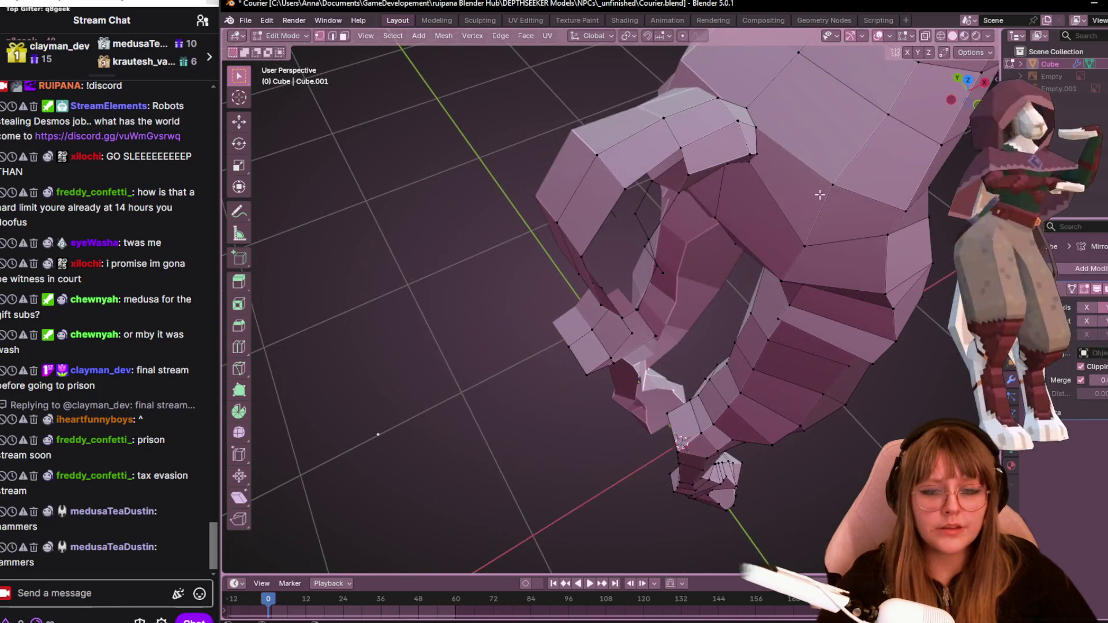
pyautogui.press('g')
pyautogui.press('g')
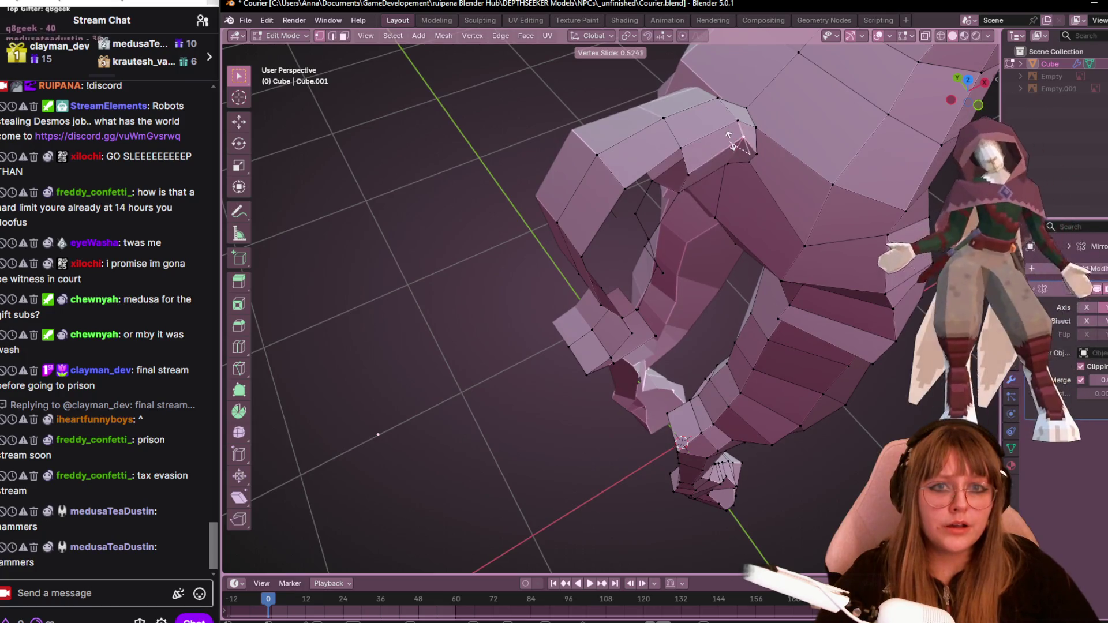
pyautogui.click(762, 162)
# Orbit around the torso, then switch to the right side view.
pyautogui.moveTo(762, 161)
pyautogui.mouseDown(button='middle')
pyautogui.moveTo(806, 195)
pyautogui.moveTo(787, 240)
pyautogui.moveTo(774, 143)
pyautogui.moveTo(692, 191)
pyautogui.moveTo(596, 177)
pyautogui.mouseUp(button='middle')
pyautogui.moveTo(808, 81); pyautogui.dragTo(983, 54, button='middle')
pyautogui.click(975, 89)
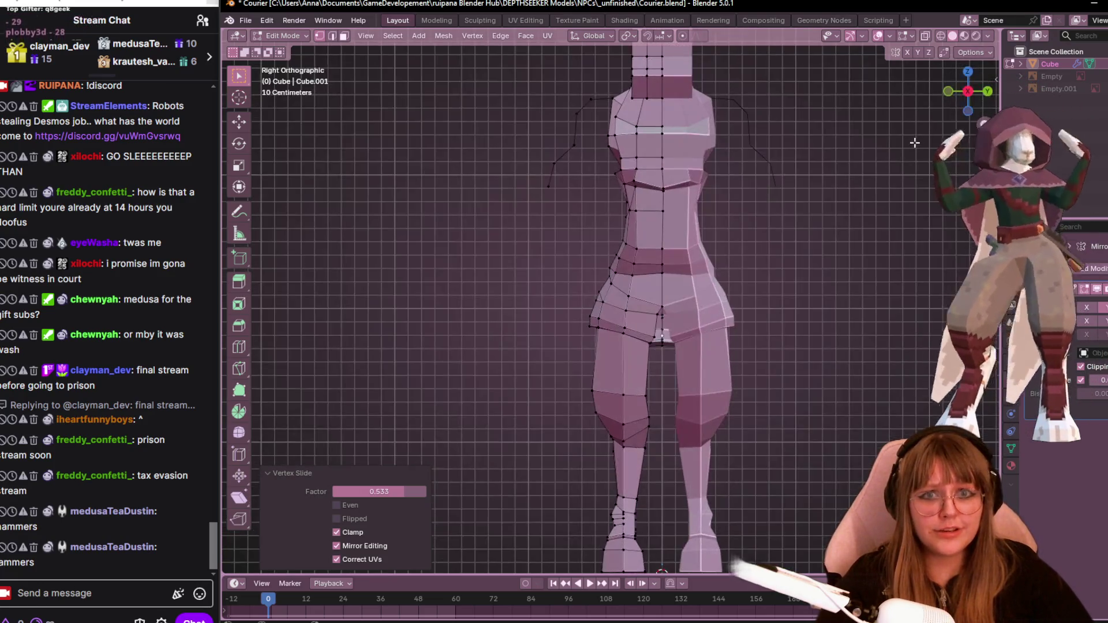
pyautogui.scroll(-3, 872, 204)
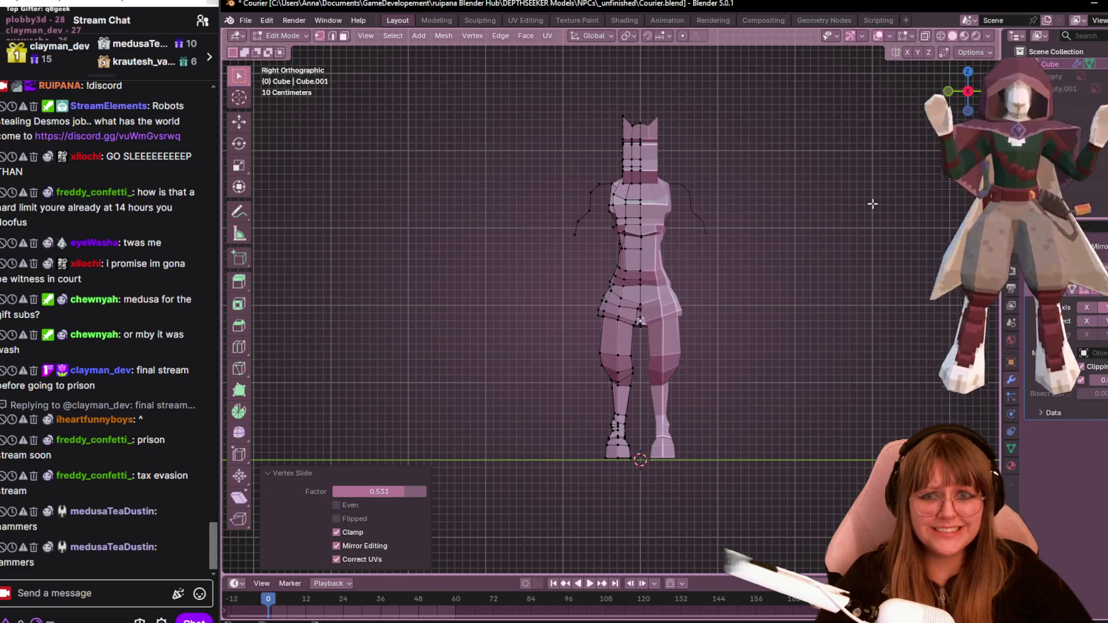
pyautogui.moveTo(754, 136)
pyautogui.mouseDown(button='middle')
pyautogui.moveTo(795, 289)
pyautogui.moveTo(577, 260)
pyautogui.moveTo(389, 124)
pyautogui.moveTo(477, 269)
pyautogui.moveTo(619, 315)
pyautogui.moveTo(783, 248)
pyautogui.moveTo(693, 179)
pyautogui.mouseUp(button='middle')
pyautogui.scroll(3, 631, 196)
pyautogui.moveTo(631, 196); pyautogui.dragTo(746, 259, button='middle')
pyautogui.moveTo(698, 212)
pyautogui.mouseDown(button='middle')
pyautogui.moveTo(780, 266)
pyautogui.moveTo(920, 240)
pyautogui.moveTo(834, 361)
pyautogui.moveTo(314, 276)
pyautogui.moveTo(420, 267)
pyautogui.moveTo(440, 250)
pyautogui.moveTo(408, 230)
pyautogui.moveTo(339, 289)
pyautogui.moveTo(285, 307)
pyautogui.moveTo(910, 317)
pyautogui.moveTo(336, 302)
pyautogui.moveTo(486, 310)
pyautogui.mouseUp(button='middle')
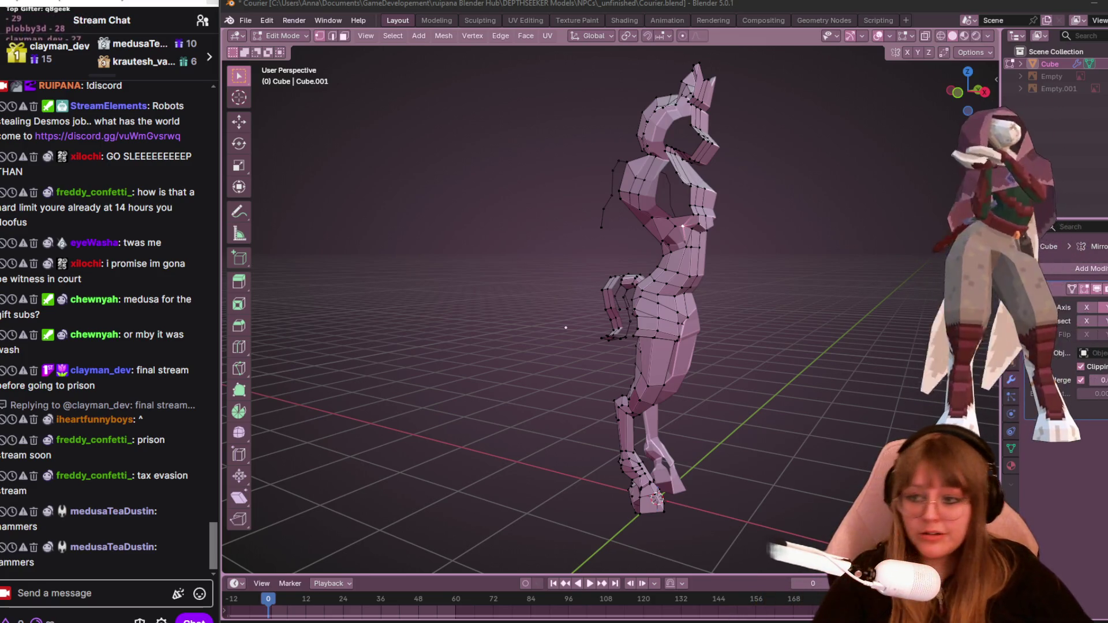
pyautogui.moveTo(652, 431); pyautogui.dragTo(773, 368, button='middle')
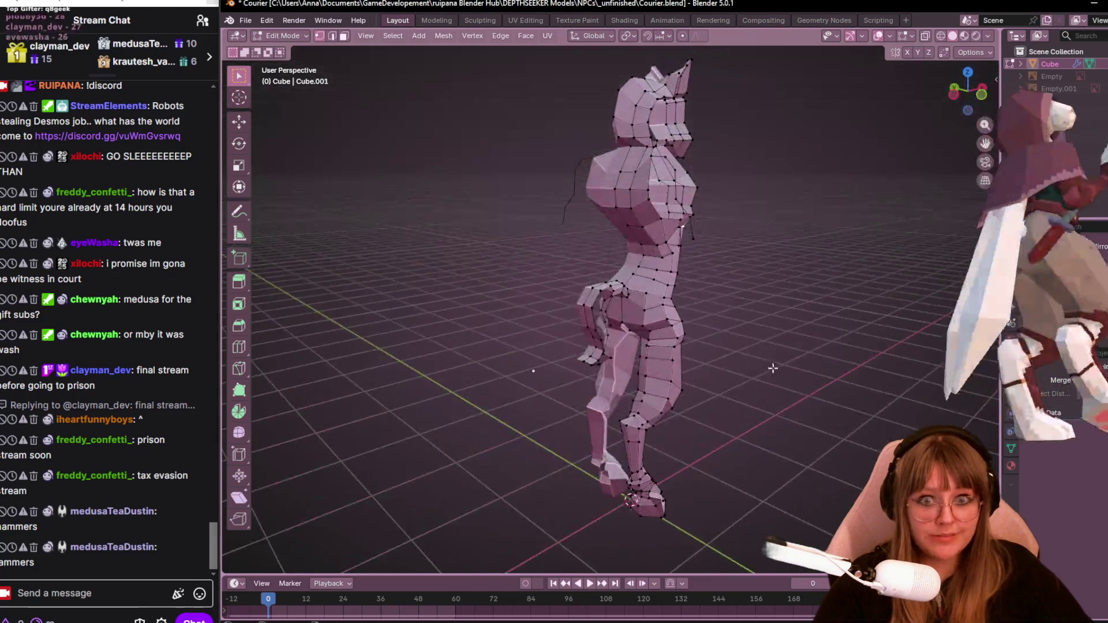
pyautogui.click(956, 99)
# Move two knee vertices to angle the knee, cancelling one extra move.
pyautogui.scroll(2, 817, 314)
pyautogui.scroll(4, 662, 191)
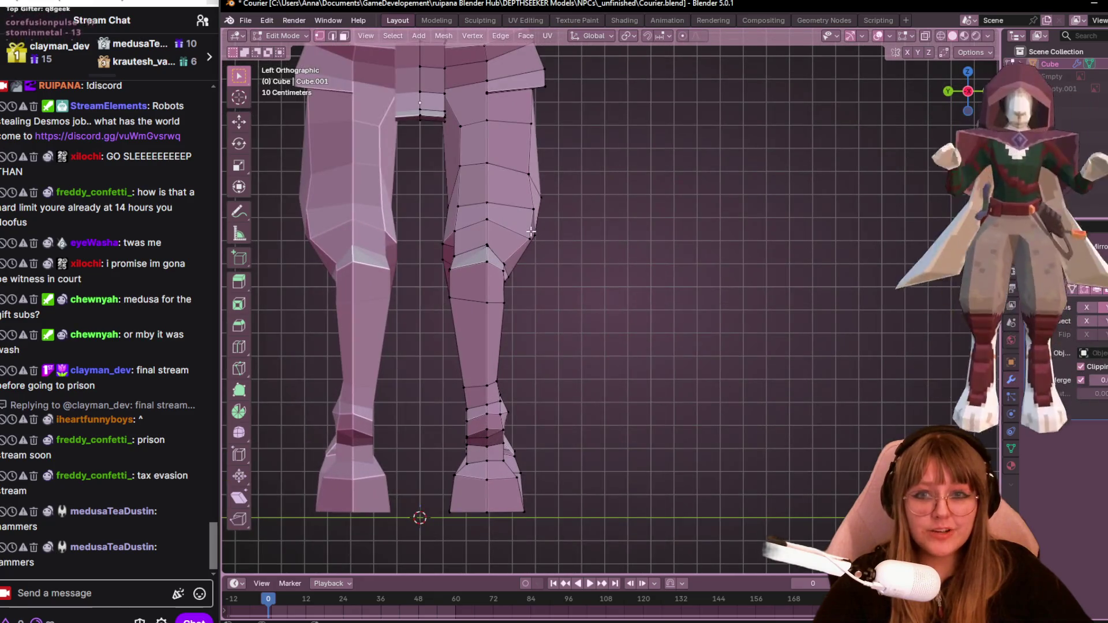
pyautogui.press('g')
pyautogui.click(527, 228)
pyautogui.click(531, 209)
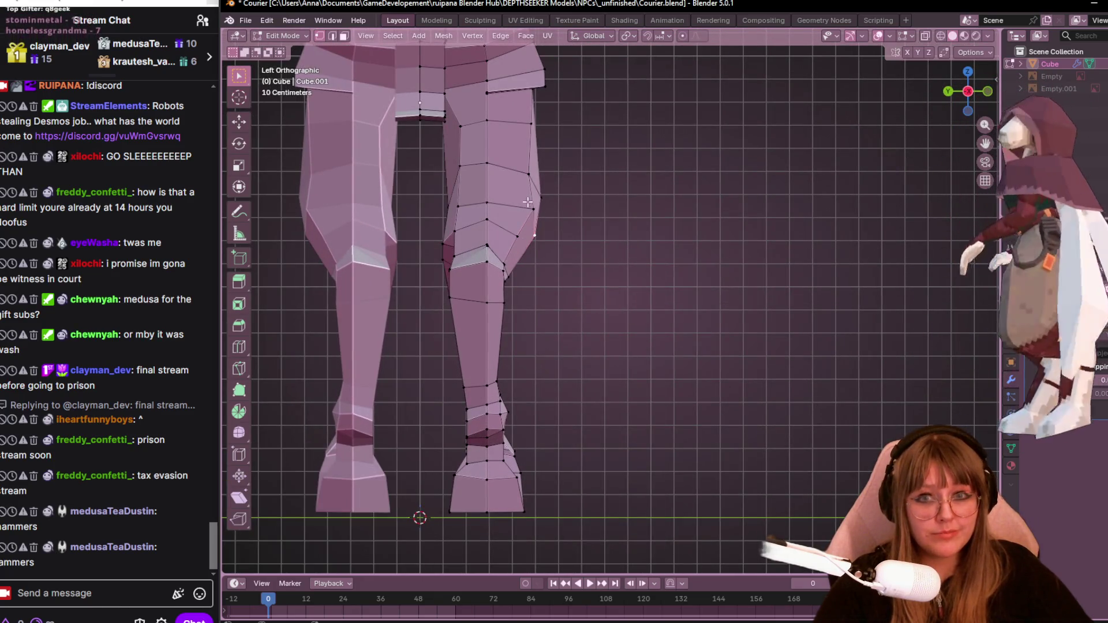
pyautogui.press('g')
pyautogui.click(526, 202)
pyautogui.press('g')
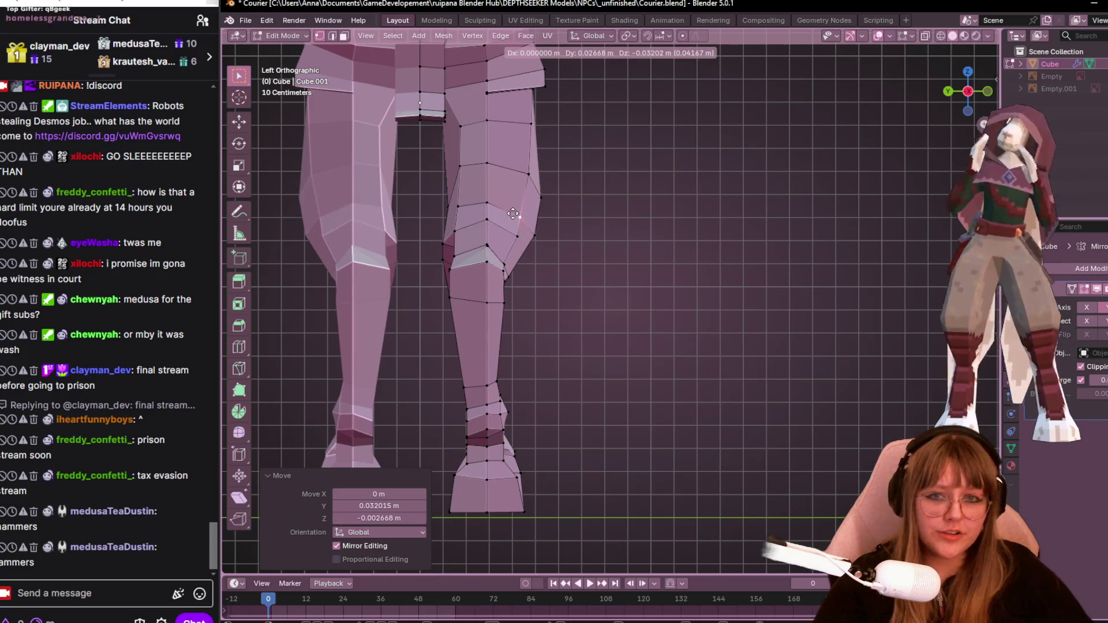
pyautogui.press('Escape')
# Reposition the knee vertex at the back of the leg.
pyautogui.press('g')
pyautogui.click(484, 220)
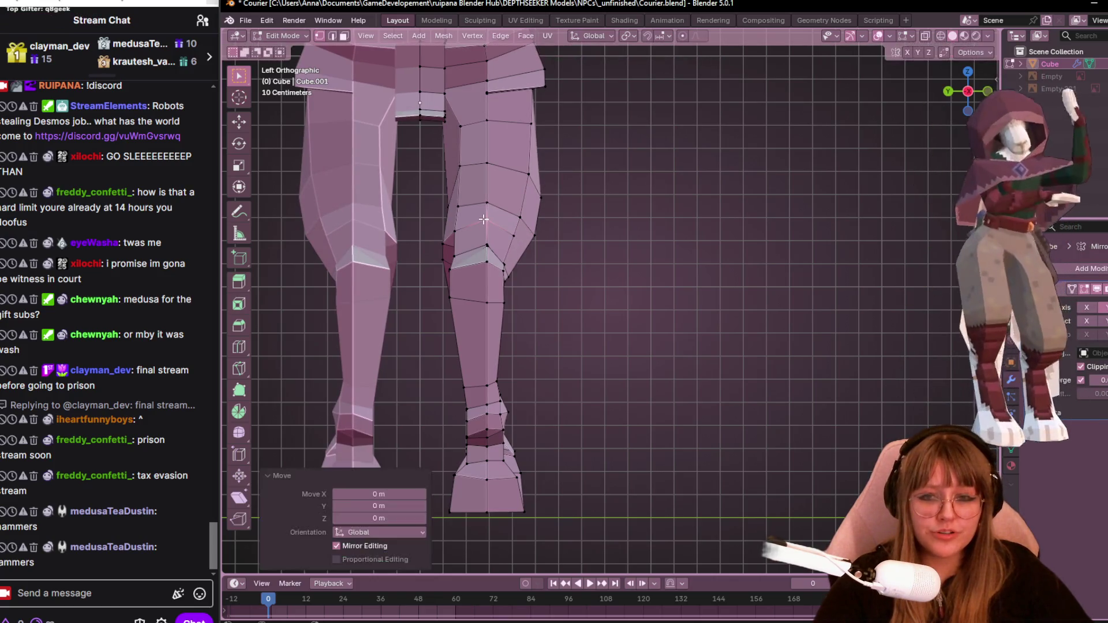
pyautogui.click(528, 175)
pyautogui.press('g')
pyautogui.click(524, 175)
# Nudge a shin vertex several times to shape the lower leg.
pyautogui.keyDown('shift'); pyautogui.moveTo(529, 177); pyautogui.dragTo(736, 287, button='middle'); pyautogui.keyUp('shift')
pyautogui.click(705, 305)
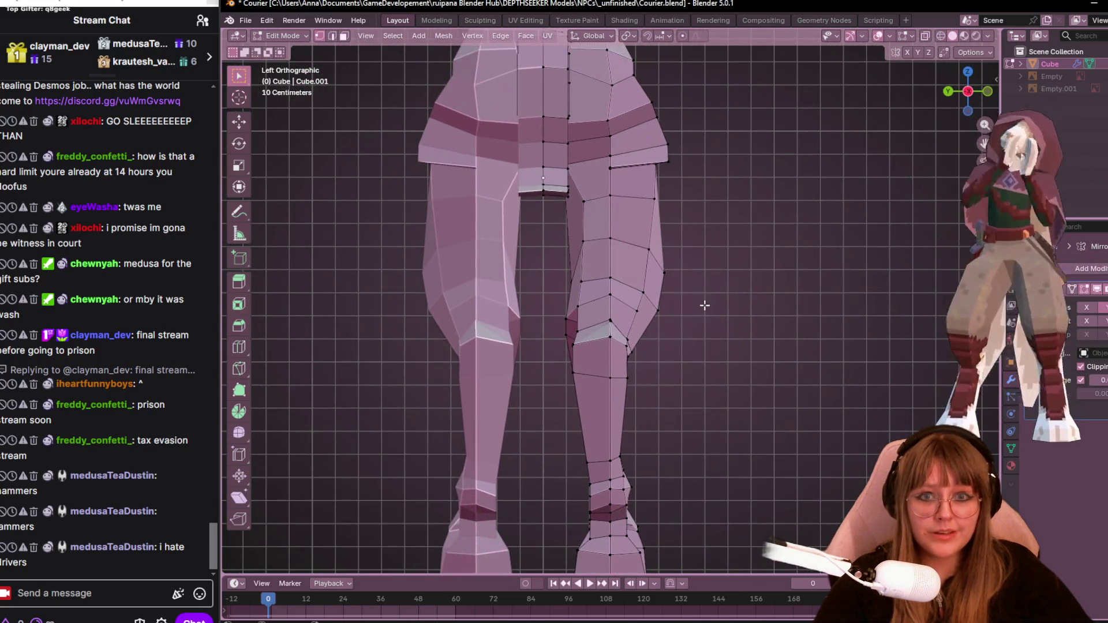
pyautogui.press('g')
pyautogui.click(669, 322)
pyautogui.press('g')
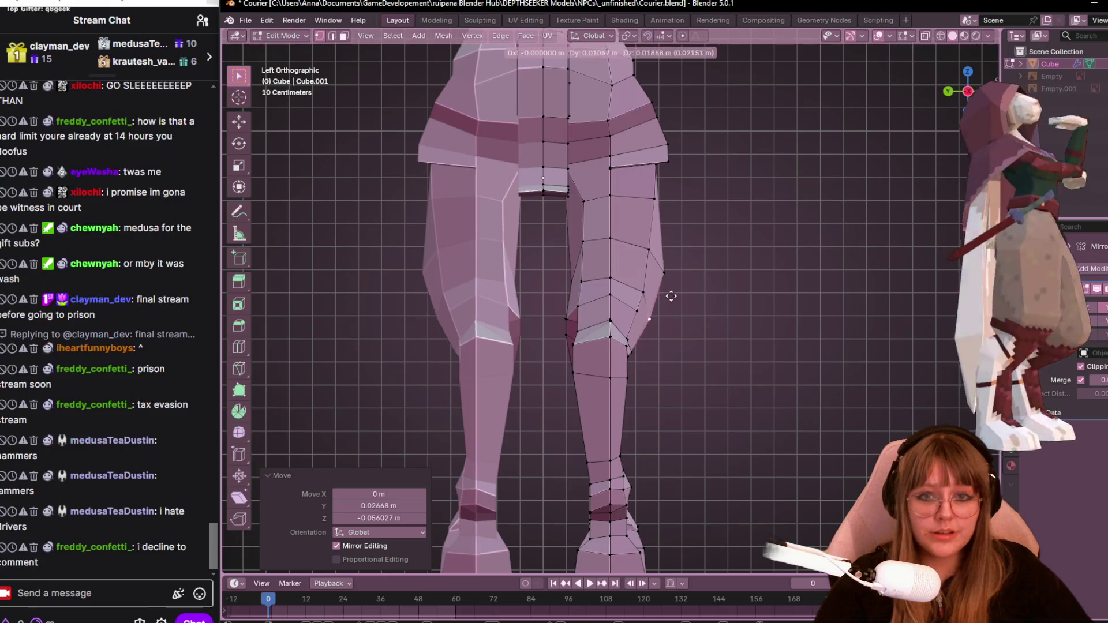
pyautogui.click(668, 296)
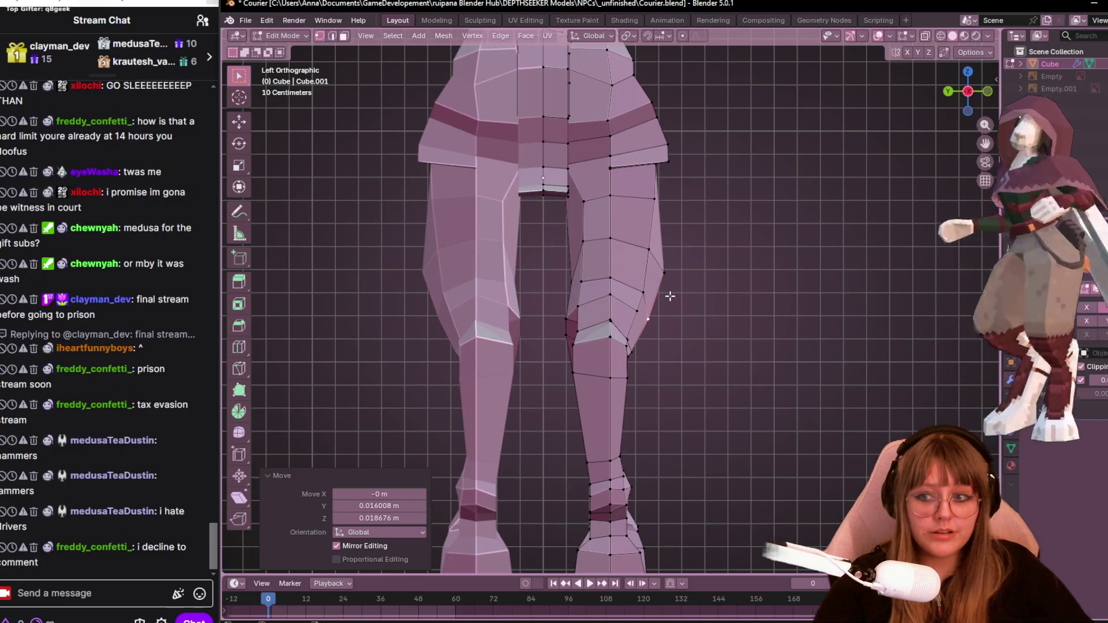
pyautogui.press('g')
pyautogui.click(642, 358)
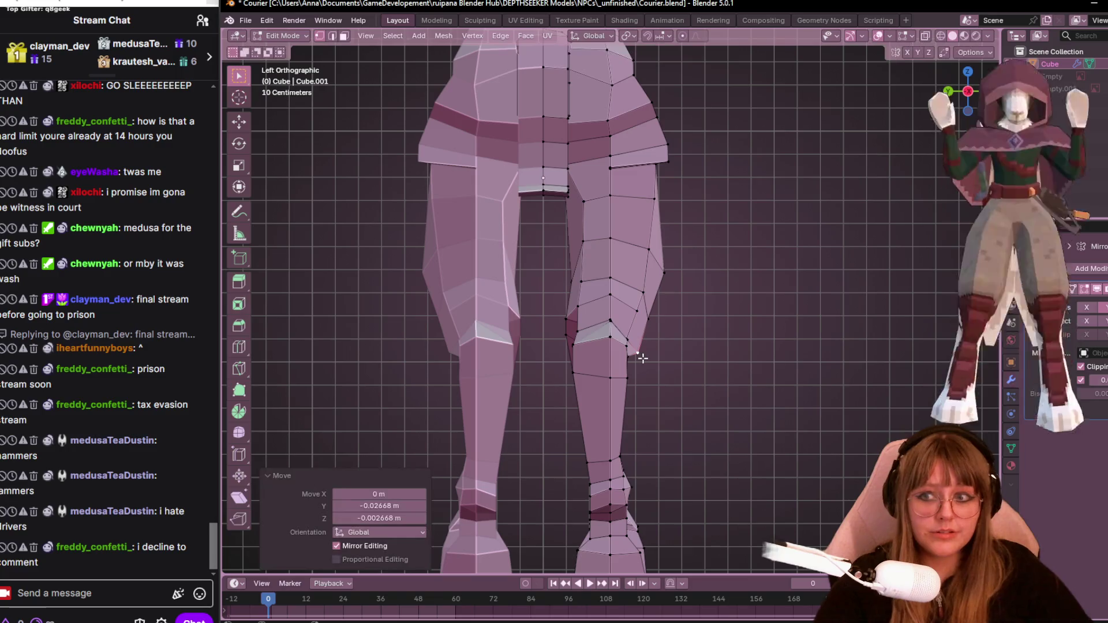
# Raise the shin vertex toward the knee, adjust another leg vertex, and select the next one.
pyautogui.press('g')
pyautogui.click(658, 326)
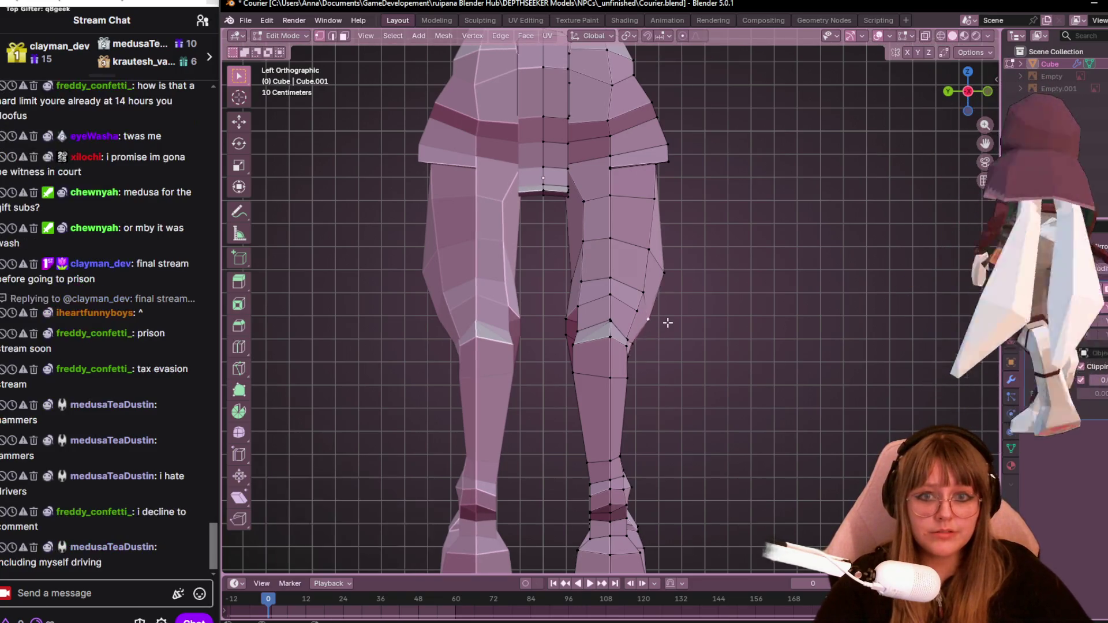
pyautogui.press('g')
pyautogui.click(672, 309)
pyautogui.click(666, 274)
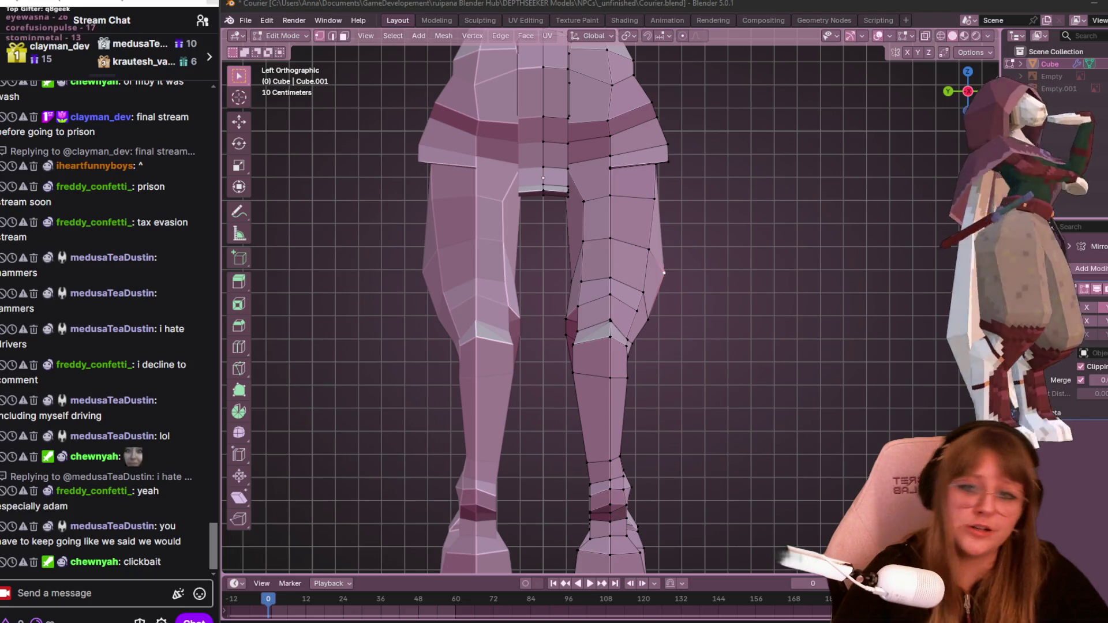
pyautogui.moveTo(297, 193)
pyautogui.mouseDown(button='middle')
pyautogui.moveTo(791, 213)
pyautogui.moveTo(743, 207)
pyautogui.moveTo(636, 129)
pyautogui.mouseUp(button='middle')
pyautogui.moveTo(653, 199)
pyautogui.mouseDown(button='middle')
pyautogui.moveTo(845, 206)
pyautogui.moveTo(782, 175)
pyautogui.moveTo(371, 186)
pyautogui.moveTo(587, 299)
pyautogui.mouseUp(button='middle')
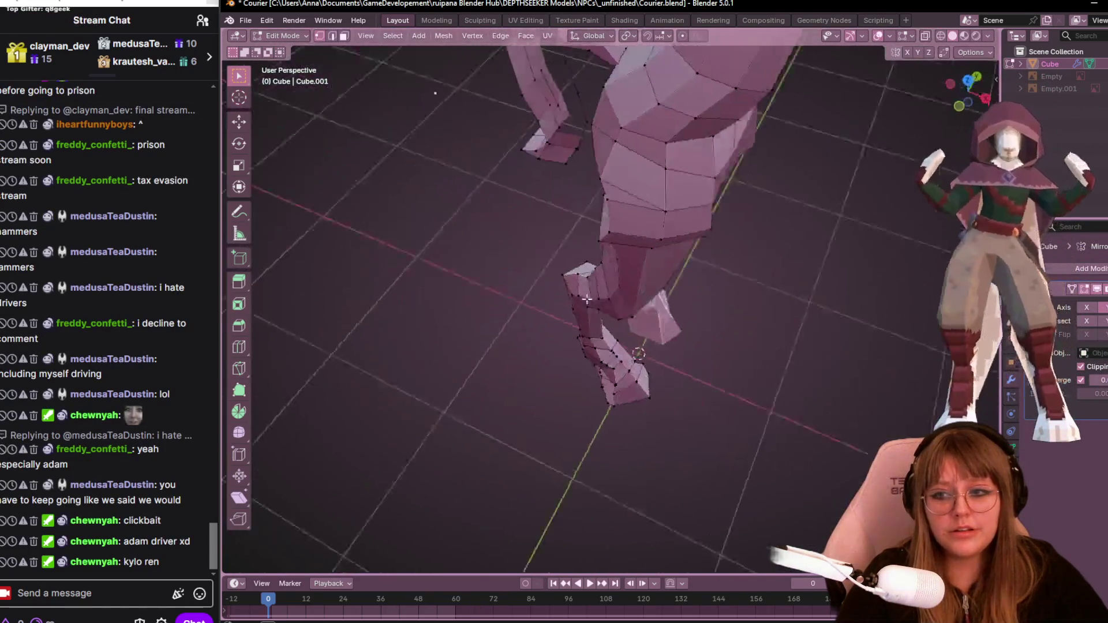
pyautogui.scroll(-8, 487, 228)
pyautogui.moveTo(507, 240)
pyautogui.mouseDown(button='middle')
pyautogui.moveTo(742, 228)
pyautogui.moveTo(790, 167)
pyautogui.moveTo(750, 124)
pyautogui.mouseUp(button='middle')
pyautogui.scroll(6, 721, 173)
pyautogui.moveTo(722, 173); pyautogui.dragTo(684, 235, button='middle')
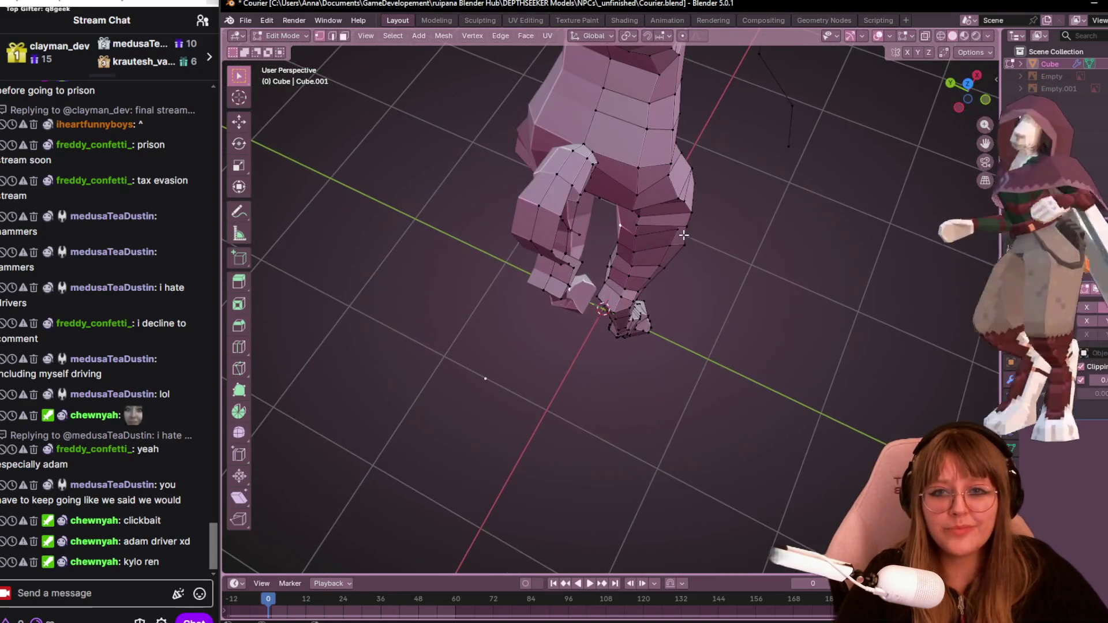
pyautogui.moveTo(594, 165)
pyautogui.mouseDown(button='middle')
pyautogui.moveTo(601, 214)
pyautogui.moveTo(531, 205)
pyautogui.moveTo(697, 197)
pyautogui.mouseUp(button='middle')
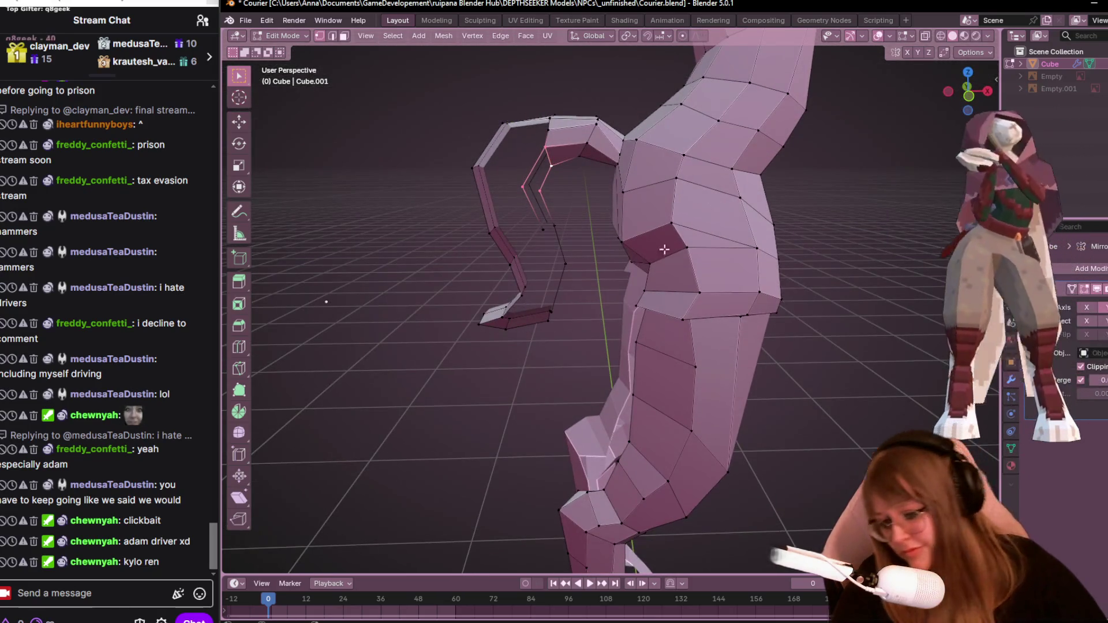
pyautogui.moveTo(663, 256)
pyautogui.mouseDown(button='middle')
pyautogui.moveTo(525, 241)
pyautogui.moveTo(550, 241)
pyautogui.mouseUp(button='middle')
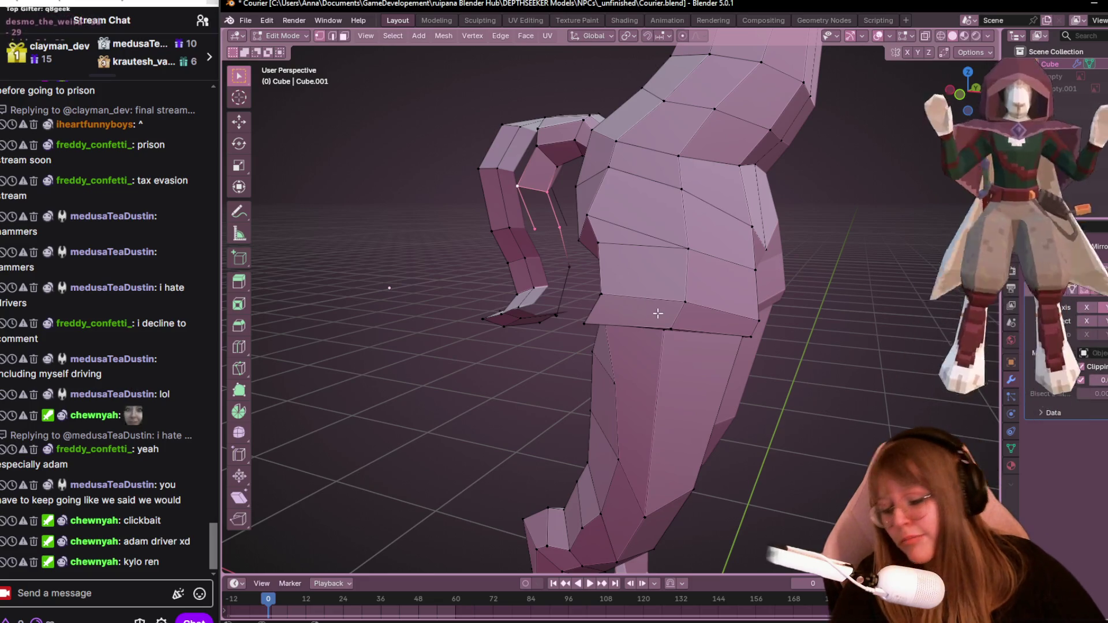
# Fill the gap between the two selected arm edges with a new face.
pyautogui.press('f')
pyautogui.moveTo(537, 231); pyautogui.dragTo(841, 159, button='middle')
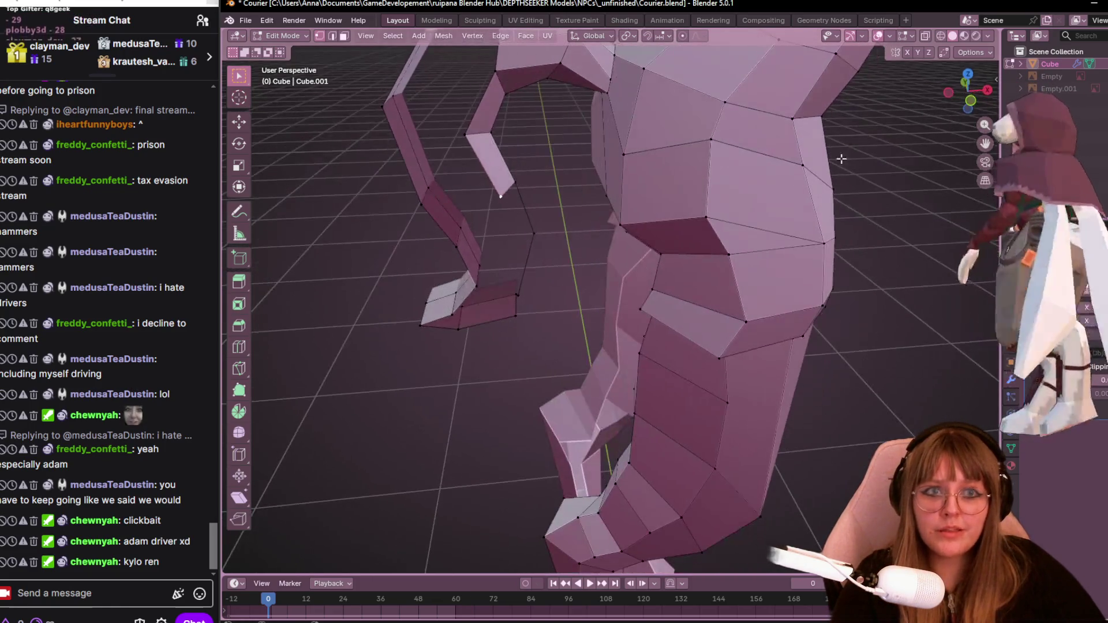
pyautogui.click(969, 104)
pyautogui.press('KP_5')
pyautogui.scroll(5, 666, 329)
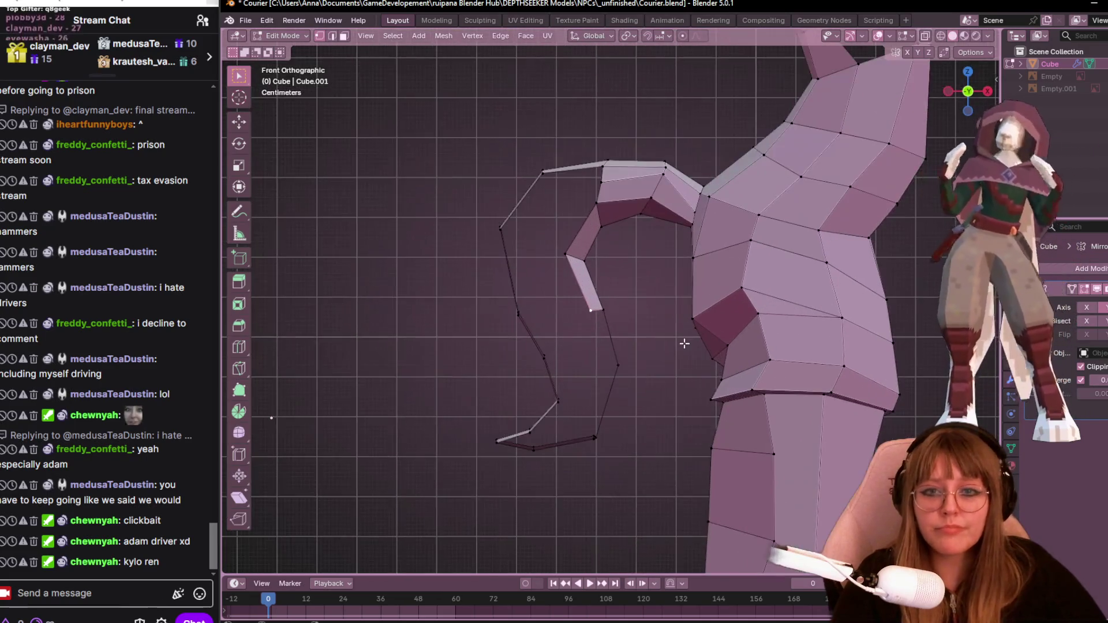
# In front view, move the arm vertices up and left to smooth the bent arm.
pyautogui.press('g')
pyautogui.click(653, 333)
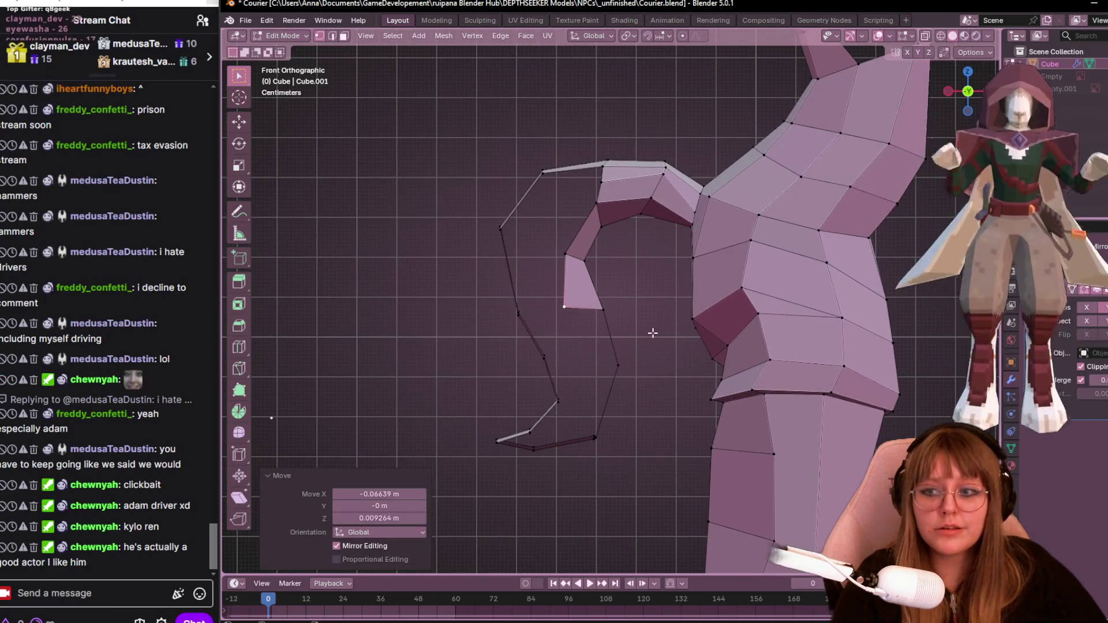
pyautogui.click(582, 286)
pyautogui.press('g')
pyautogui.click(549, 260)
pyautogui.click(599, 205)
pyautogui.press('g')
pyautogui.click(589, 206)
pyautogui.click(621, 175)
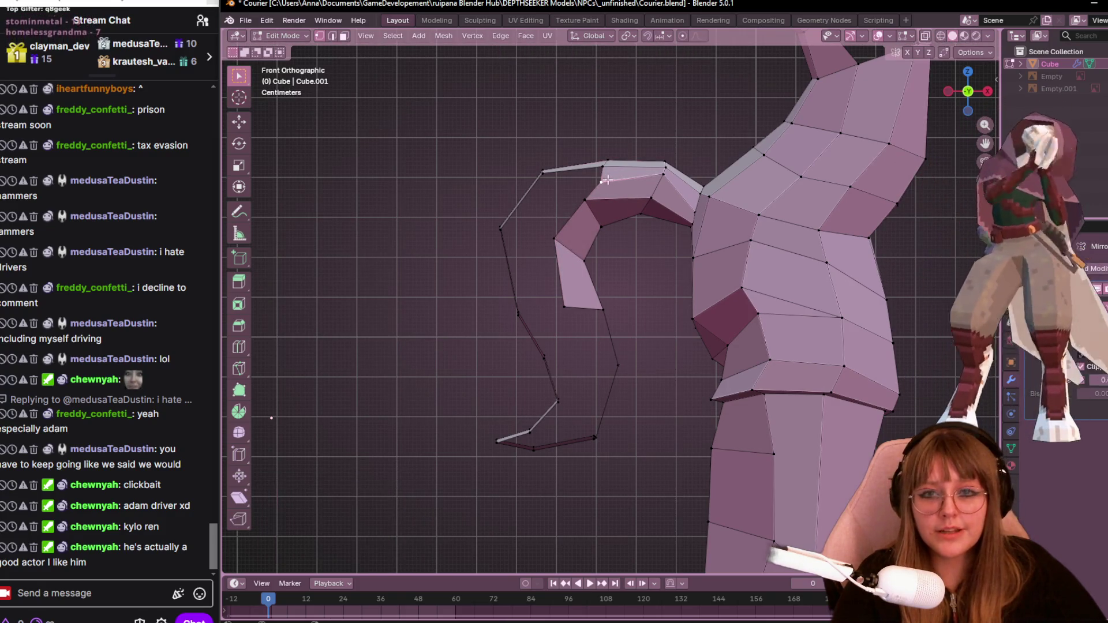
# Slide the vertex where the arm meets the shoulder along its edge.
pyautogui.click(607, 163)
pyautogui.click(661, 173)
pyautogui.hotkey('shift', 'v')
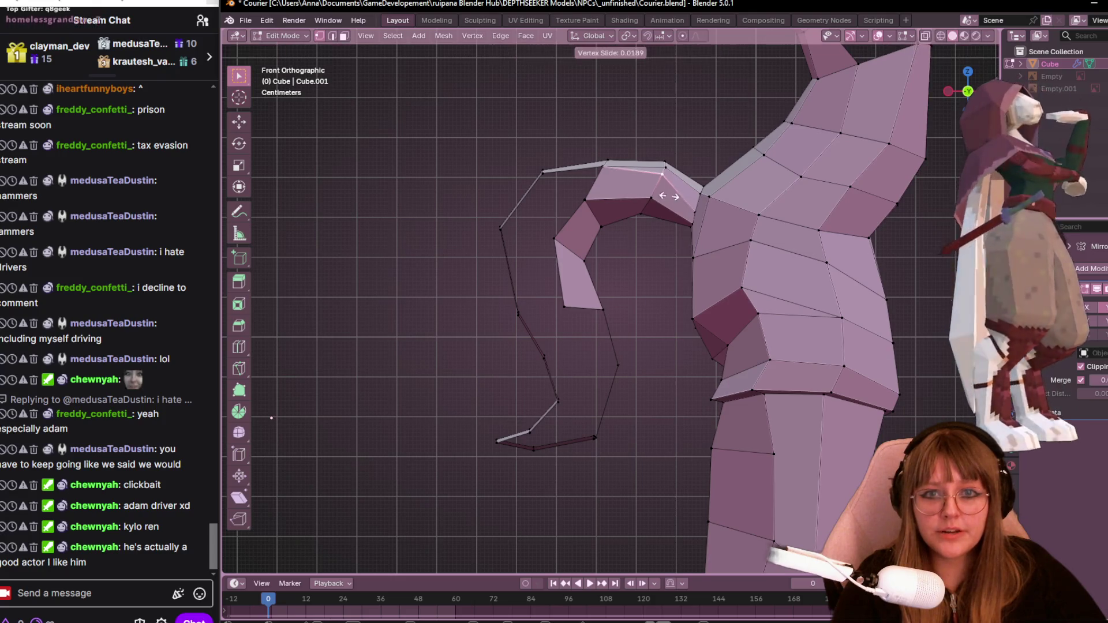
pyautogui.click(663, 203)
pyautogui.keyDown('shift'); pyautogui.moveTo(588, 240); pyautogui.dragTo(617, 239, button='middle'); pyautogui.keyUp('shift')
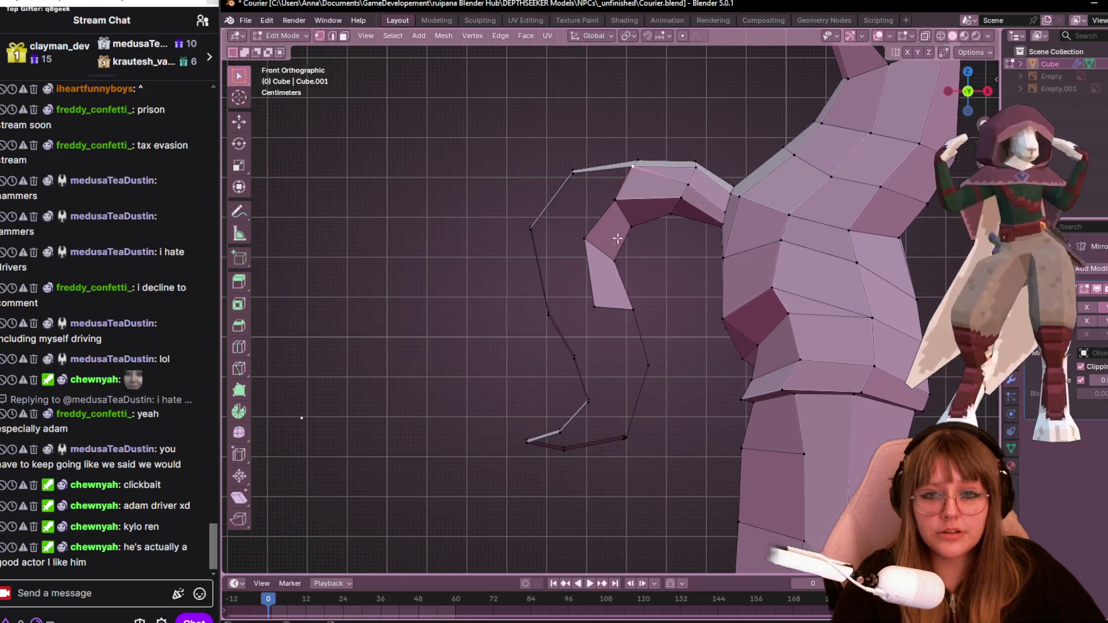
pyautogui.moveTo(591, 184)
pyautogui.mouseDown(button='middle')
pyautogui.moveTo(606, 193)
pyautogui.moveTo(616, 232)
pyautogui.moveTo(616, 171)
pyautogui.moveTo(635, 263)
pyautogui.mouseUp(button='middle')
pyautogui.scroll(3, 633, 176)
# Slide two more shoulder vertices along their edges, one at factor 0.554.
pyautogui.hotkey('shift', 'v')
pyautogui.click(634, 176)
pyautogui.hotkey('shift', 'v')
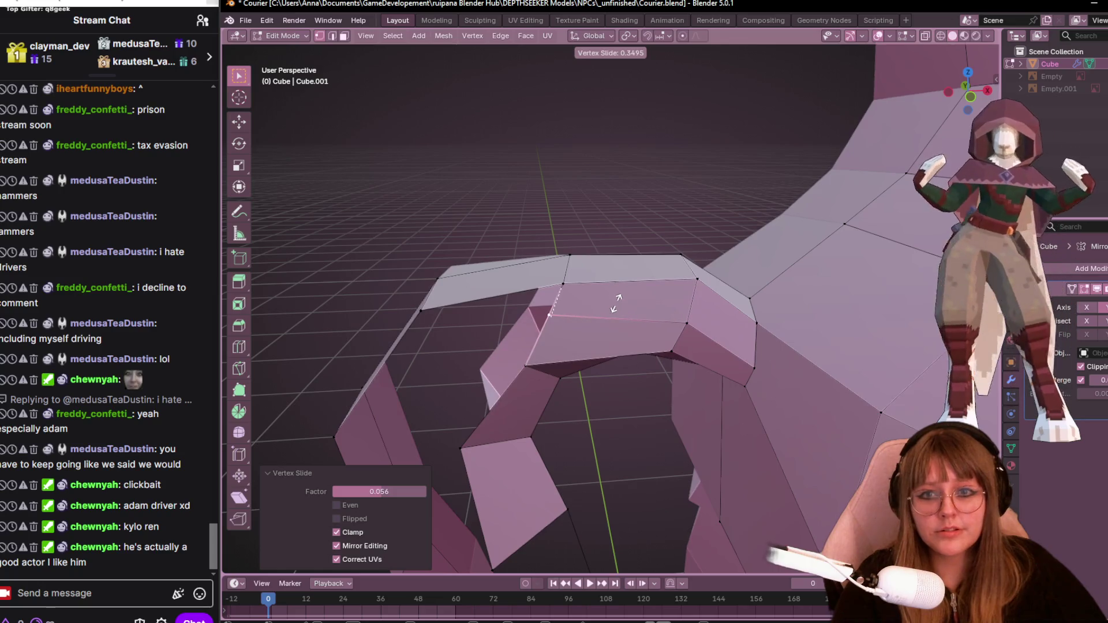
pyautogui.click(606, 320)
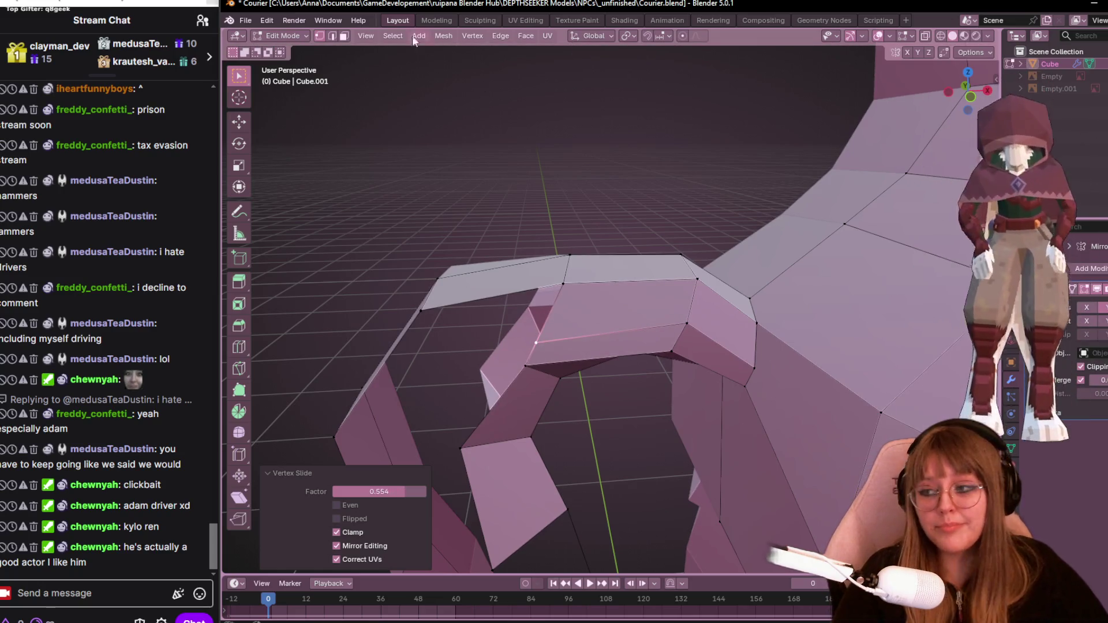
pyautogui.moveTo(557, 223)
pyautogui.mouseDown(button='middle')
pyautogui.moveTo(728, 401)
pyautogui.moveTo(792, 371)
pyautogui.moveTo(612, 289)
pyautogui.mouseUp(button='middle')
pyautogui.scroll(-5, 727, 401)
pyautogui.scroll(4, 744, 393)
# In Front Orthographic view, move the upper arm vertices down and left.
pyautogui.click(603, 282)
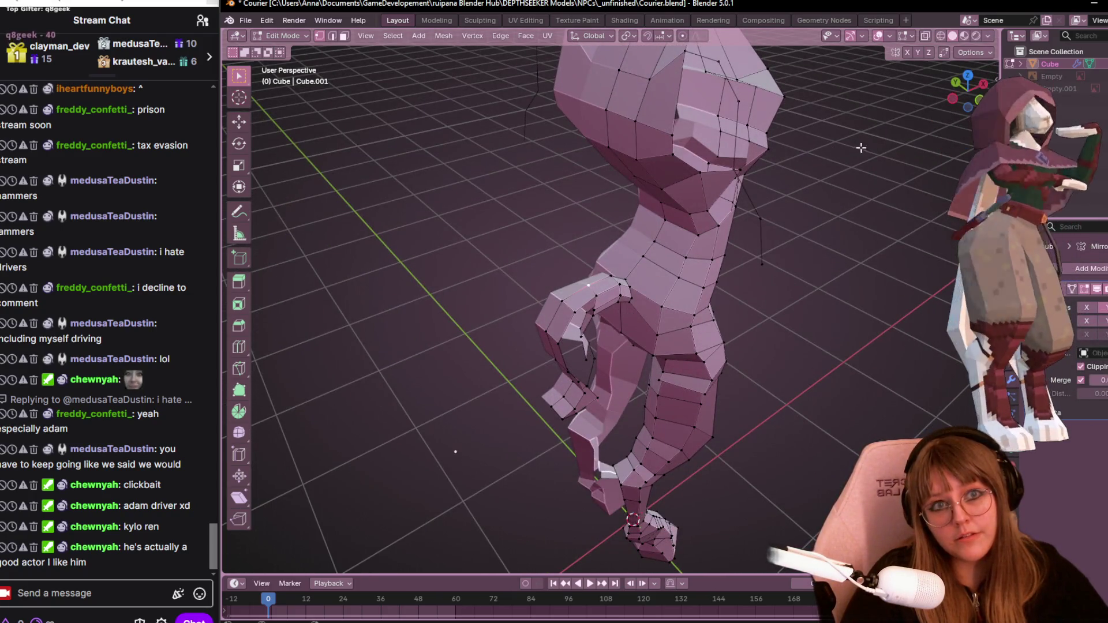
pyautogui.press('KP_1')
pyautogui.press('g')
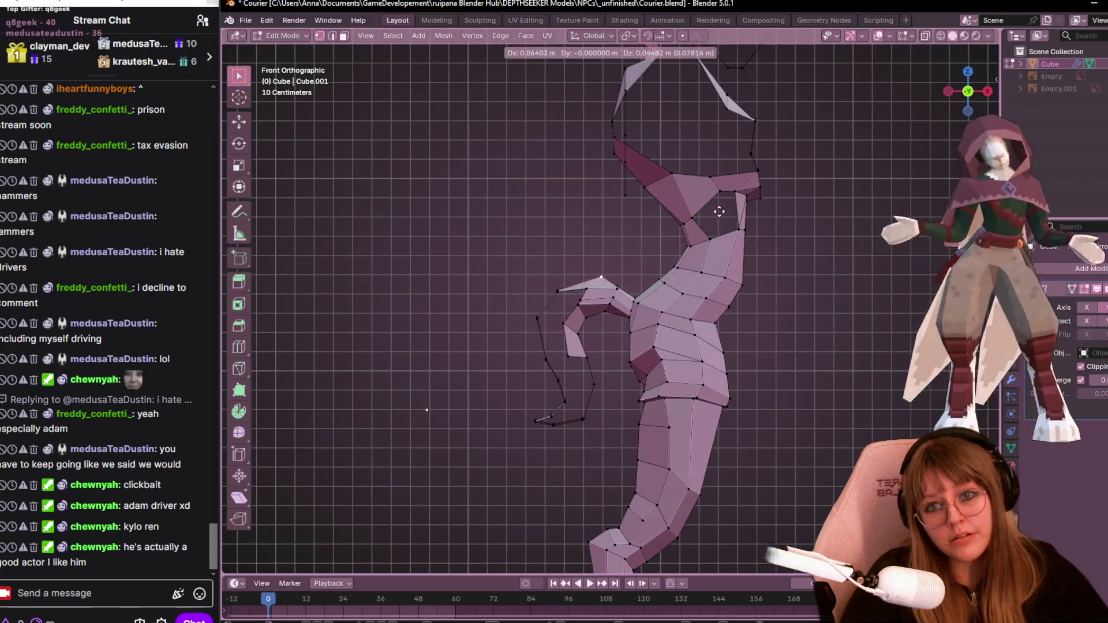
pyautogui.scroll(3, 685, 230)
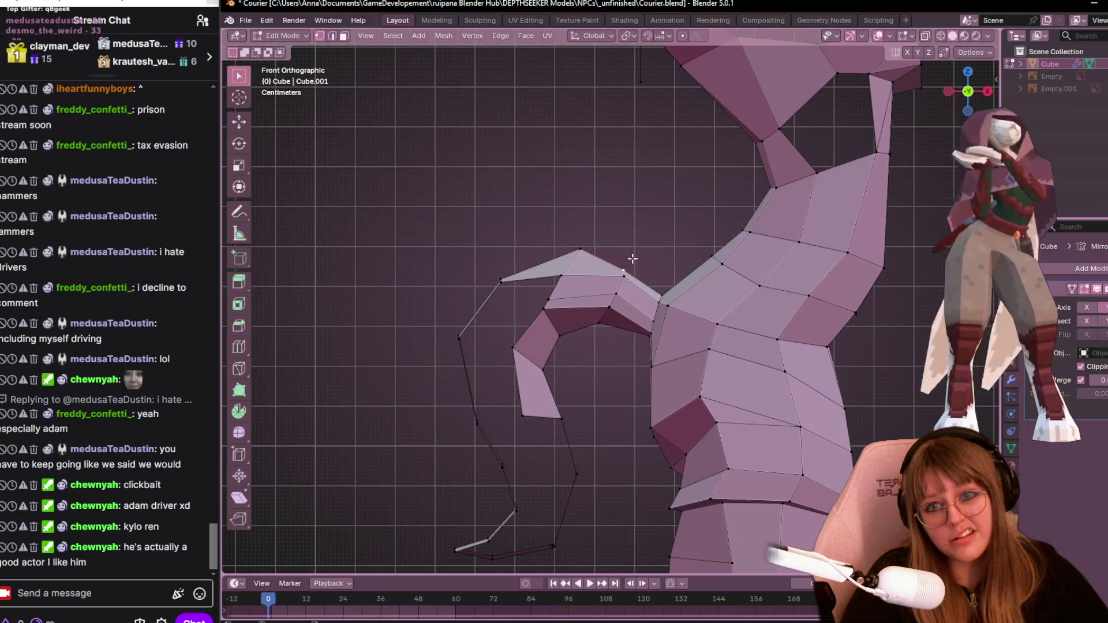
pyautogui.click(635, 251)
pyautogui.click(582, 249)
pyautogui.press('g')
pyautogui.click(568, 254)
# Adjust the vertices near the arm tip and the lower arm vertex.
pyautogui.press('g')
pyautogui.click(527, 276)
pyautogui.click(514, 288)
pyautogui.press('g')
pyautogui.click(513, 290)
pyautogui.click(465, 339)
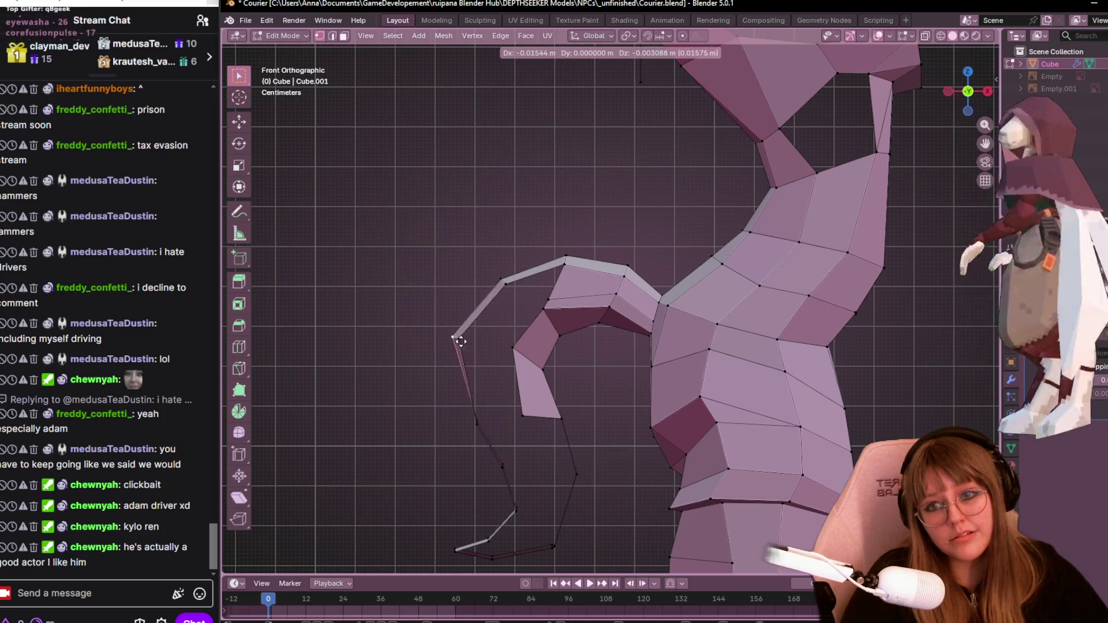
pyautogui.click(473, 341)
pyautogui.scroll(-3, 732, 343)
pyautogui.scroll(-3, 732, 343)
# Inspect the whole object in perspective outside Edit Mode, then resume mesh editing.
pyautogui.moveTo(732, 343)
pyautogui.mouseDown(button='middle')
pyautogui.moveTo(867, 360)
pyautogui.moveTo(886, 343)
pyautogui.moveTo(823, 414)
pyautogui.moveTo(646, 296)
pyautogui.moveTo(605, 341)
pyautogui.moveTo(487, 328)
pyautogui.moveTo(400, 355)
pyautogui.moveTo(337, 315)
pyautogui.moveTo(296, 353)
pyautogui.moveTo(227, 372)
pyautogui.moveTo(777, 378)
pyautogui.moveTo(529, 366)
pyautogui.moveTo(425, 344)
pyautogui.moveTo(514, 396)
pyautogui.moveTo(494, 379)
pyautogui.moveTo(694, 325)
pyautogui.moveTo(654, 276)
pyautogui.moveTo(742, 333)
pyautogui.moveTo(923, 344)
pyautogui.moveTo(300, 334)
pyautogui.moveTo(770, 304)
pyautogui.moveTo(872, 323)
pyautogui.moveTo(820, 273)
pyautogui.moveTo(812, 233)
pyautogui.moveTo(778, 209)
pyautogui.moveTo(816, 278)
pyautogui.moveTo(861, 297)
pyautogui.moveTo(721, 349)
pyautogui.moveTo(698, 214)
pyautogui.mouseUp(button='middle')
pyautogui.press('Tab')
pyautogui.scroll(3, 654, 276)
pyautogui.scroll(-3, 872, 323)
pyautogui.scroll(3, 812, 234)
pyautogui.press('Tab')
pyautogui.scroll(3, 756, 337)
# Slide a torso vertex along its edge by 0.431.
pyautogui.click(733, 237)
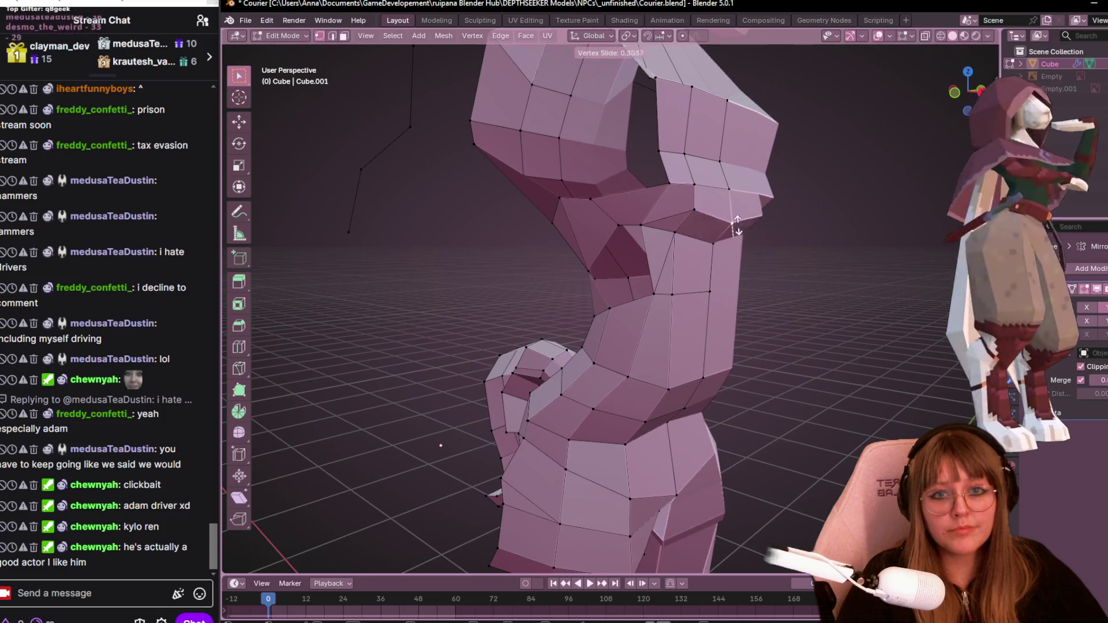
pyautogui.hotkey('shift', 'v')
pyautogui.click(739, 238)
pyautogui.moveTo(739, 238)
pyautogui.mouseDown(button='middle')
pyautogui.moveTo(774, 267)
pyautogui.moveTo(721, 236)
pyautogui.mouseUp(button='middle')
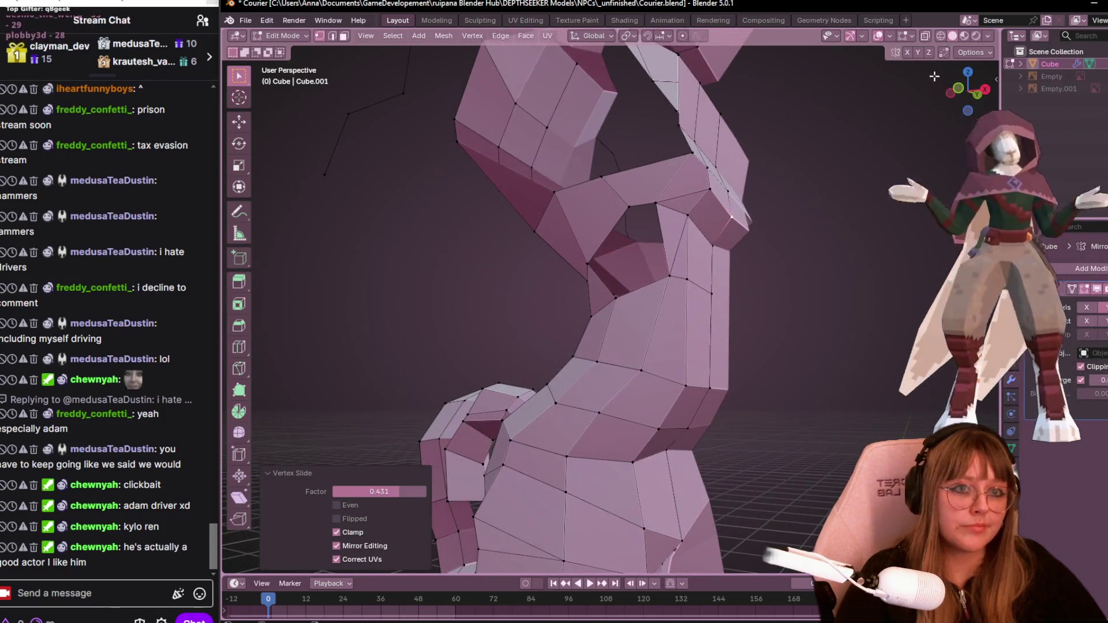
# From the back view, move the selection -0.003842 m along Z.
pyautogui.press('ctrl+KP_1')
pyautogui.press('g')
pyautogui.press('z')
pyautogui.click(717, 262)
pyautogui.moveTo(717, 262)
pyautogui.mouseDown(button='middle')
pyautogui.moveTo(765, 290)
pyautogui.moveTo(666, 230)
pyautogui.mouseUp(button='middle')
pyautogui.scroll(-5, 766, 291)
pyautogui.scroll(5, 667, 230)
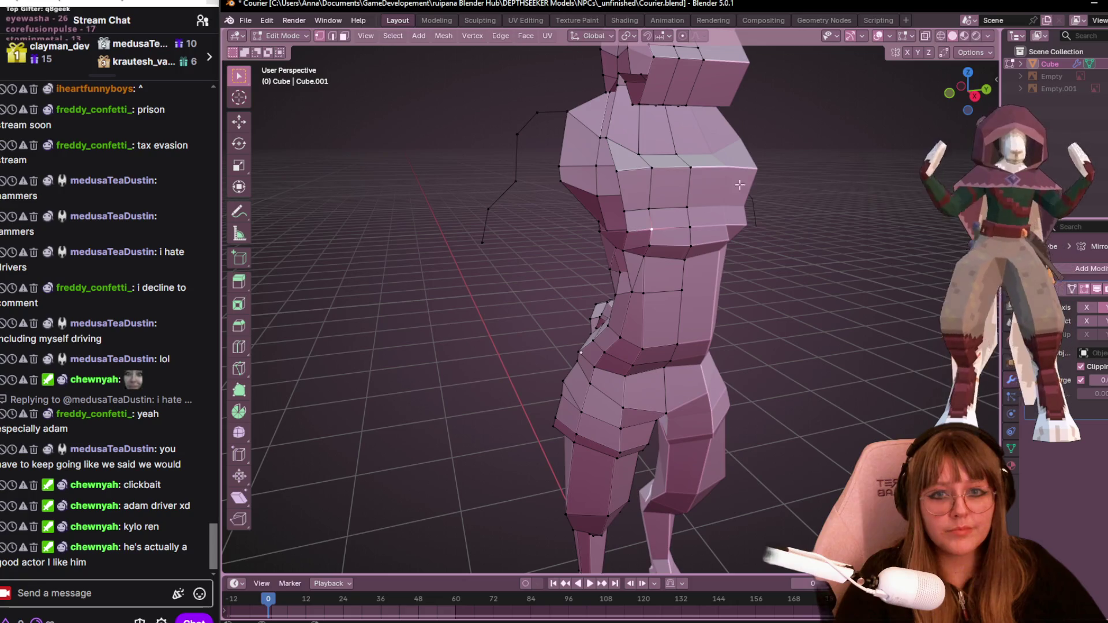
# In Right Orthographic view, move the chest vertex -0.086709 m in Y and -0.055582 m in Z.
pyautogui.press('KP_3')
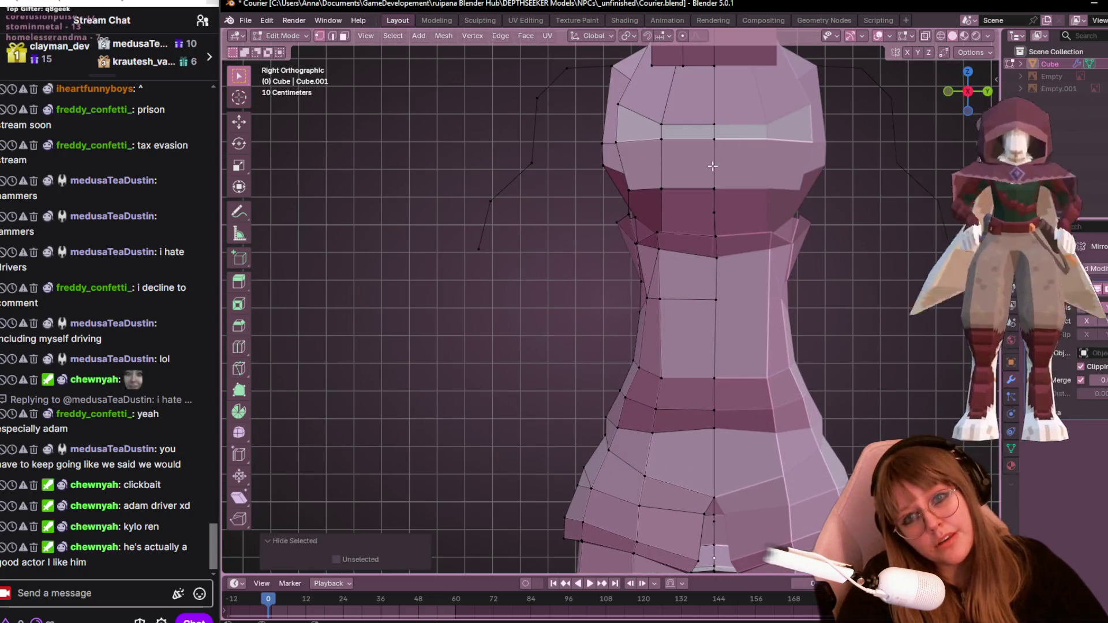
pyautogui.press('g')
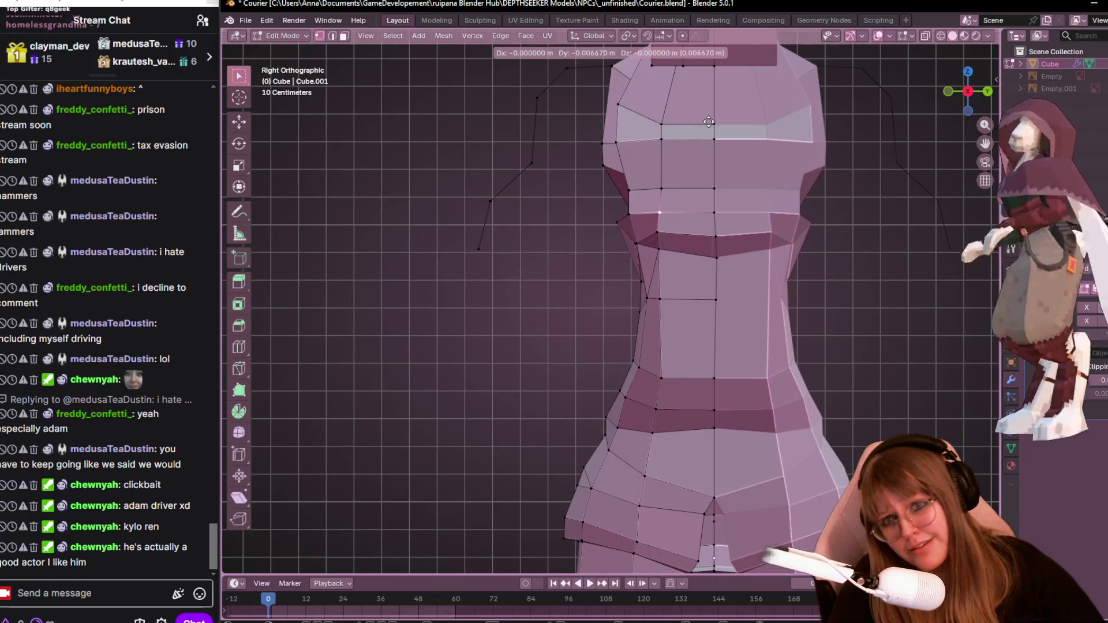
pyautogui.click(686, 137)
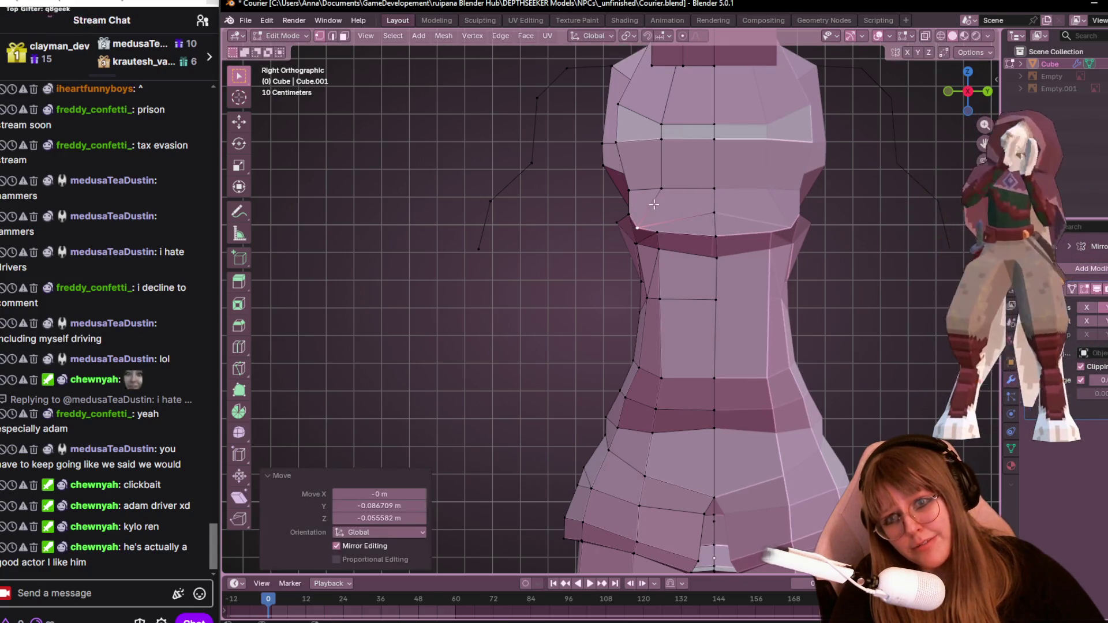
pyautogui.click(644, 221)
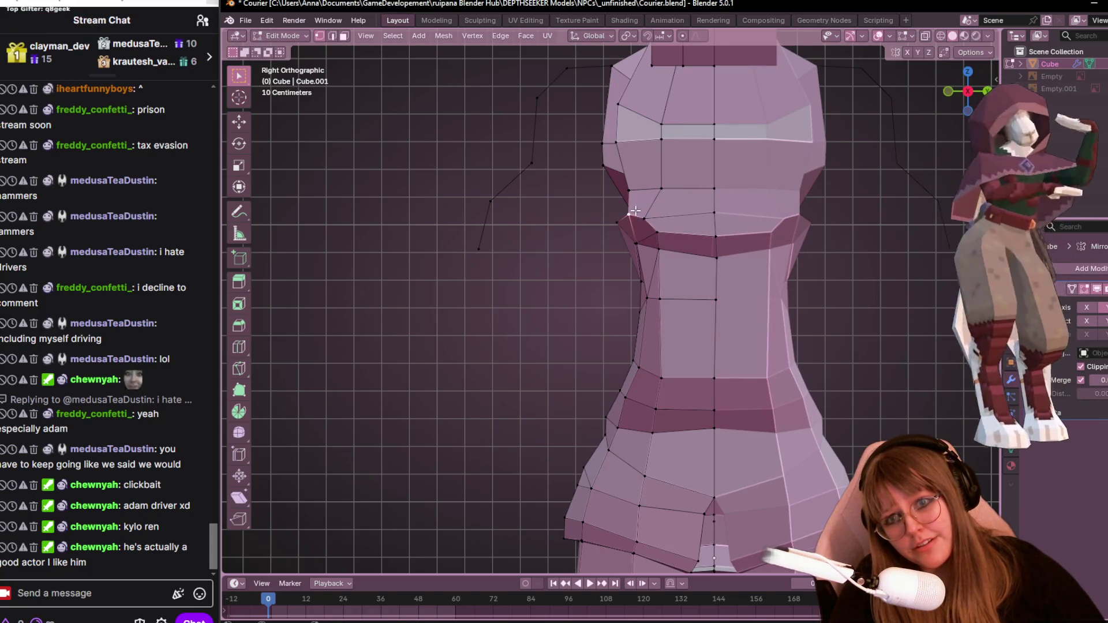
pyautogui.scroll(-3, 896, 148)
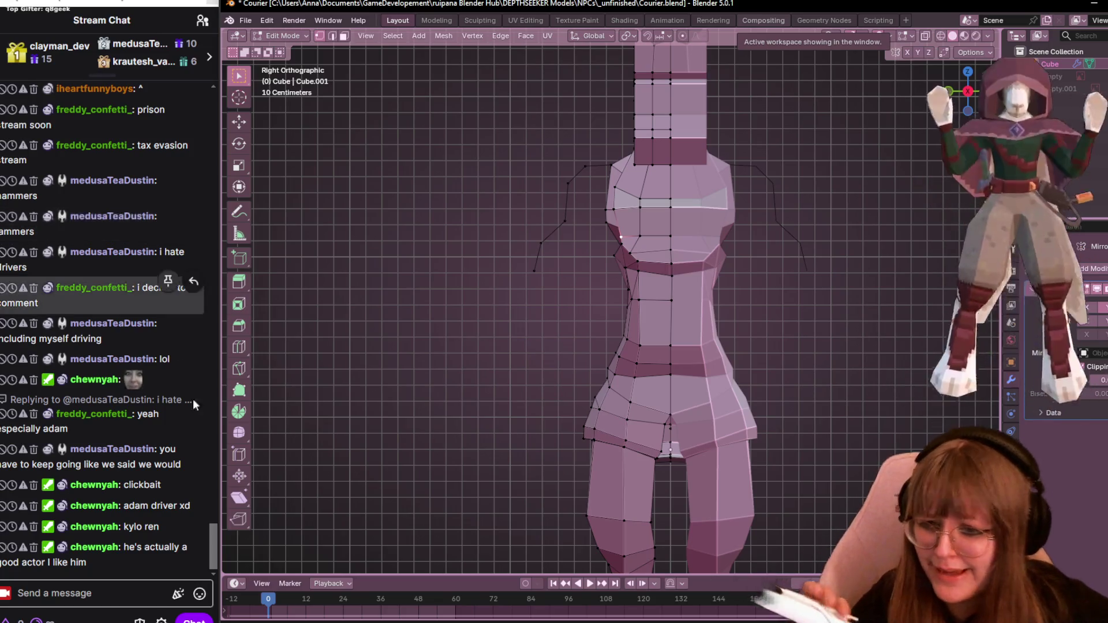
# Send 'BRB' in the stream chat and pin that message.
pyautogui.moveTo(267, 620)
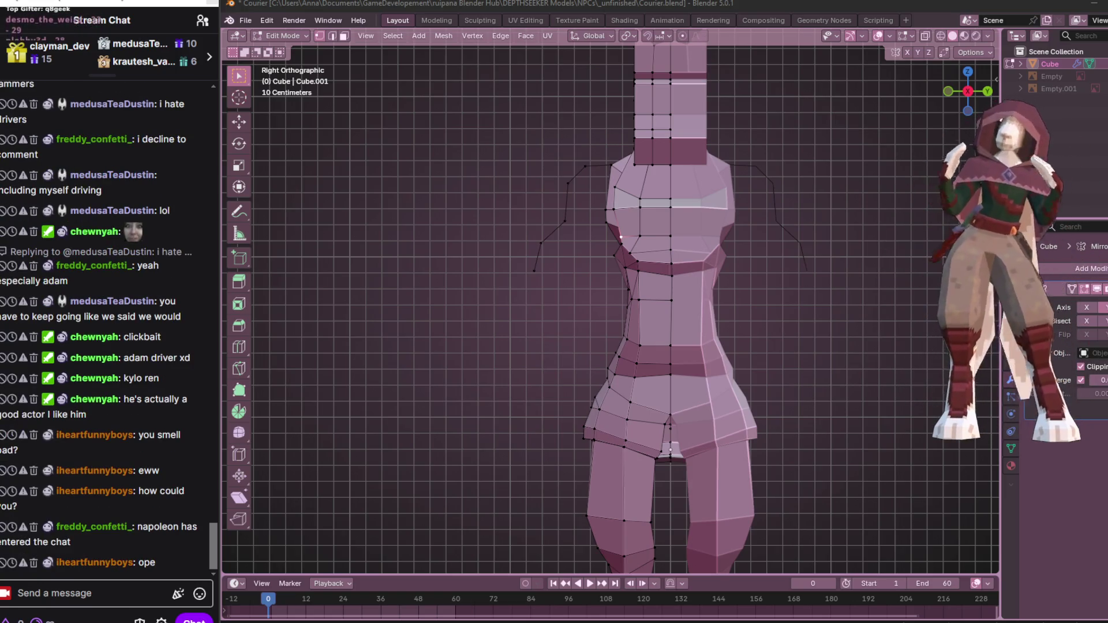
pyautogui.click(86, 594)
pyautogui.write('BRB')
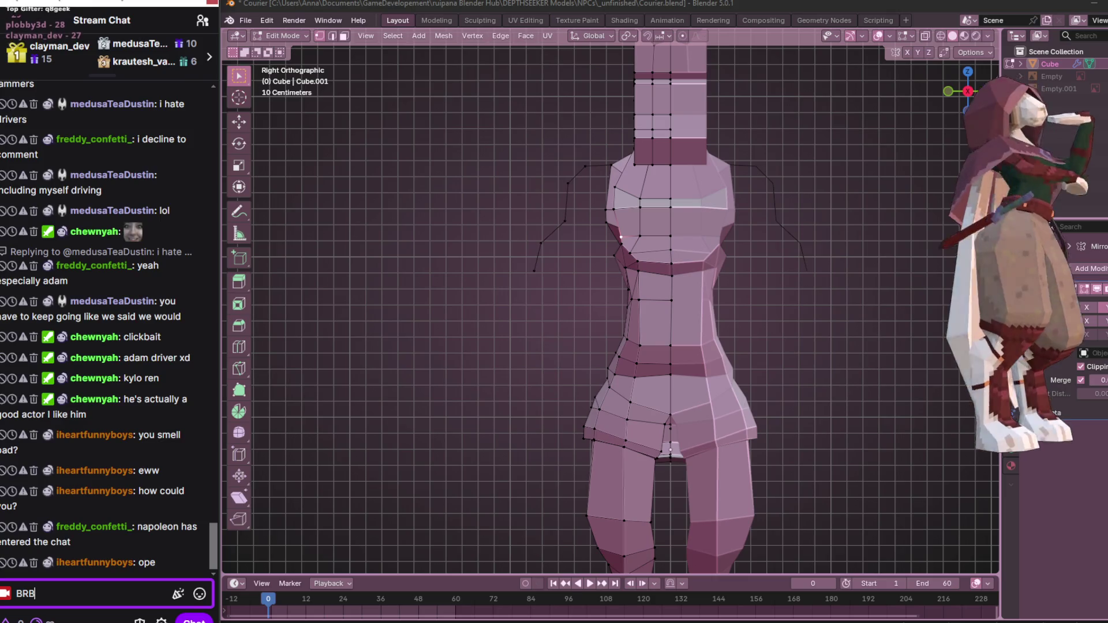
pyautogui.press('Return')
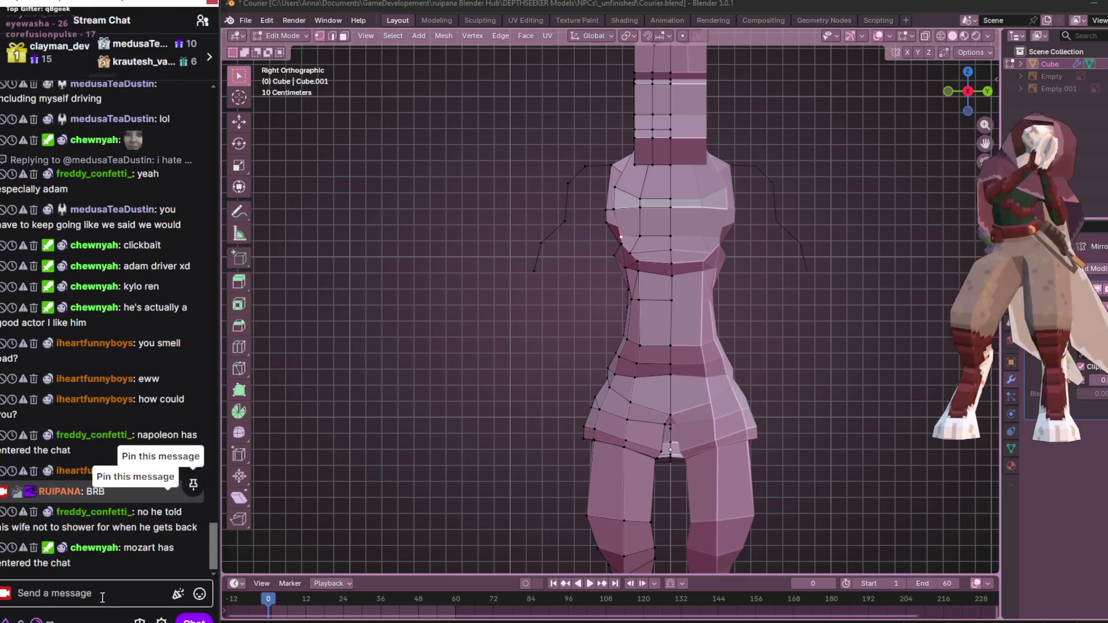
pyautogui.click(168, 491)
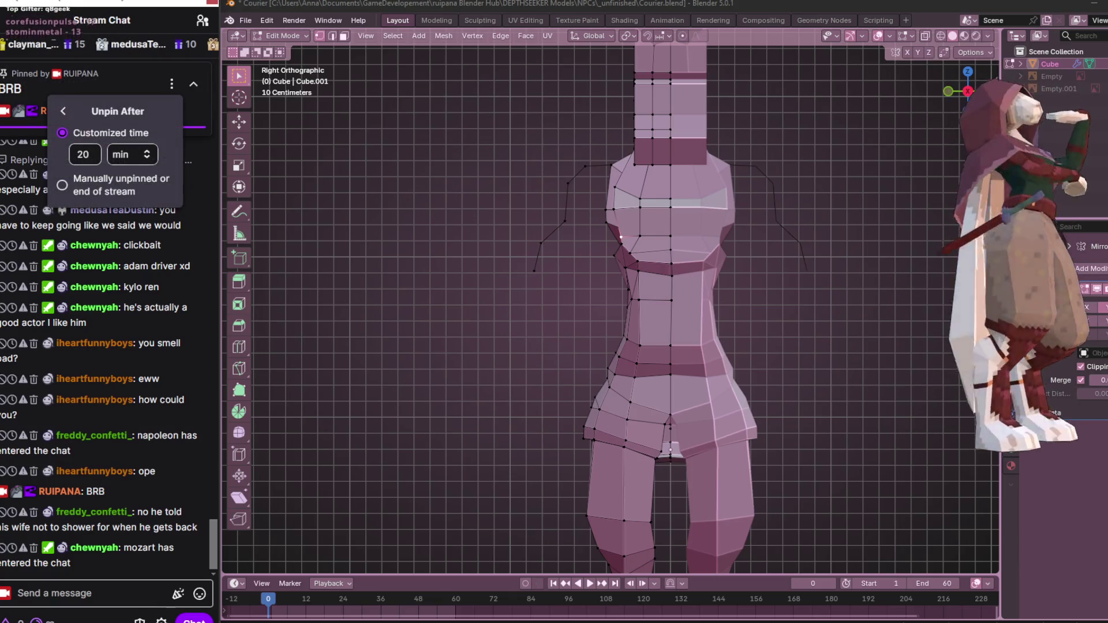
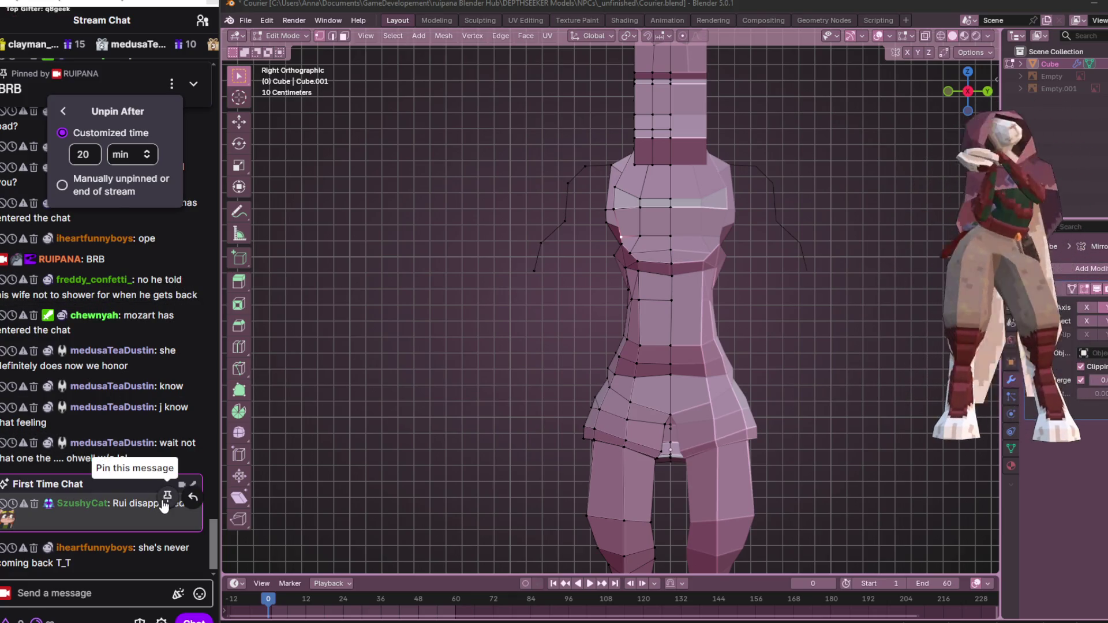
# Pin the latest chat message and orbit around the body from behind and the side.
pyautogui.click(165, 498)
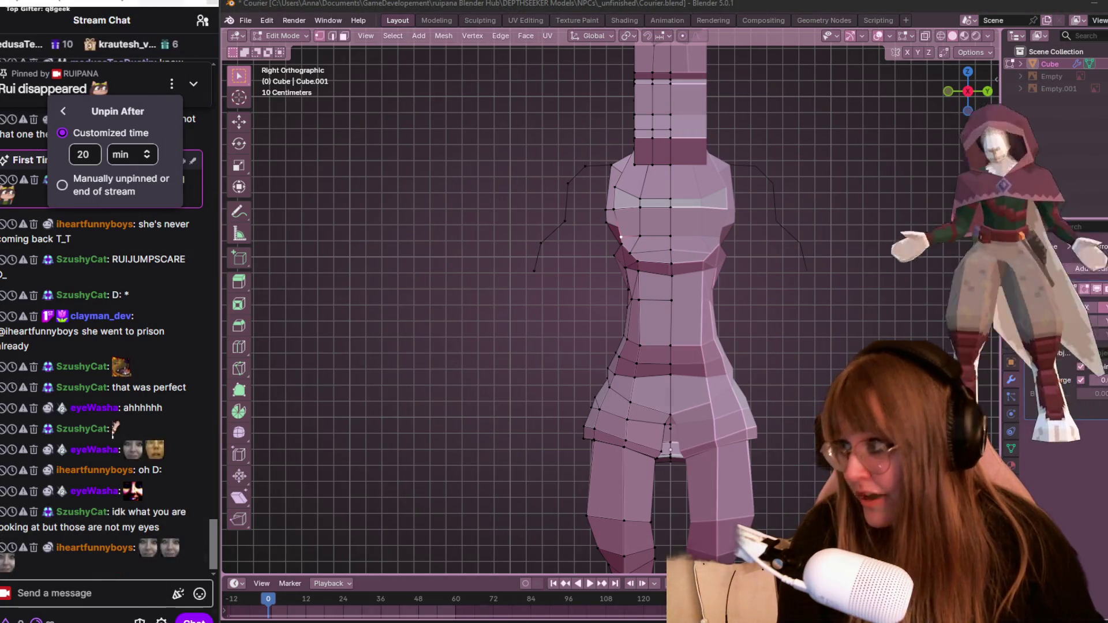
pyautogui.scroll(-1, 537, 319)
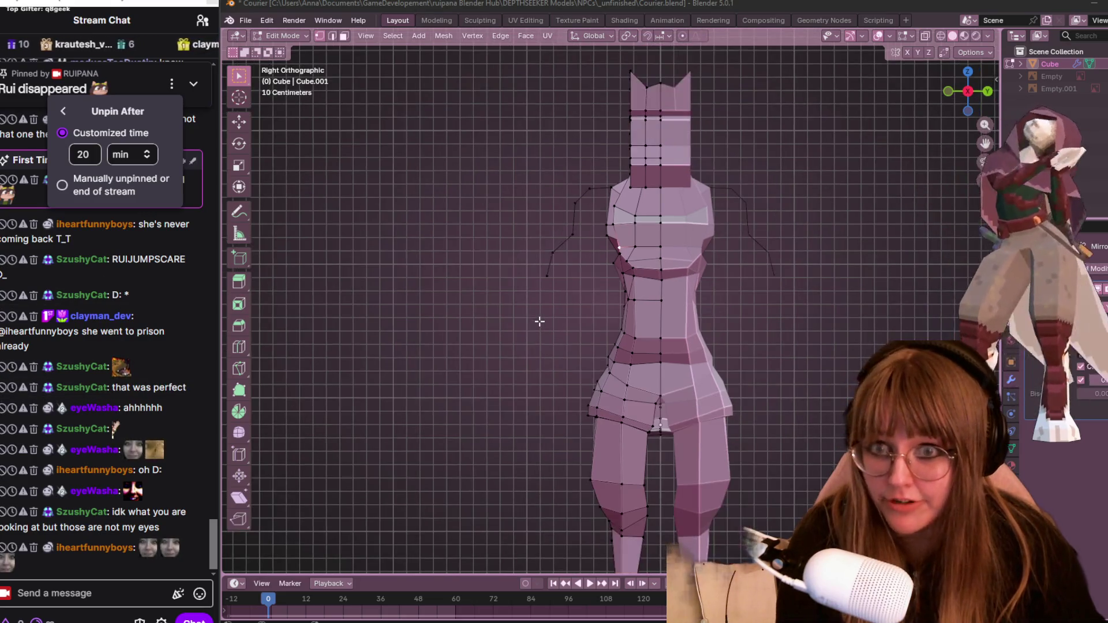
pyautogui.moveTo(664, 300); pyautogui.dragTo(519, 294, button='middle')
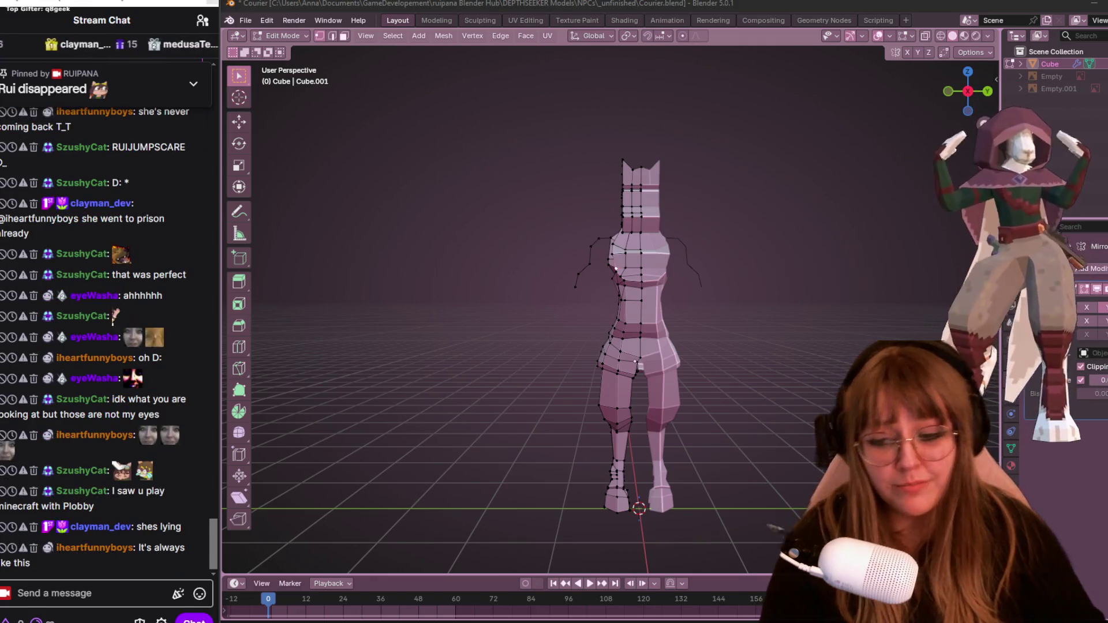
pyautogui.scroll(3, 515, 360)
pyautogui.moveTo(547, 319)
pyautogui.mouseDown(button='middle')
pyautogui.moveTo(725, 309)
pyautogui.moveTo(854, 341)
pyautogui.moveTo(993, 346)
pyautogui.mouseUp(button='middle')
pyautogui.moveTo(617, 261)
pyautogui.mouseDown(button='middle')
pyautogui.moveTo(500, 243)
pyautogui.moveTo(616, 257)
pyautogui.moveTo(685, 304)
pyautogui.moveTo(595, 271)
pyautogui.mouseUp(button='middle')
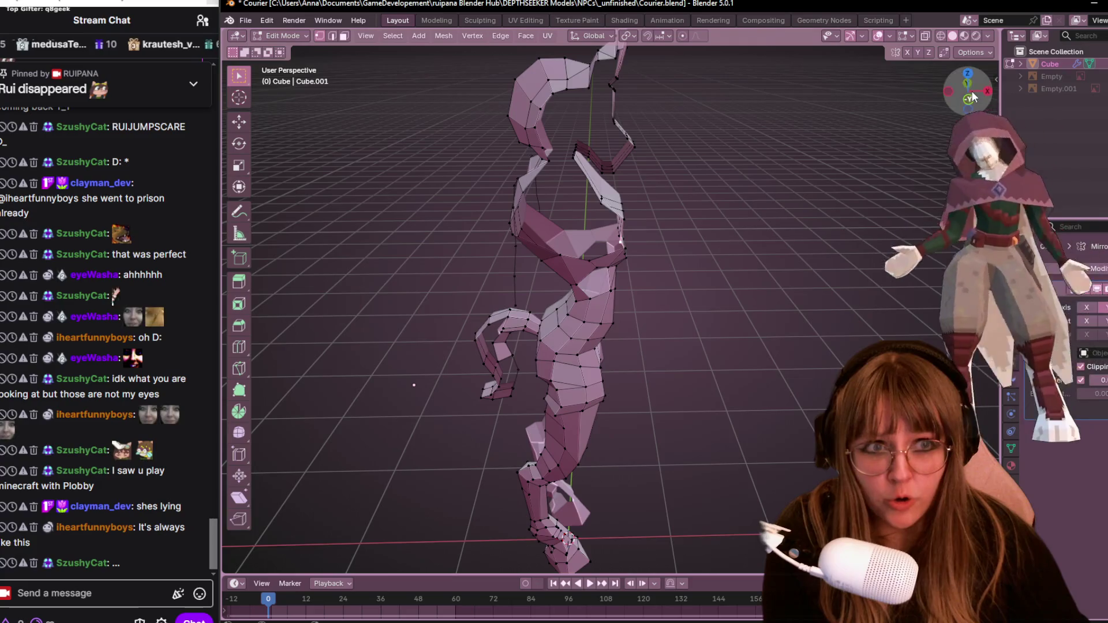
# In front view, slide the first neck vertex along its edge and reposition it.
pyautogui.press('KP_1')
pyautogui.scroll(3, 589, 249)
pyautogui.press('g')
pyautogui.press('g')
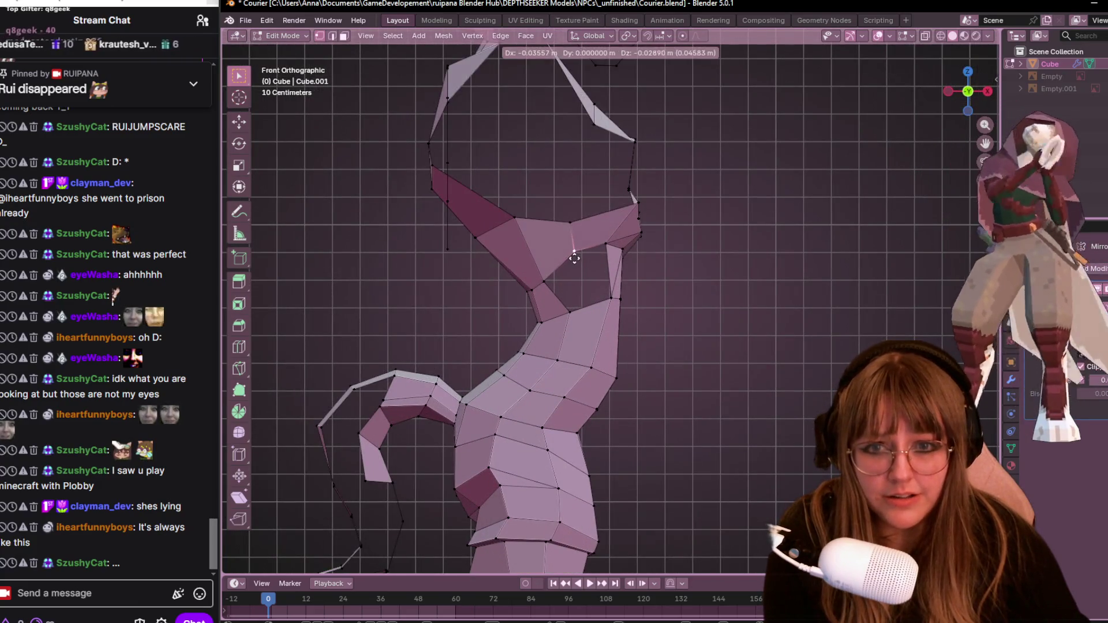
pyautogui.click(577, 256)
pyautogui.press('g')
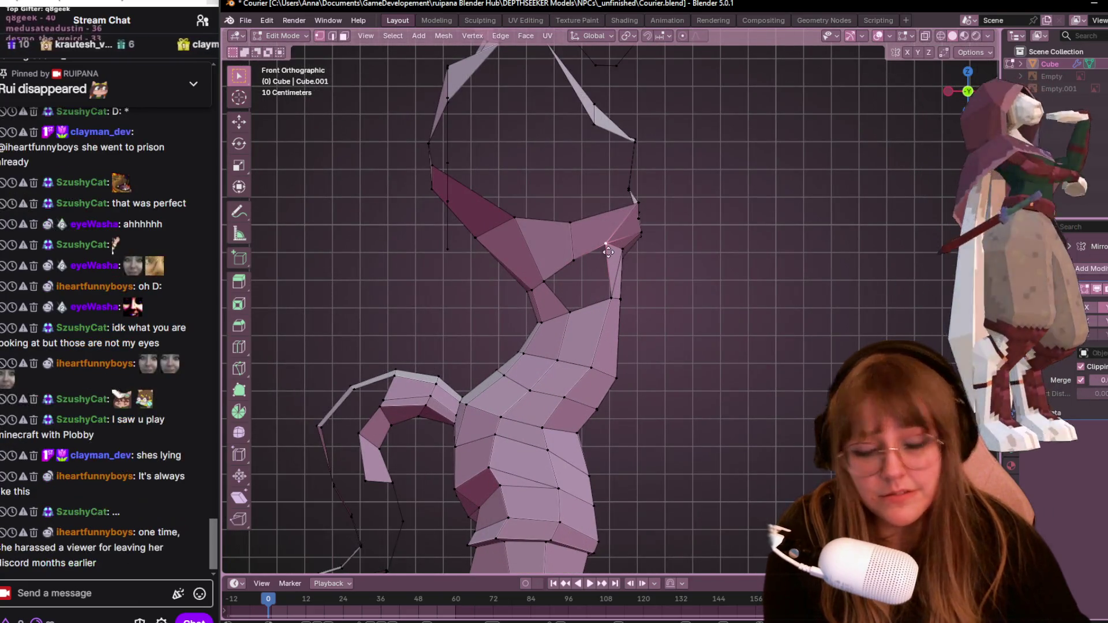
pyautogui.press('g')
pyautogui.click(603, 258)
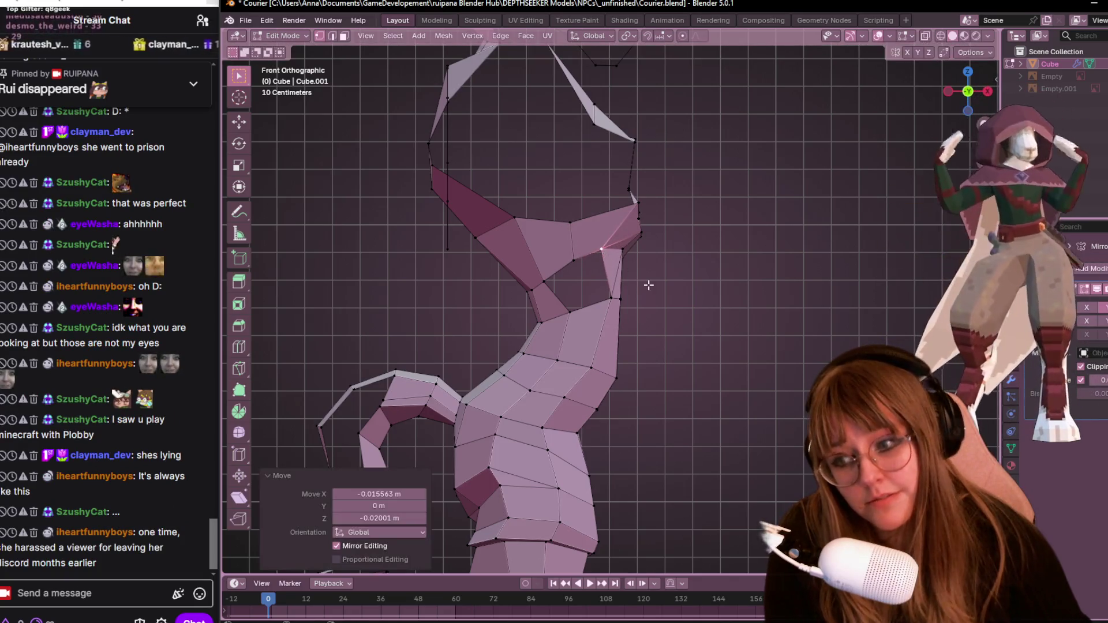
# Slide the neck-edge vertices down and shift them left along the neck outline.
pyautogui.keyDown('shift'); pyautogui.moveTo(648, 284); pyautogui.dragTo(633, 250, button='middle'); pyautogui.keyUp('shift')
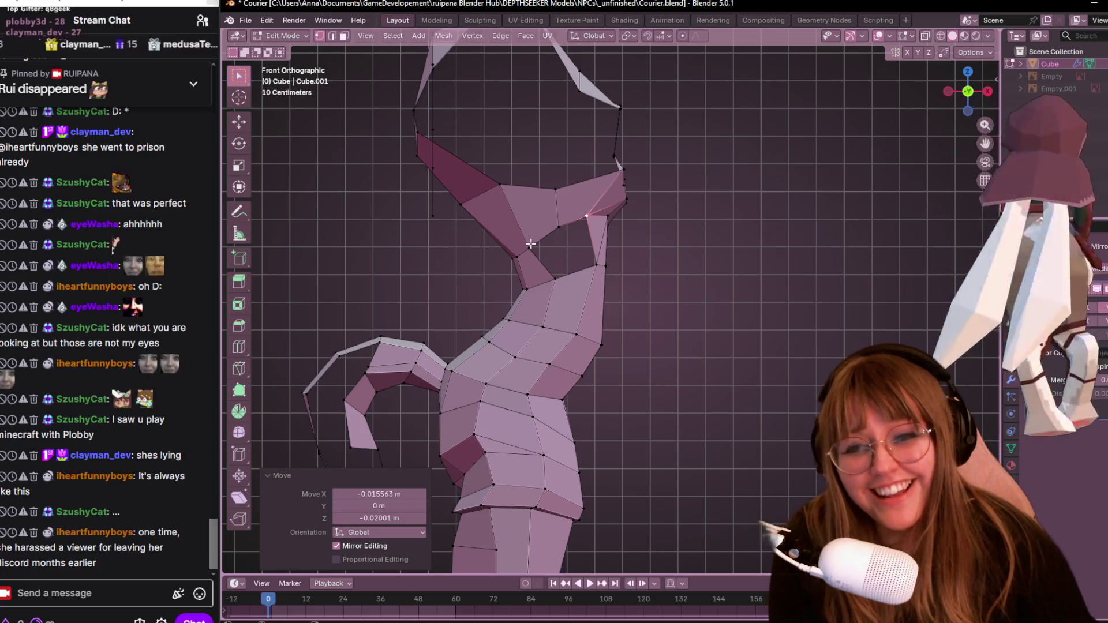
pyautogui.press('g')
pyautogui.press('g')
pyautogui.click(548, 229)
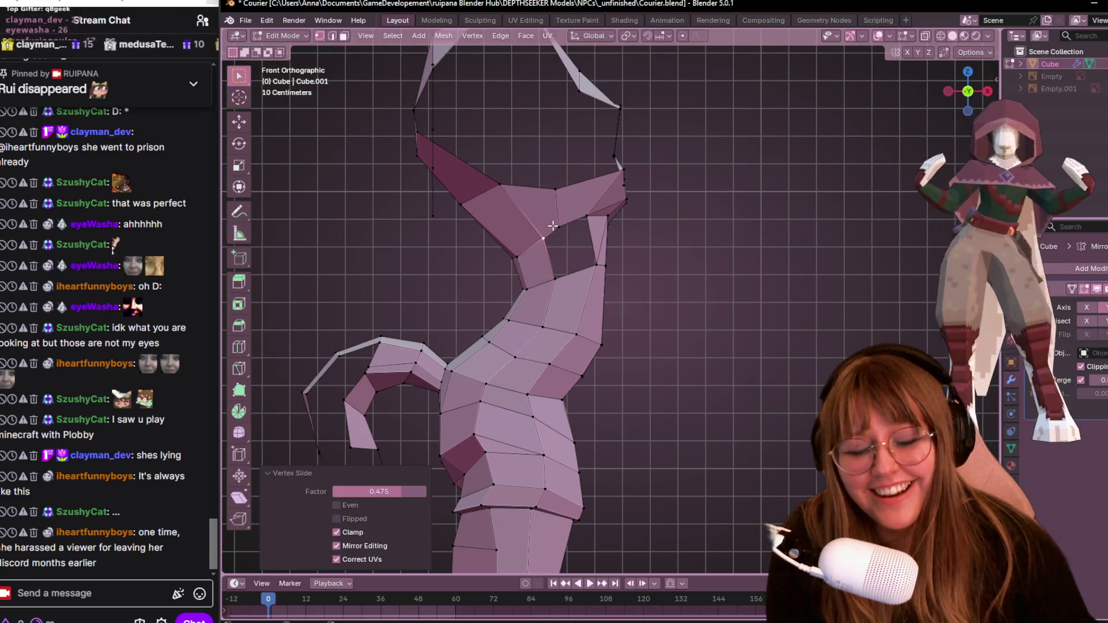
pyautogui.press('g')
pyautogui.press('g')
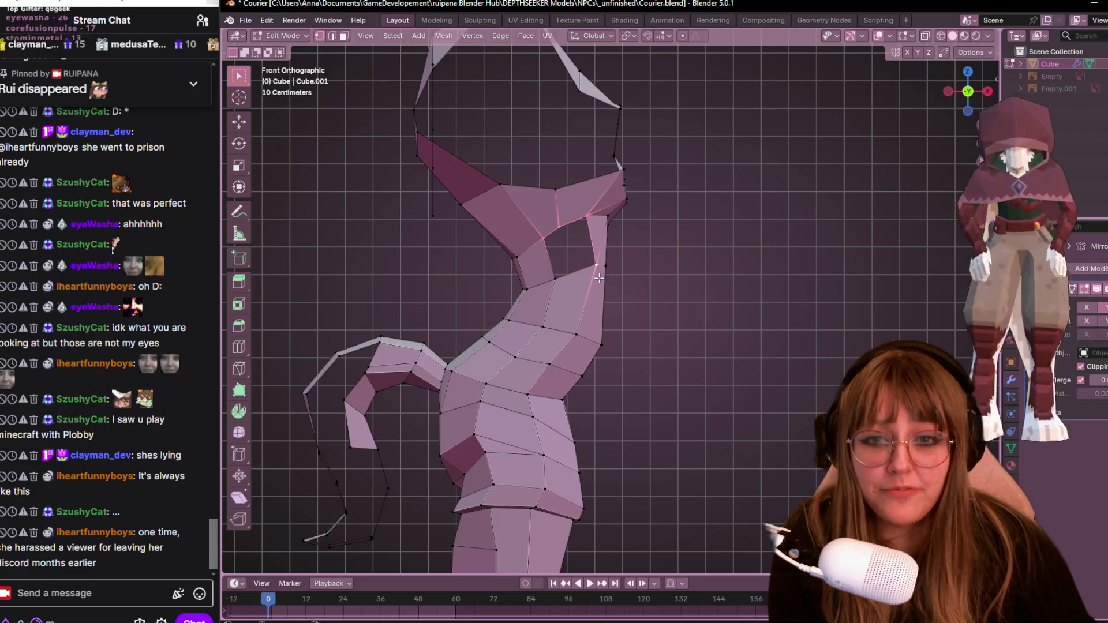
pyautogui.click(596, 266)
pyautogui.press('g')
pyautogui.click(594, 269)
pyautogui.press('g')
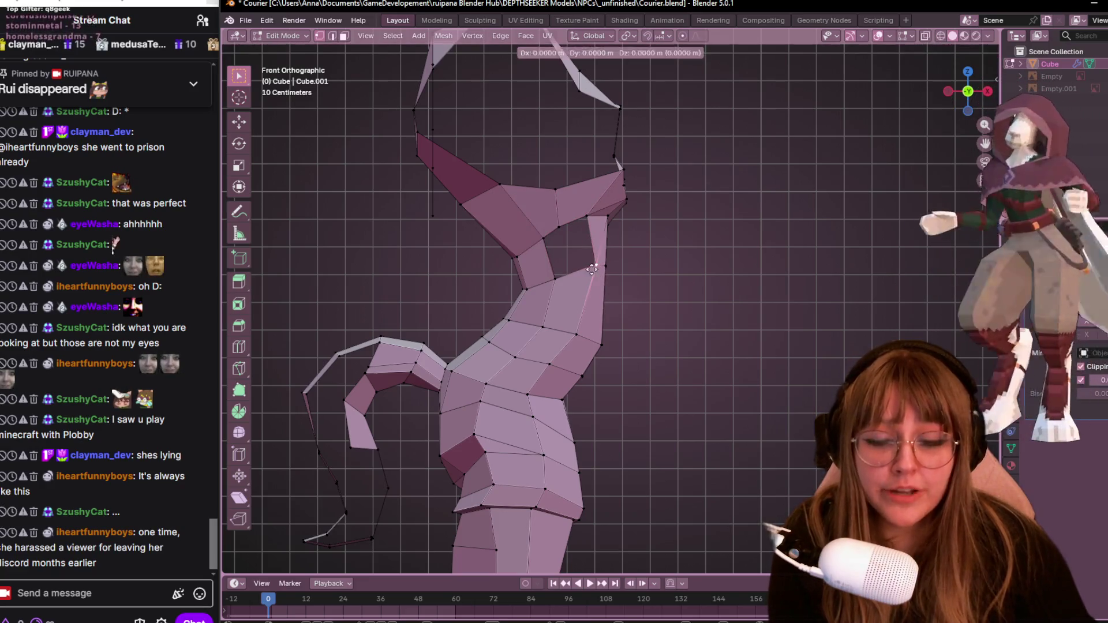
pyautogui.click(582, 270)
# Nudge a chest vertex slightly left and adjust the selection below the neck.
pyautogui.click(577, 335)
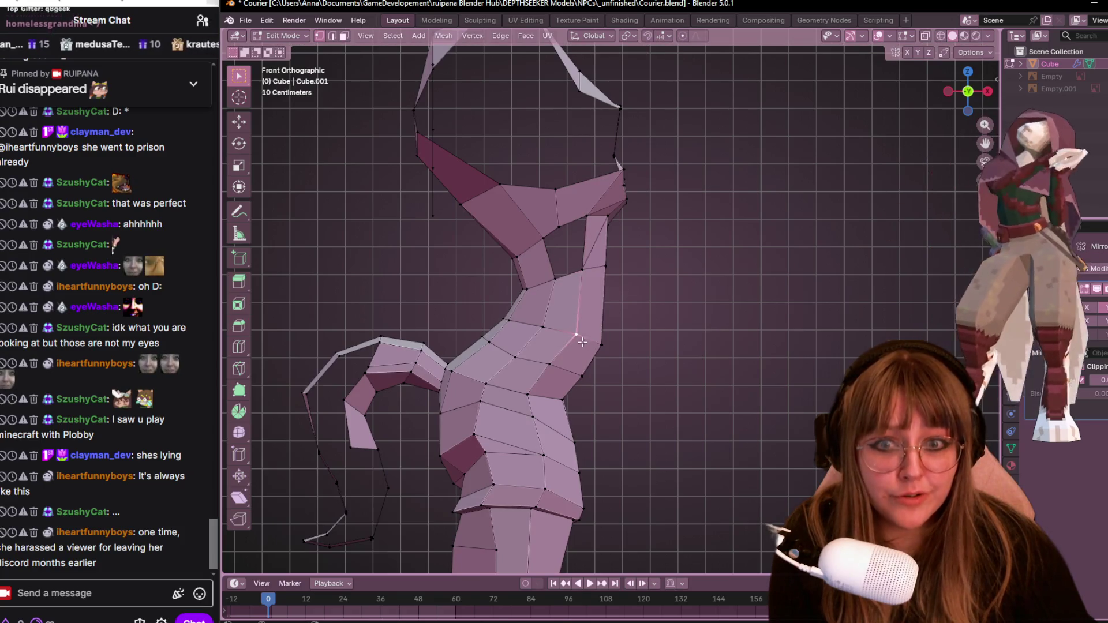
pyautogui.press('g')
pyautogui.click(575, 341)
pyautogui.click(581, 273)
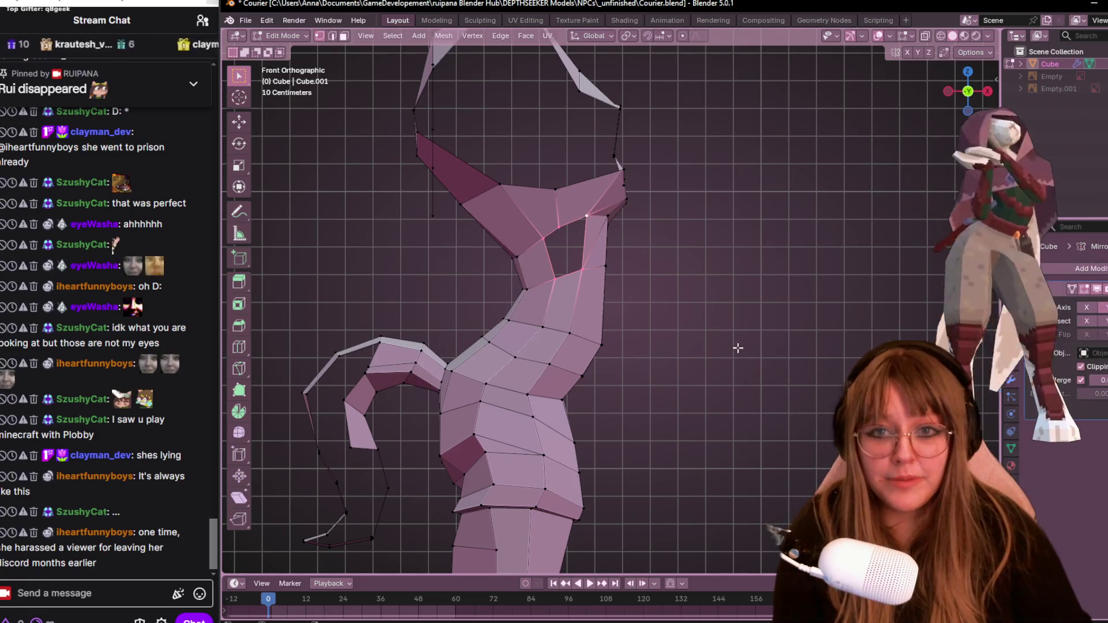
pyautogui.press('3')
pyautogui.click(658, 270)
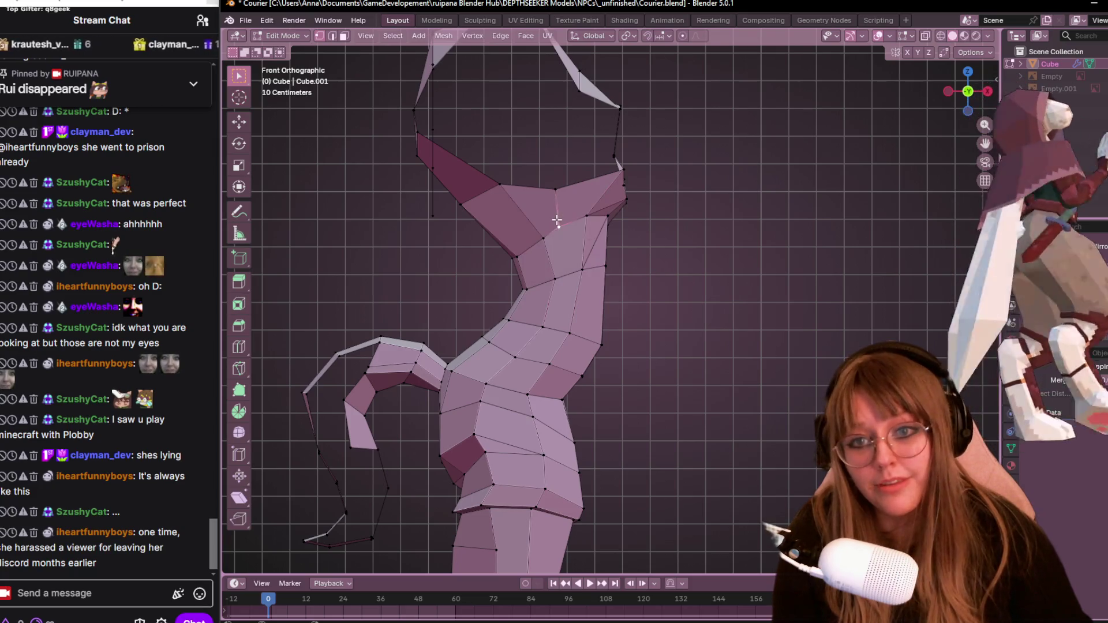
# Slide a neck vertex further along its edge, then nudge it to the right.
pyautogui.press('g')
pyautogui.press('g')
pyautogui.click(563, 221)
pyautogui.press('g')
pyautogui.press('g')
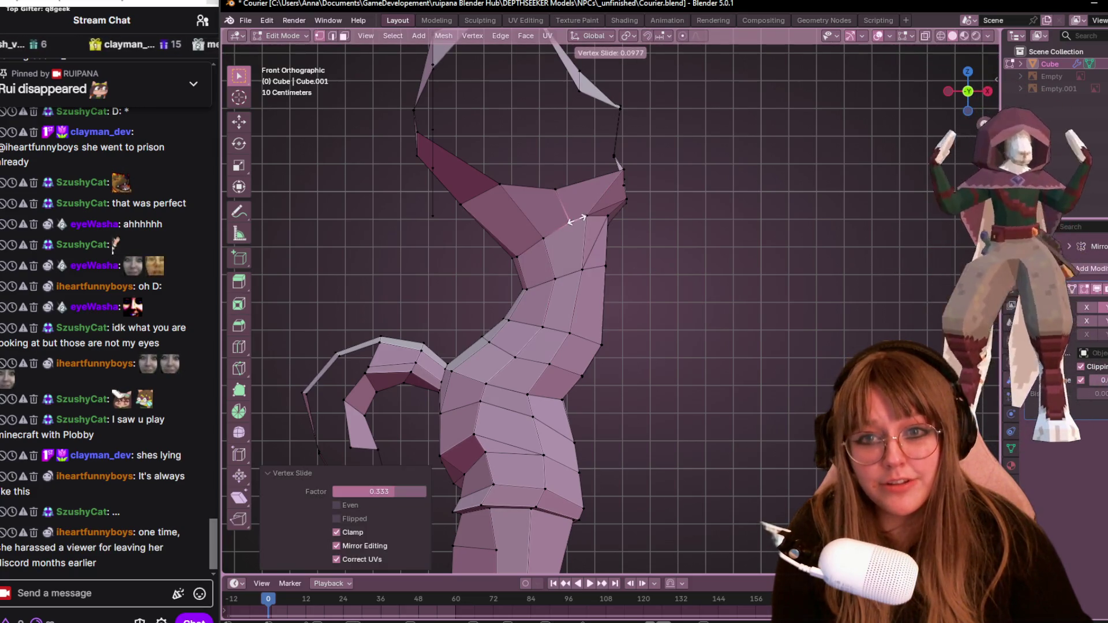
pyautogui.click(574, 218)
pyautogui.press('g')
pyautogui.click(588, 217)
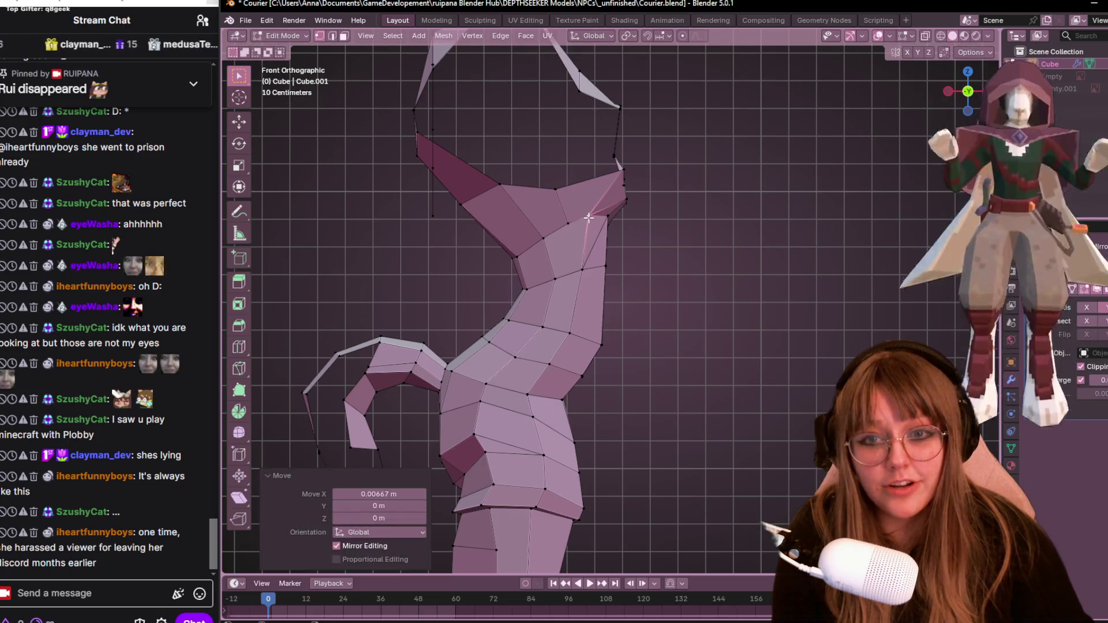
# Shift the neck-base vertices along Z with mirror editing, about 0.018 m.
pyautogui.click(555, 279)
pyautogui.press('g')
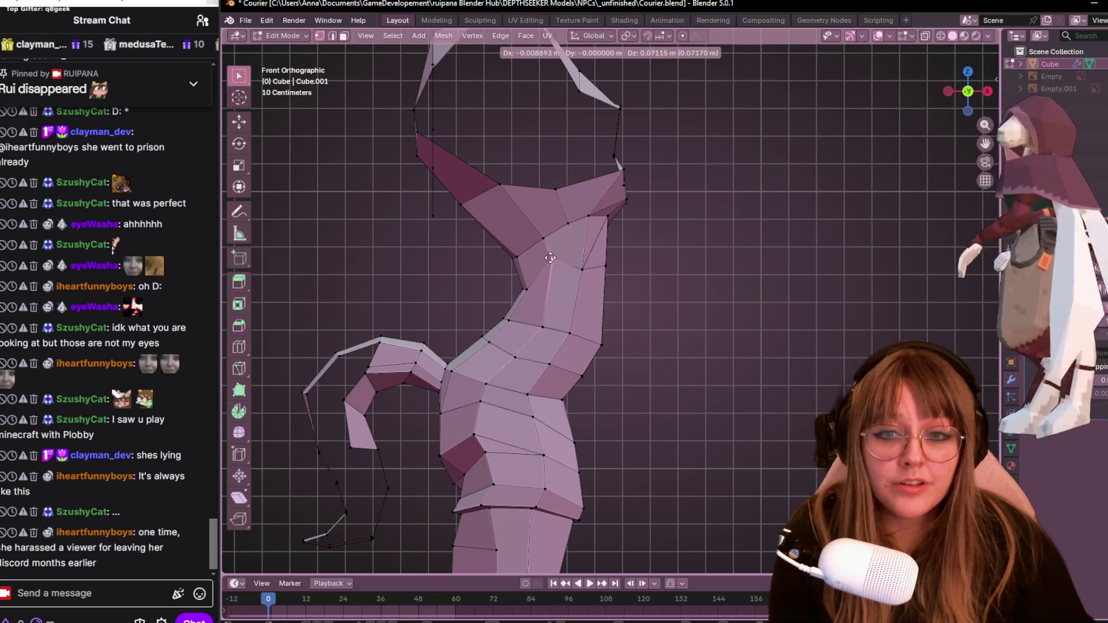
pyautogui.press('z')
pyautogui.click(572, 275)
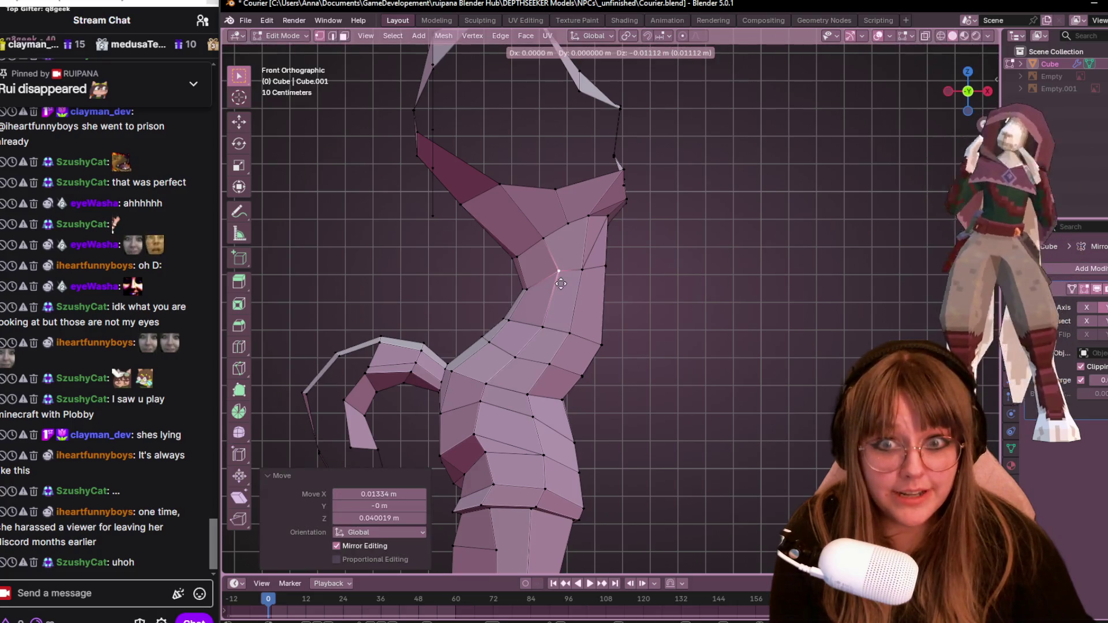
pyautogui.click(522, 294)
pyautogui.press('g')
pyautogui.click(524, 285)
pyautogui.press('g')
pyautogui.click(520, 284)
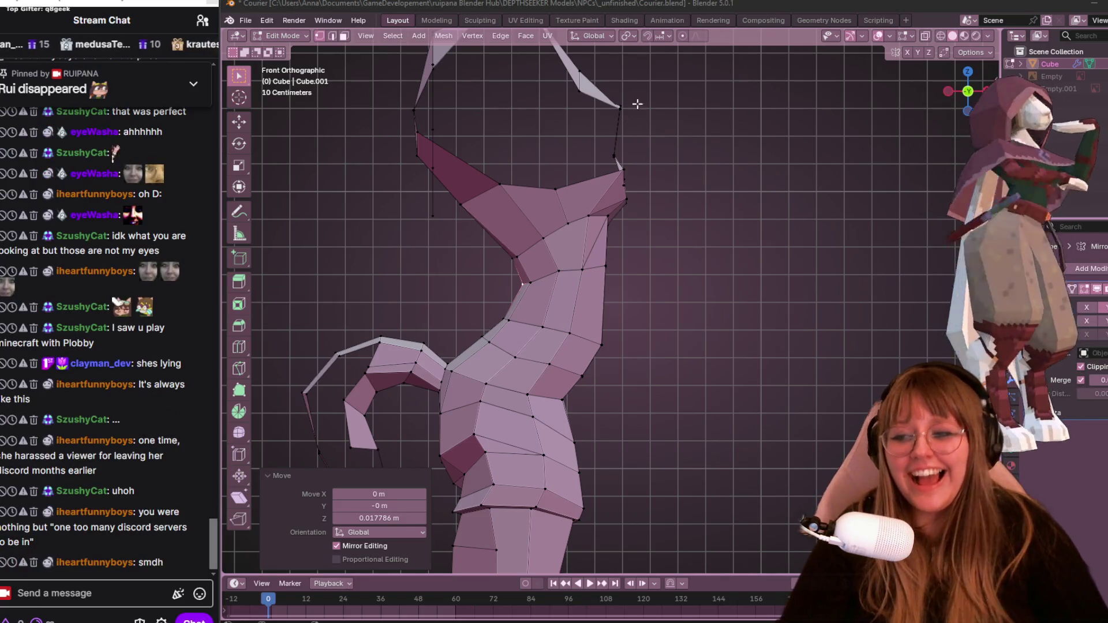
pyautogui.moveTo(644, 334)
pyautogui.keyDown('shift'); pyautogui.mouseDown(button='middle')
pyautogui.moveTo(720, 324)
pyautogui.moveTo(750, 292)
pyautogui.moveTo(712, 222)
pyautogui.mouseUp(button='middle'); pyautogui.keyUp('shift')
# Nudge the armpit chest vertex down-right and raise the two chest vertices slightly.
pyautogui.scroll(1, 712, 221)
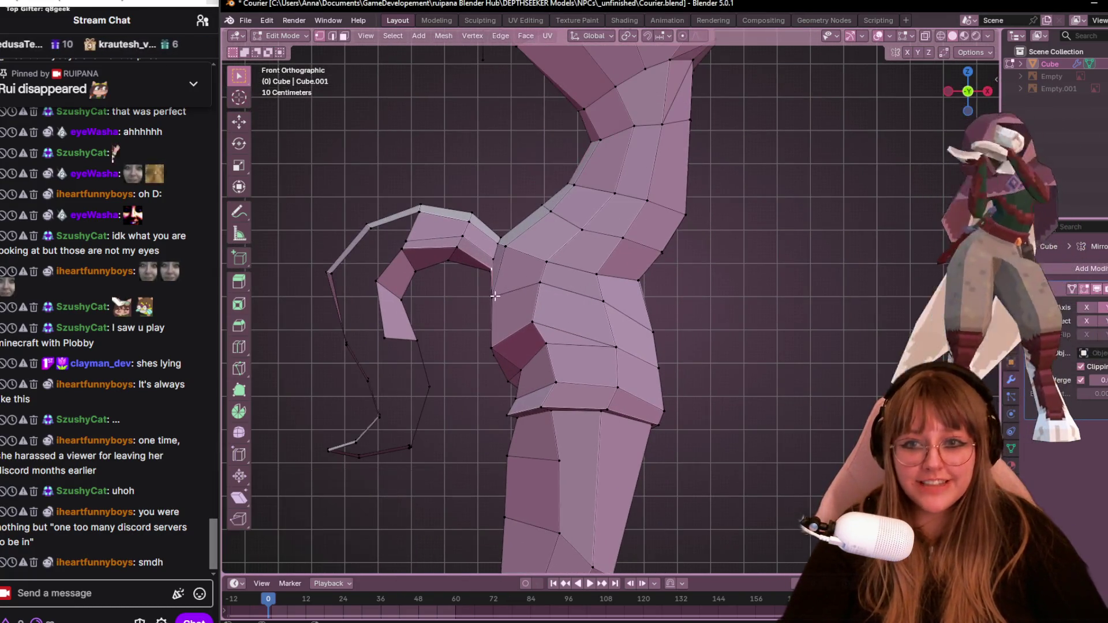
pyautogui.click(521, 296)
pyautogui.moveTo(496, 347); pyautogui.dragTo(511, 341)
pyautogui.click(507, 349)
pyautogui.moveTo(496, 297); pyautogui.dragTo(502, 290)
# Send the '!discor' command in the stream chat.
pyautogui.click(111, 585)
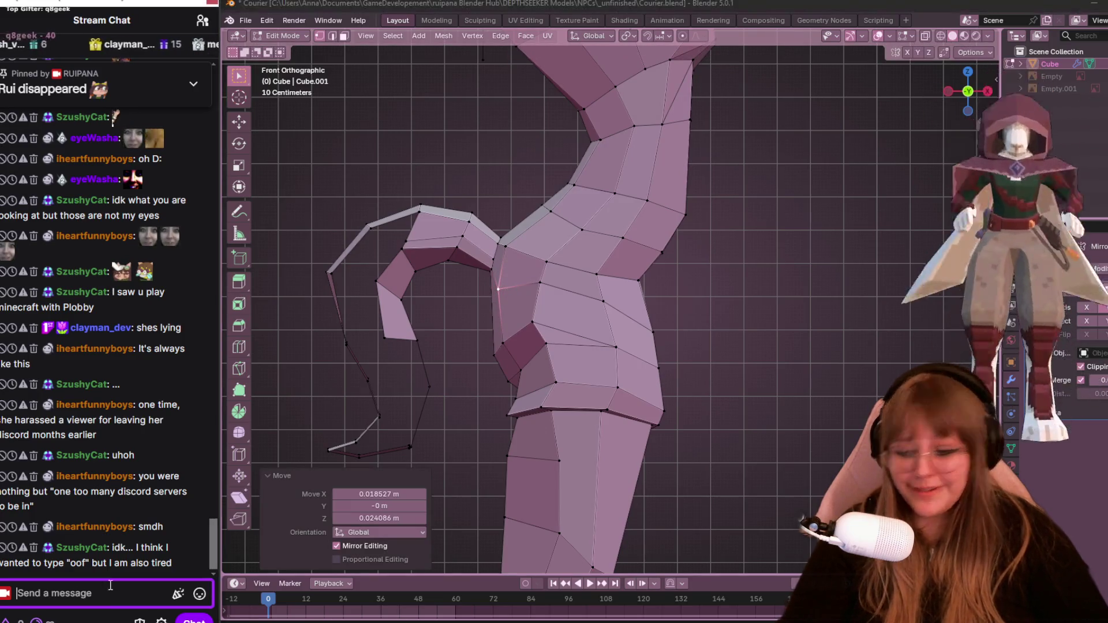
pyautogui.write('!dis')
pyautogui.write('cor')
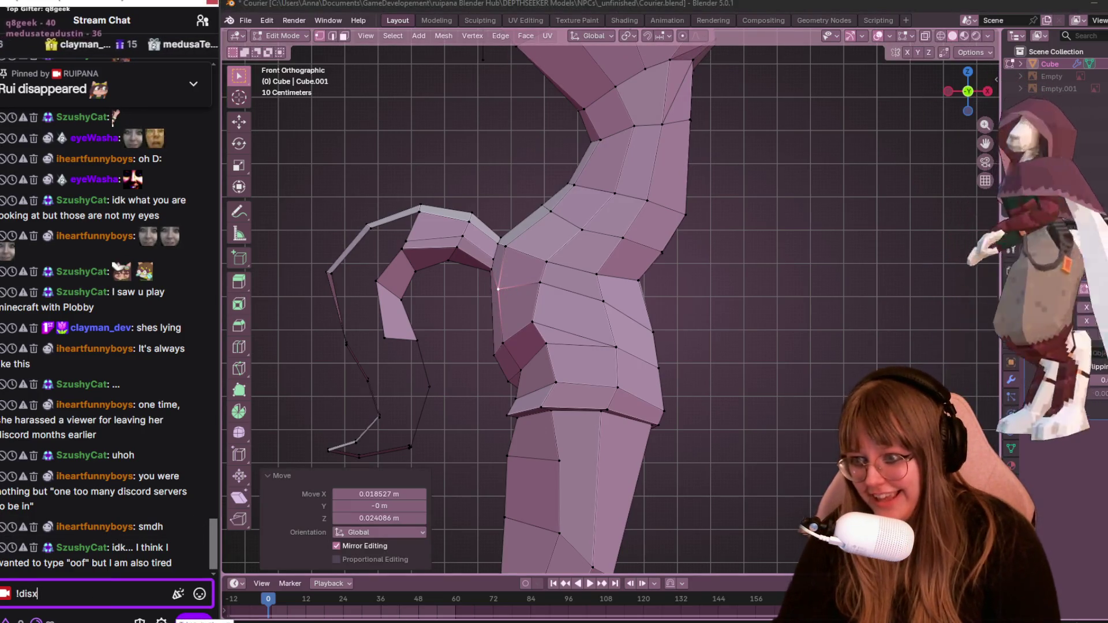
pyautogui.press('Return')
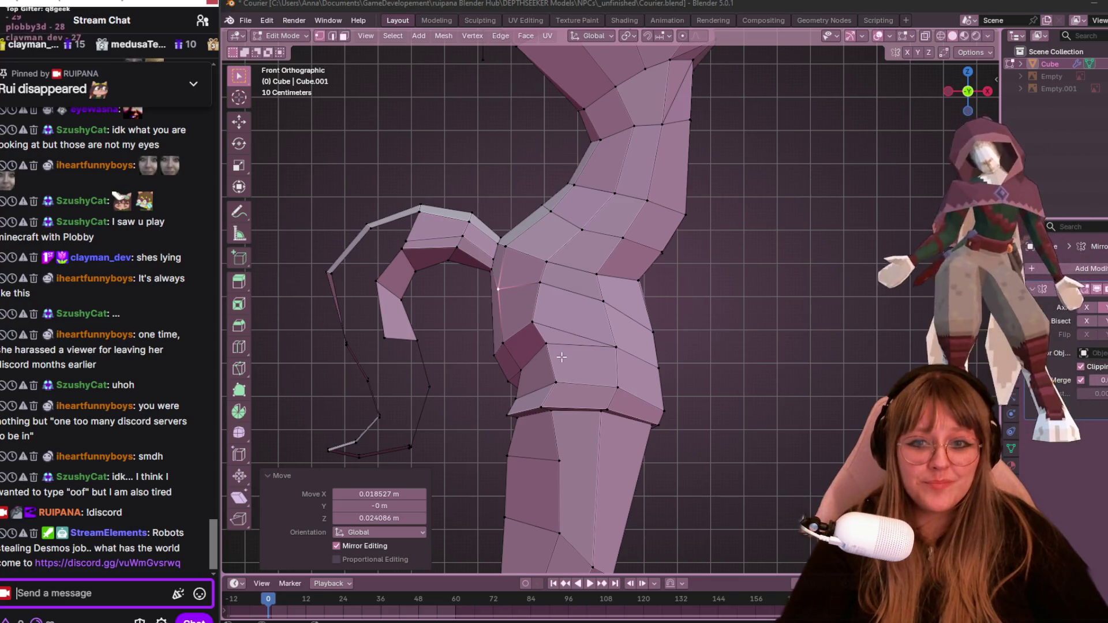
# Lower the waist vertex, check the torso in perspective, and return to front view.
pyautogui.click(546, 344)
pyautogui.press('g')
pyautogui.click(562, 372)
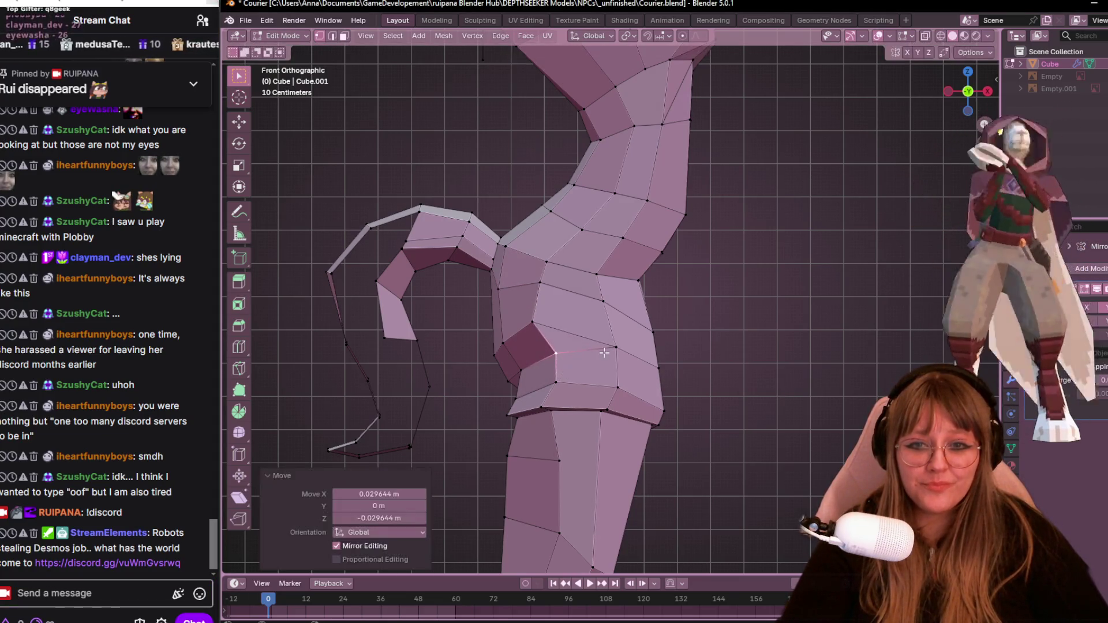
pyautogui.moveTo(527, 367)
pyautogui.mouseDown(button='middle')
pyautogui.moveTo(606, 353)
pyautogui.moveTo(572, 404)
pyautogui.moveTo(487, 445)
pyautogui.moveTo(780, 245)
pyautogui.mouseUp(button='middle')
pyautogui.scroll(3, 652, 341)
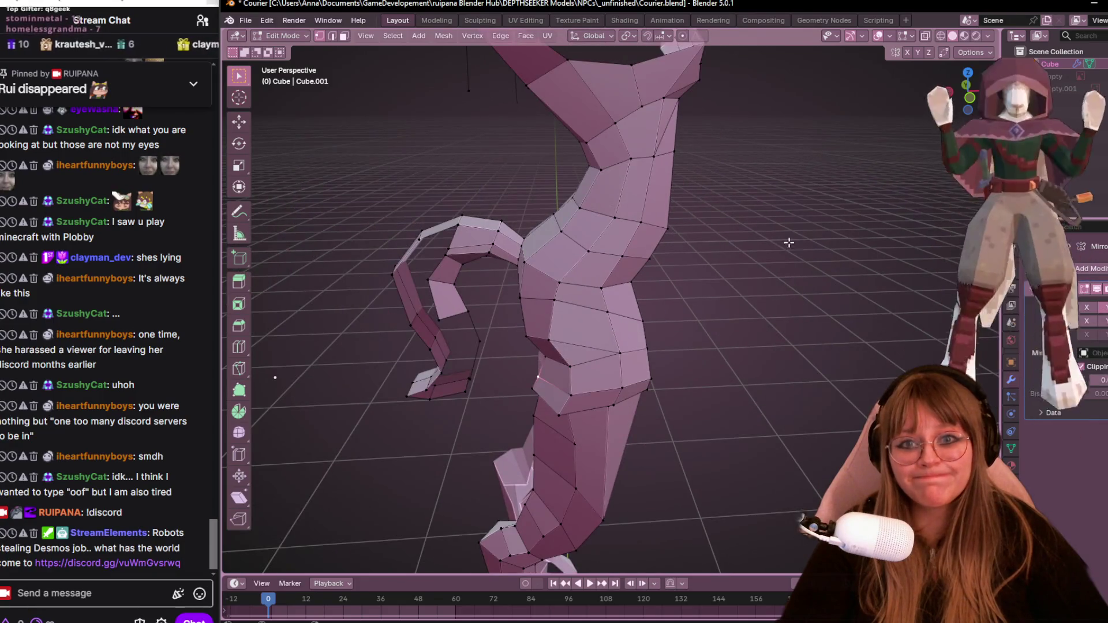
pyautogui.click(975, 102)
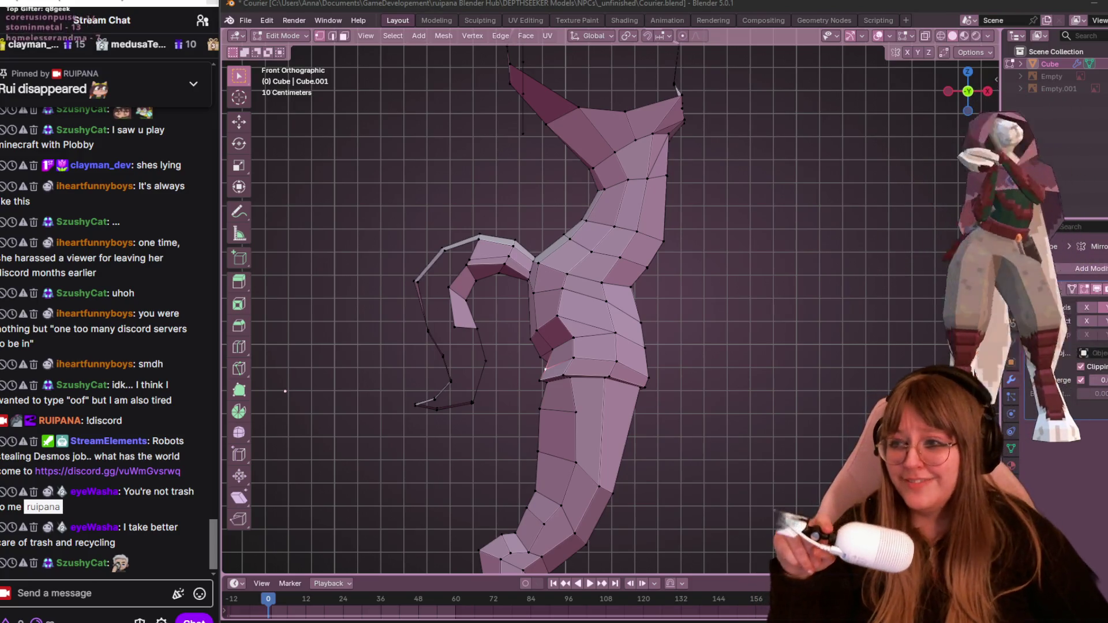
# Reposition the neck vertex over several moves until it settles up and left.
pyautogui.scroll(-1, 487, 120)
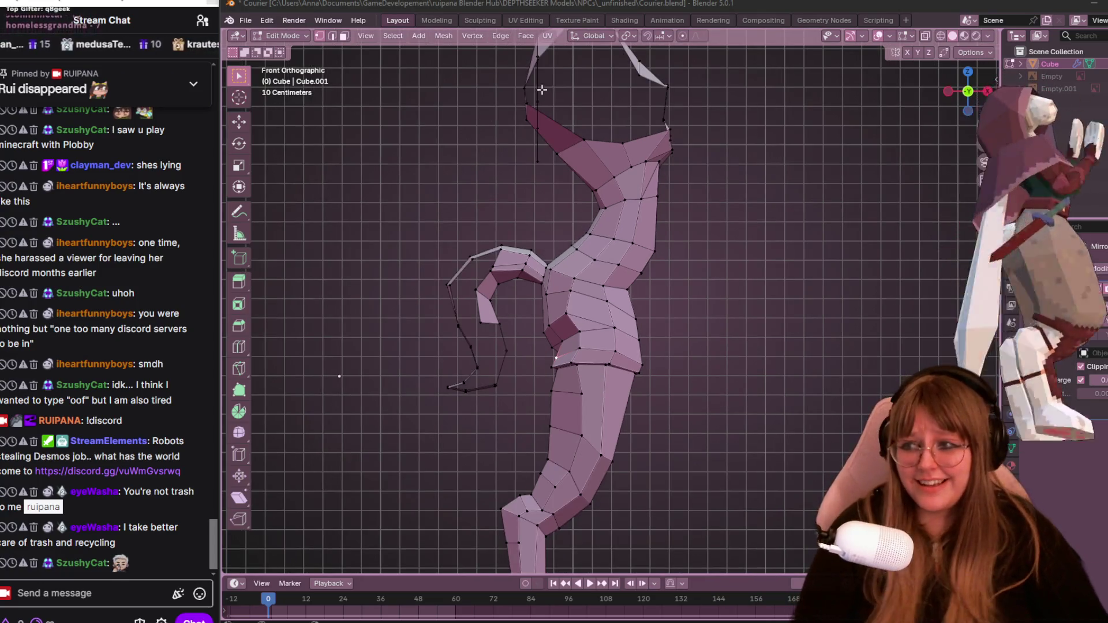
pyautogui.scroll(3, 541, 92)
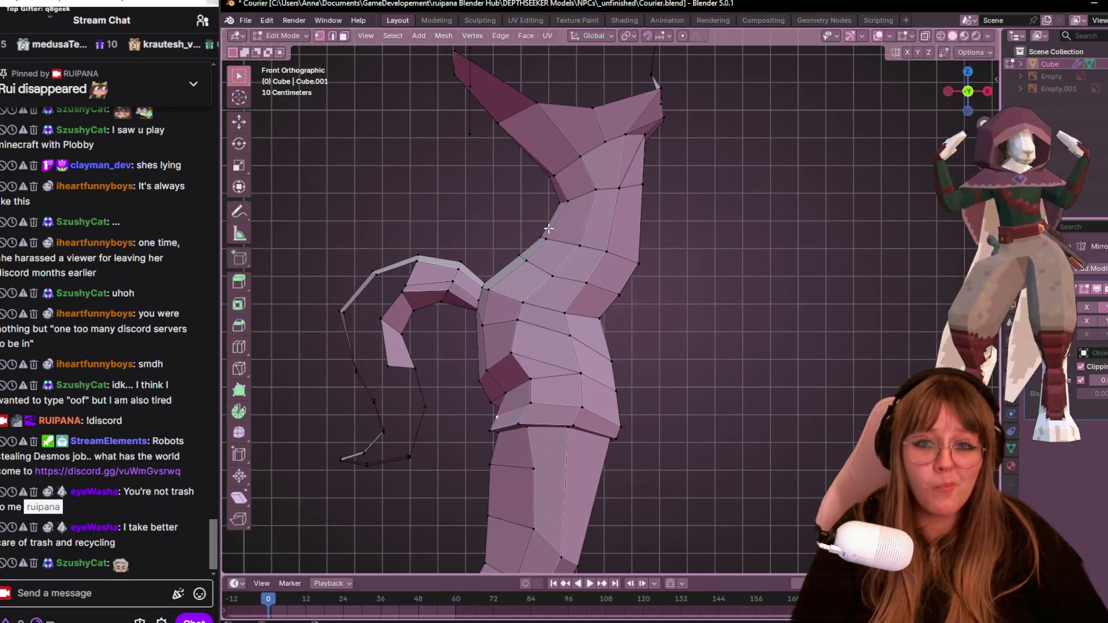
pyautogui.press('g')
pyautogui.click(566, 173)
pyautogui.press('g')
pyautogui.click(570, 166)
pyautogui.press('g')
pyautogui.click(577, 197)
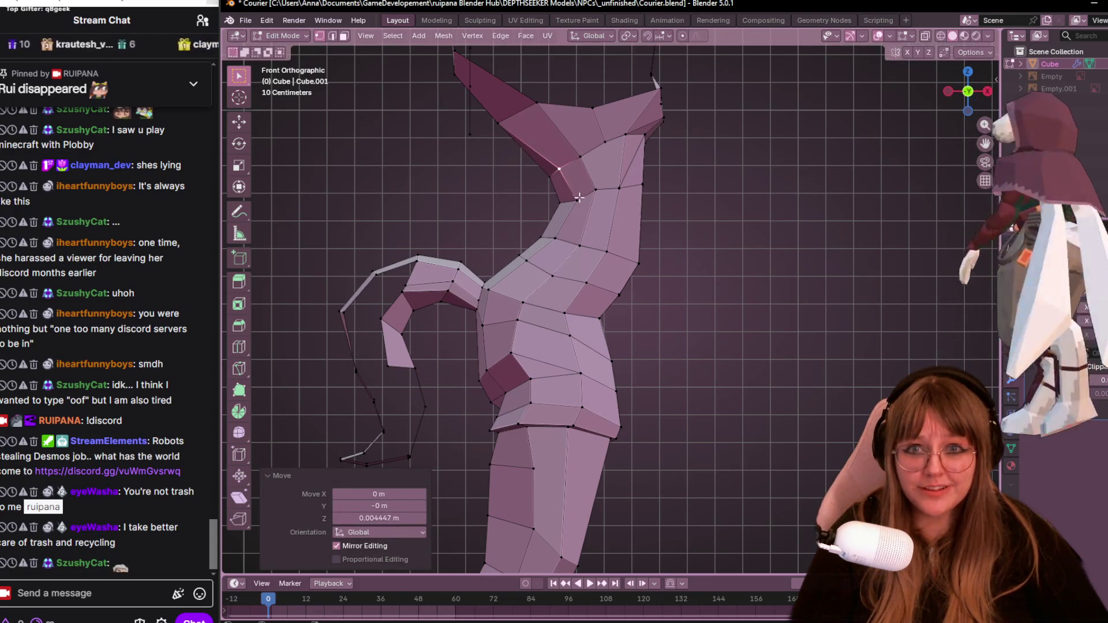
pyautogui.press('g')
pyautogui.click(570, 191)
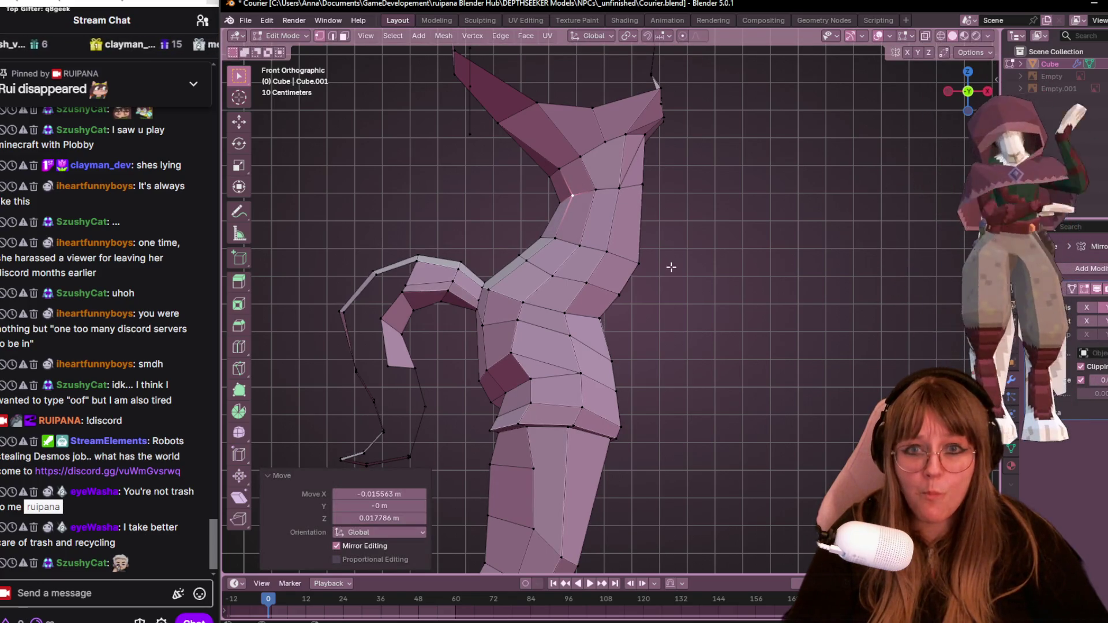
# Move the right-side neck, chest-outline and torso vertices to reshape the chest.
pyautogui.click(639, 264)
pyautogui.press('g')
pyautogui.click(628, 271)
pyautogui.press('g')
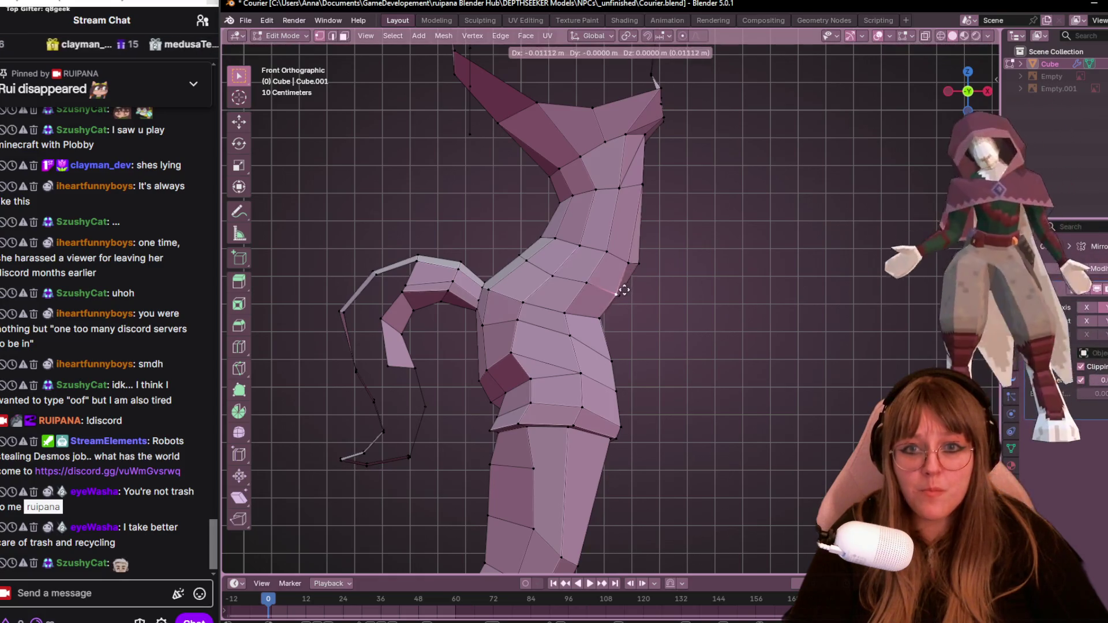
pyautogui.click(621, 291)
pyautogui.click(603, 317)
pyautogui.press('g')
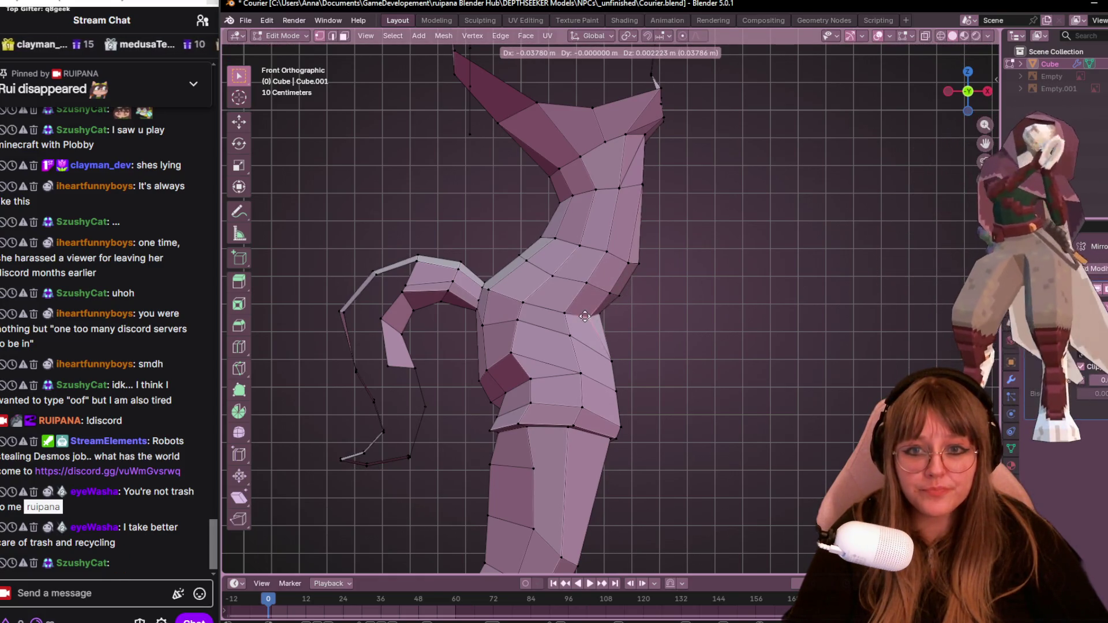
pyautogui.click(585, 316)
pyautogui.keyDown('shift'); pyautogui.moveTo(585, 317); pyautogui.dragTo(590, 325, button='middle'); pyautogui.keyUp('shift')
# Raise the shoulder vertex and slide the top neck vertex along its edge.
pyautogui.click(648, 208)
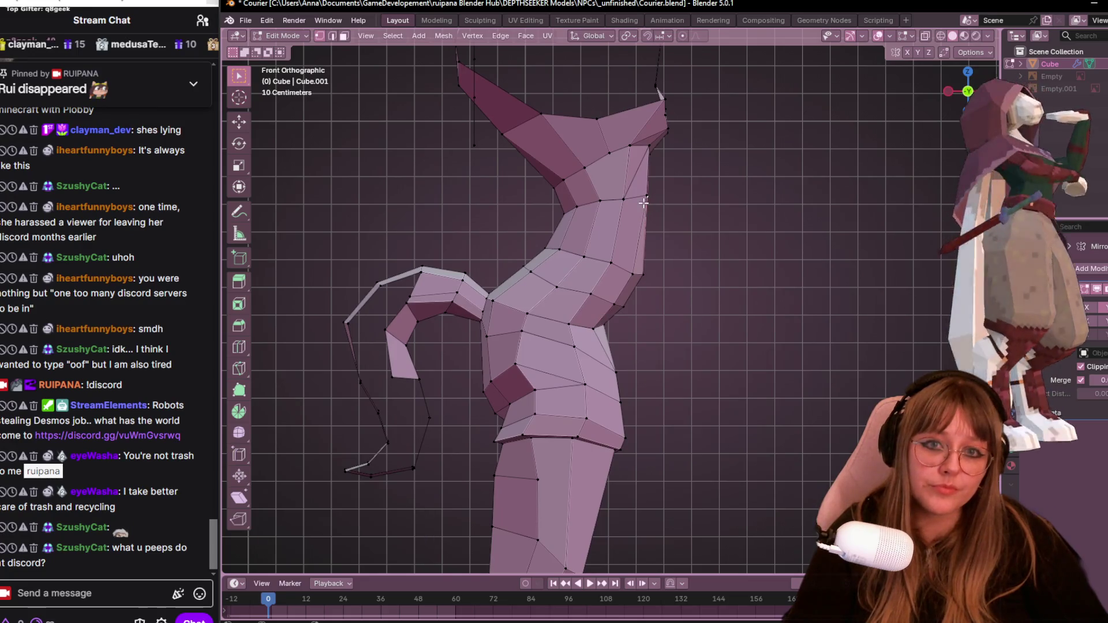
pyautogui.press('g')
pyautogui.click(664, 184)
pyautogui.click(651, 140)
pyautogui.press('g')
pyautogui.press('g')
pyautogui.click(660, 168)
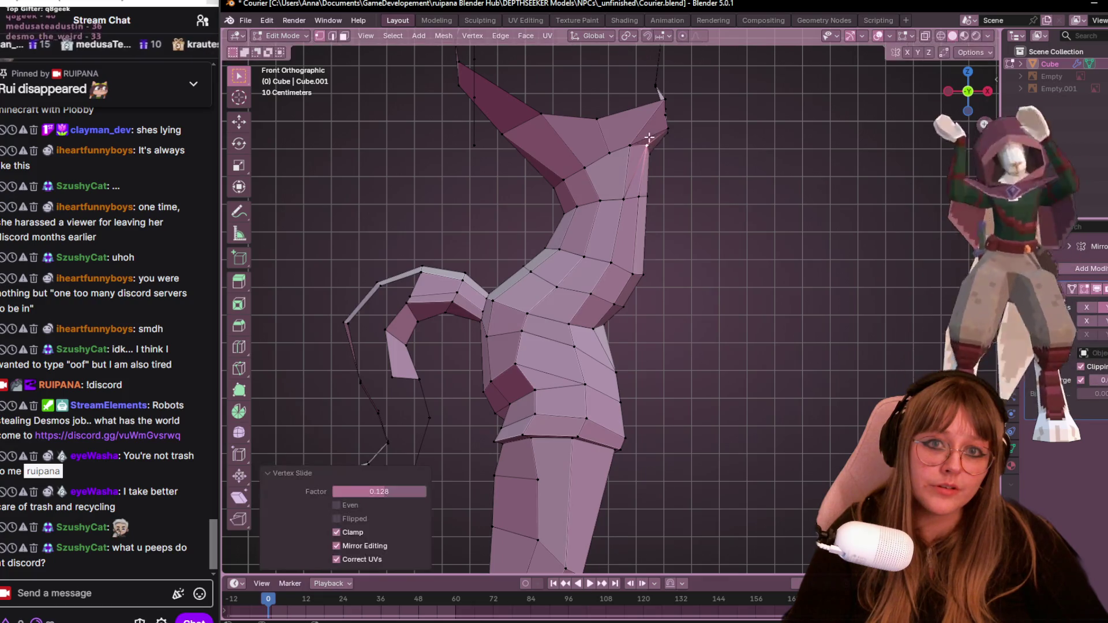
# Check the mesh at an angle, try moving a torso-side vertex, then undo it.
pyautogui.scroll(-1, 669, 172)
pyautogui.moveTo(633, 462)
pyautogui.mouseDown(button='middle')
pyautogui.moveTo(656, 438)
pyautogui.moveTo(711, 424)
pyautogui.moveTo(673, 404)
pyautogui.moveTo(331, 419)
pyautogui.moveTo(854, 289)
pyautogui.moveTo(897, 125)
pyautogui.mouseUp(button='middle')
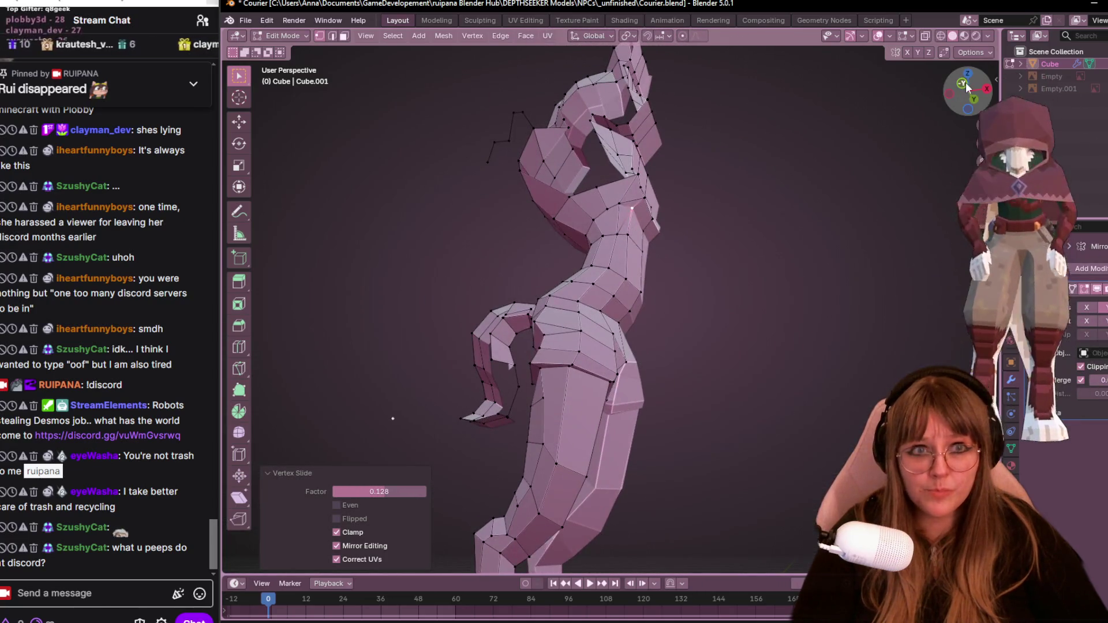
pyautogui.click(966, 84)
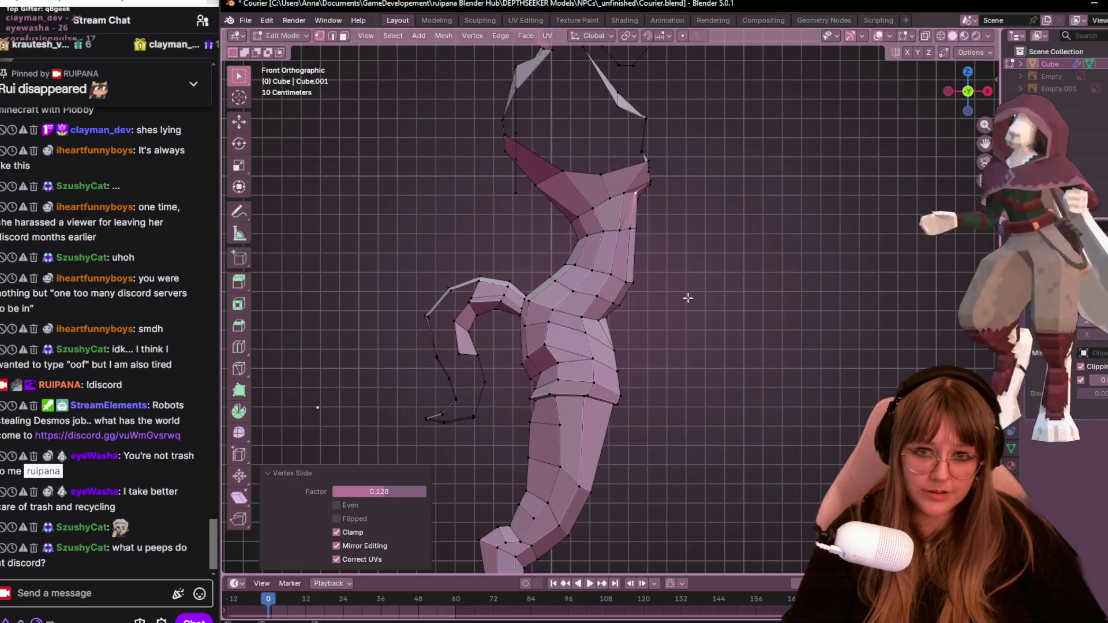
pyautogui.click(595, 314)
pyautogui.press('g')
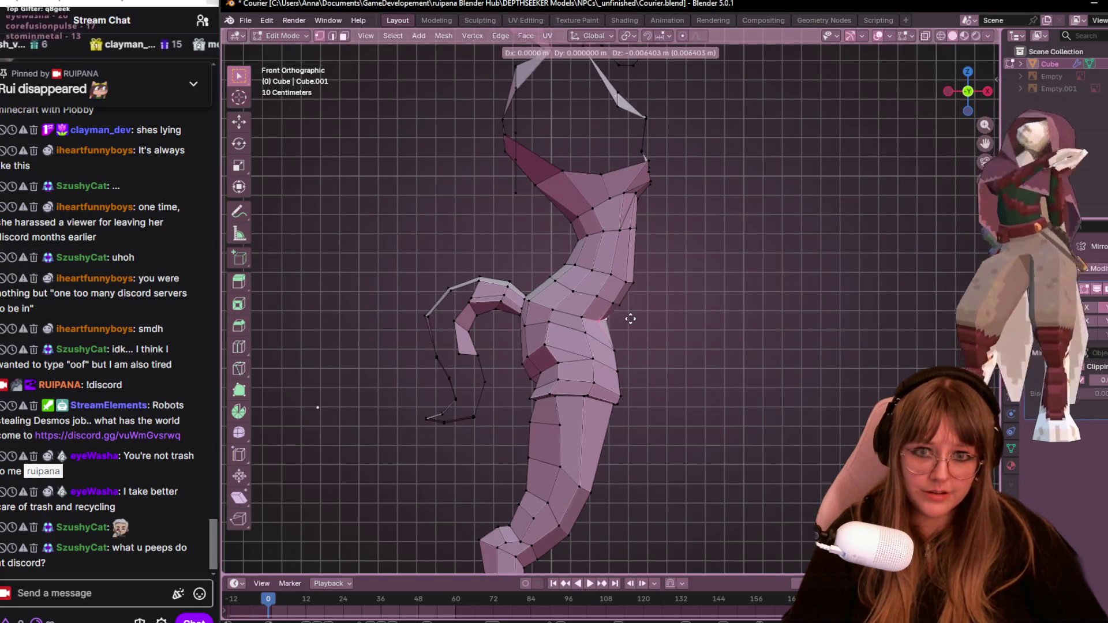
pyautogui.click(635, 318)
pyautogui.moveTo(635, 319)
pyautogui.mouseDown(button='middle')
pyautogui.moveTo(663, 306)
pyautogui.moveTo(710, 324)
pyautogui.mouseUp(button='middle')
pyautogui.hotkey('ctrl', 'z')
pyautogui.click(970, 94)
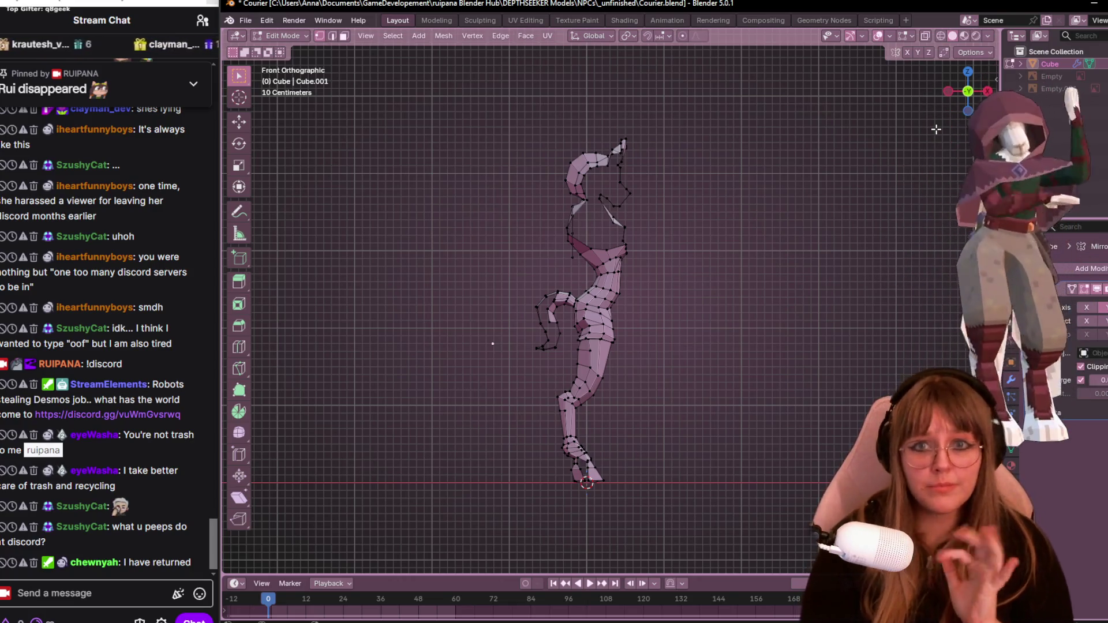
# Move the selected head vertices in the front orthographic view.
pyautogui.scroll(3, 621, 168)
pyautogui.moveTo(622, 168)
pyautogui.mouseDown(button='middle')
pyautogui.moveTo(631, 316)
pyautogui.moveTo(626, 247)
pyautogui.mouseUp(button='middle')
pyautogui.scroll(2, 627, 241)
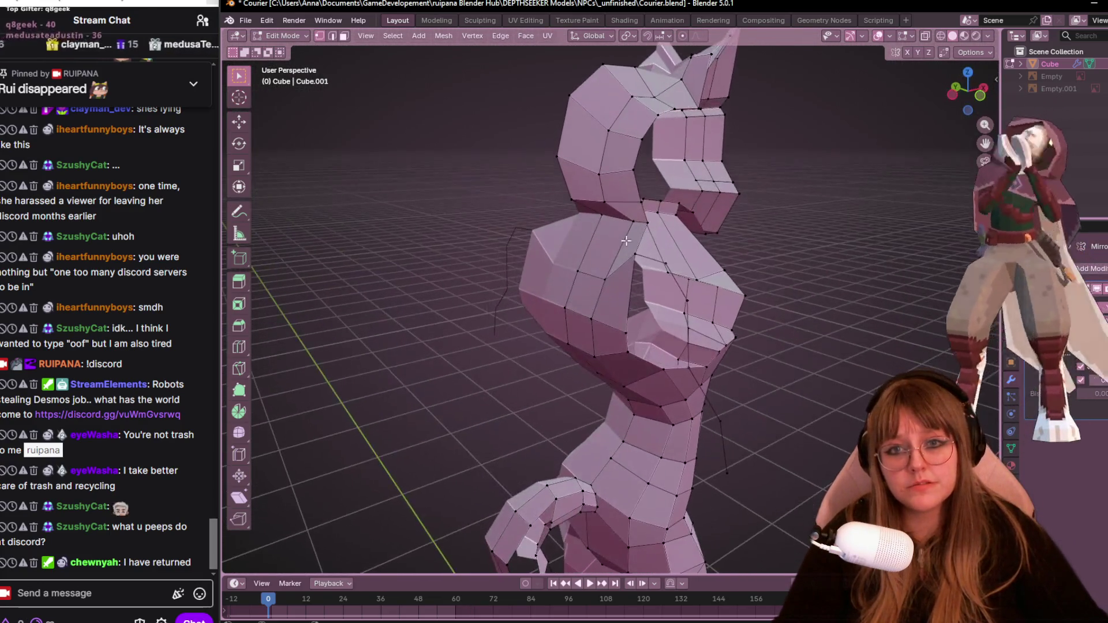
pyautogui.press('KP_1')
pyautogui.press('g')
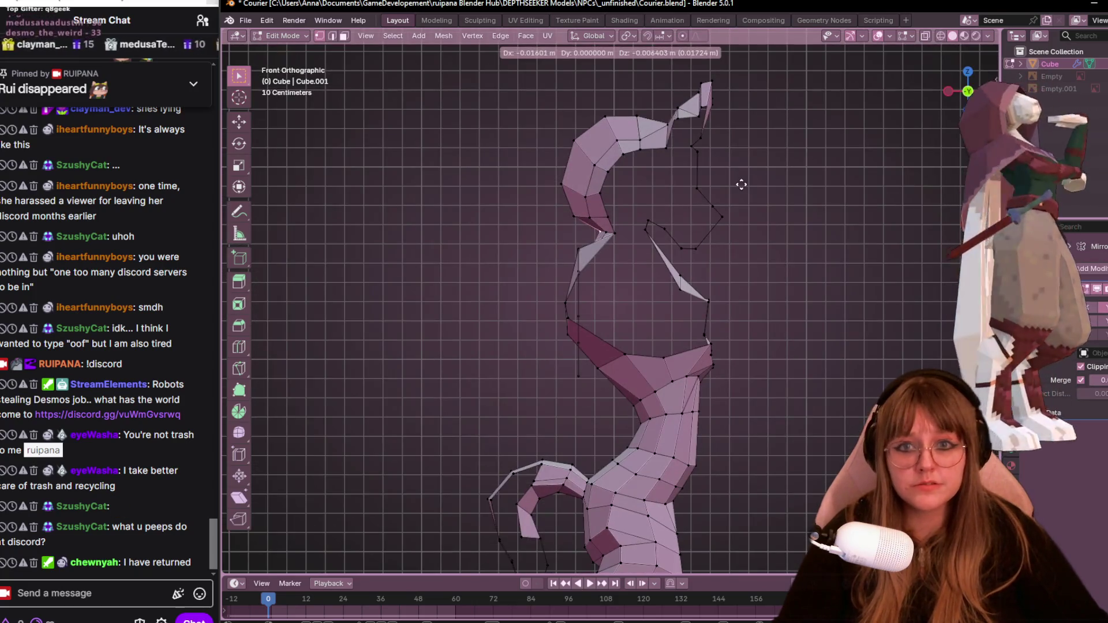
pyautogui.click(726, 185)
# Vertex-slide a head vertex at factor 0.728, then move the vertices 0.057706 m along X.
pyautogui.moveTo(726, 186)
pyautogui.mouseDown(button='middle')
pyautogui.moveTo(619, 286)
pyautogui.moveTo(702, 265)
pyautogui.moveTo(660, 170)
pyautogui.moveTo(609, 360)
pyautogui.moveTo(660, 243)
pyautogui.mouseUp(button='middle')
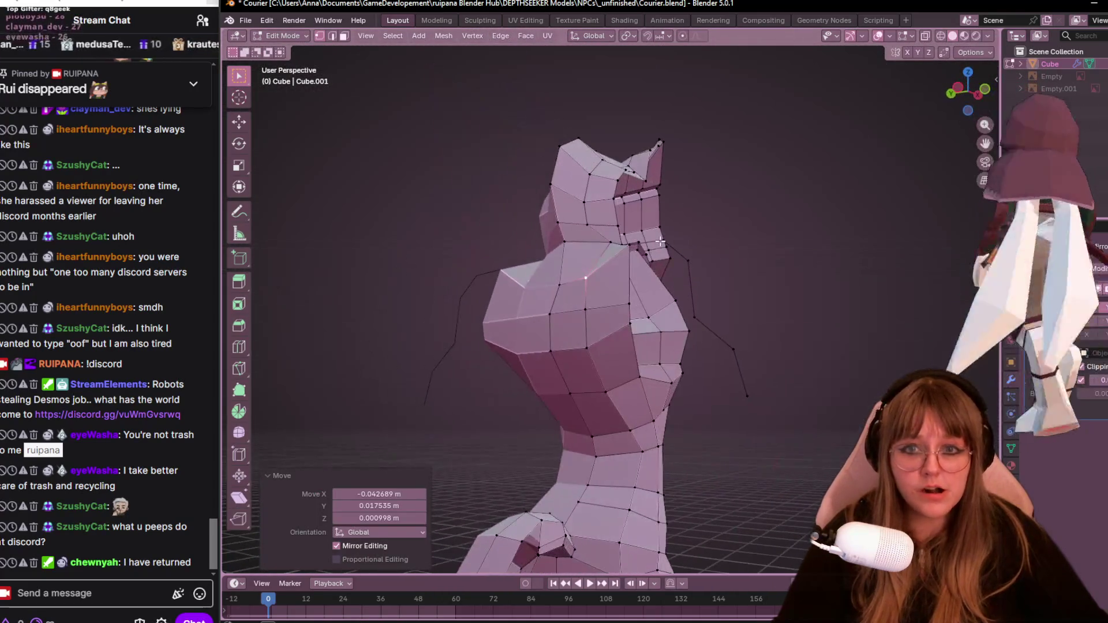
pyautogui.moveTo(618, 173)
pyautogui.mouseDown(button='middle')
pyautogui.moveTo(625, 223)
pyautogui.moveTo(652, 227)
pyautogui.mouseUp(button='middle')
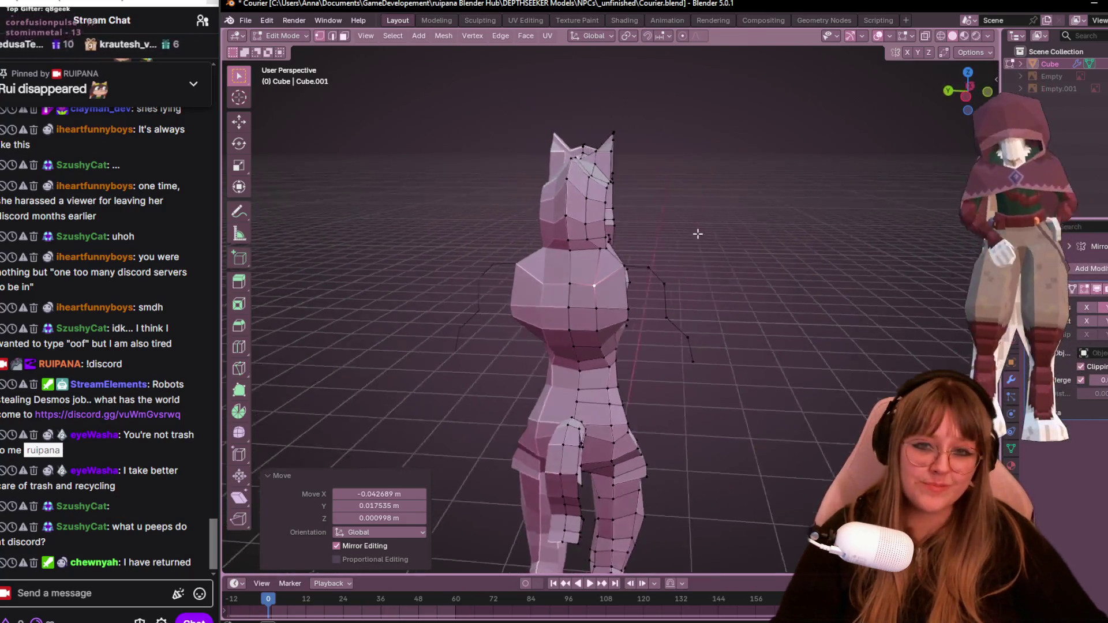
pyautogui.scroll(2, 687, 237)
pyautogui.moveTo(676, 240)
pyautogui.mouseDown(button='middle')
pyautogui.moveTo(664, 242)
pyautogui.moveTo(688, 292)
pyautogui.moveTo(573, 250)
pyautogui.moveTo(586, 249)
pyautogui.moveTo(619, 375)
pyautogui.moveTo(704, 274)
pyautogui.moveTo(673, 236)
pyautogui.moveTo(777, 274)
pyautogui.moveTo(700, 163)
pyautogui.moveTo(642, 131)
pyautogui.moveTo(534, 147)
pyautogui.mouseUp(button='middle')
pyautogui.press('g')
pyautogui.press('g')
pyautogui.click(664, 237)
pyautogui.press('g')
pyautogui.click(638, 371)
# In right-side view, merge the overlapping top-of-head vertices by distance.
pyautogui.scroll(-3, 663, 224)
pyautogui.scroll(-1, 619, 141)
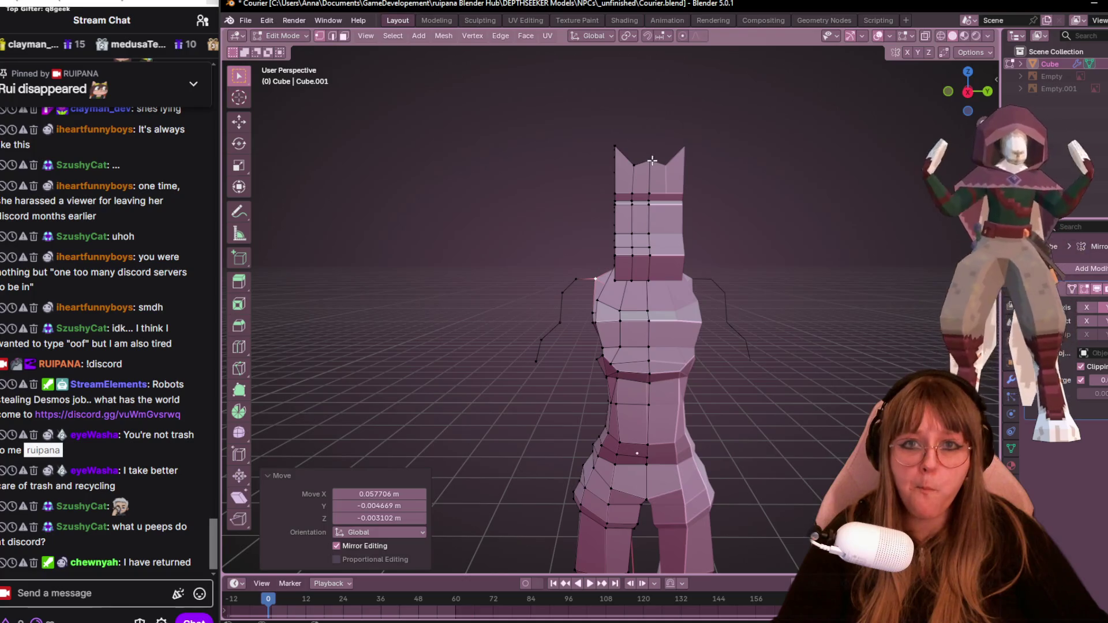
pyautogui.scroll(2, 651, 161)
pyautogui.click(969, 95)
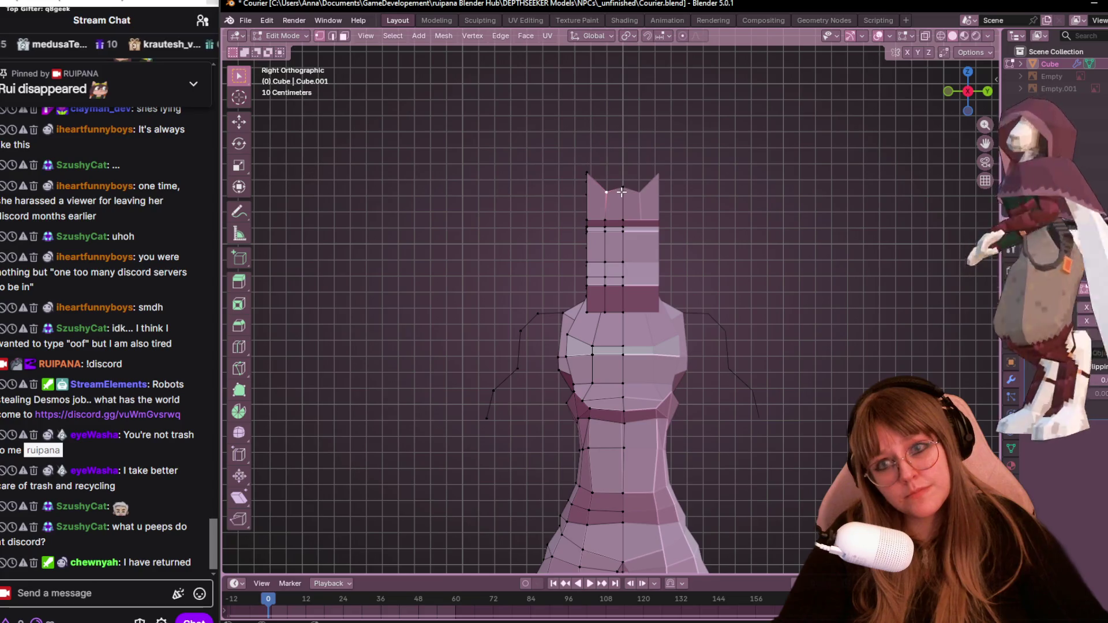
pyautogui.scroll(2, 637, 189)
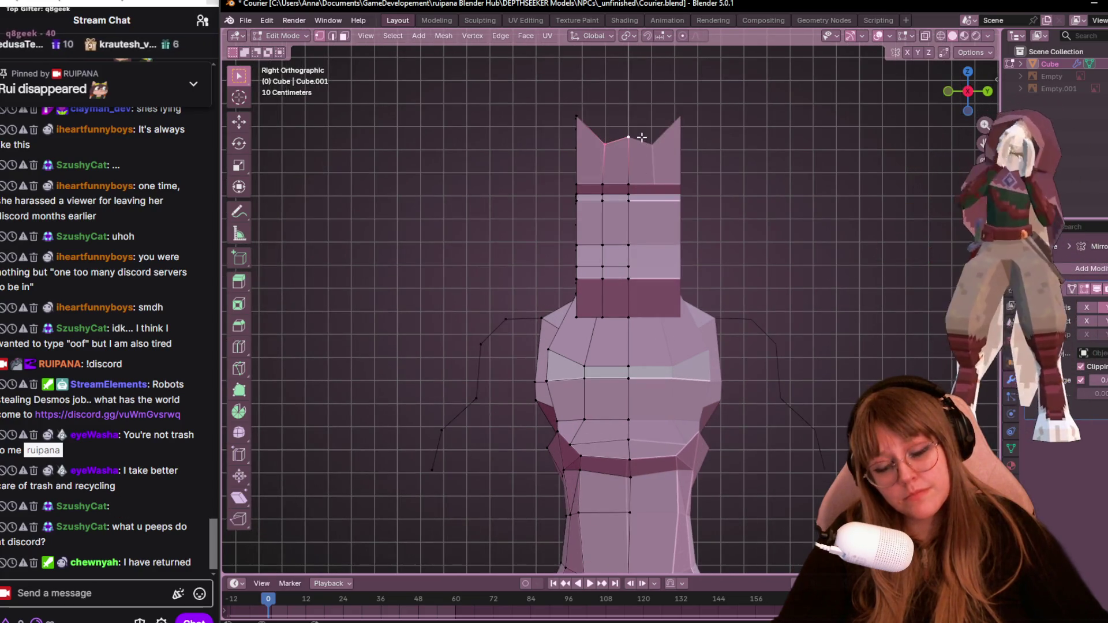
pyautogui.press('m')
pyautogui.click(642, 136)
pyautogui.hotkey('ctrl', 'z')
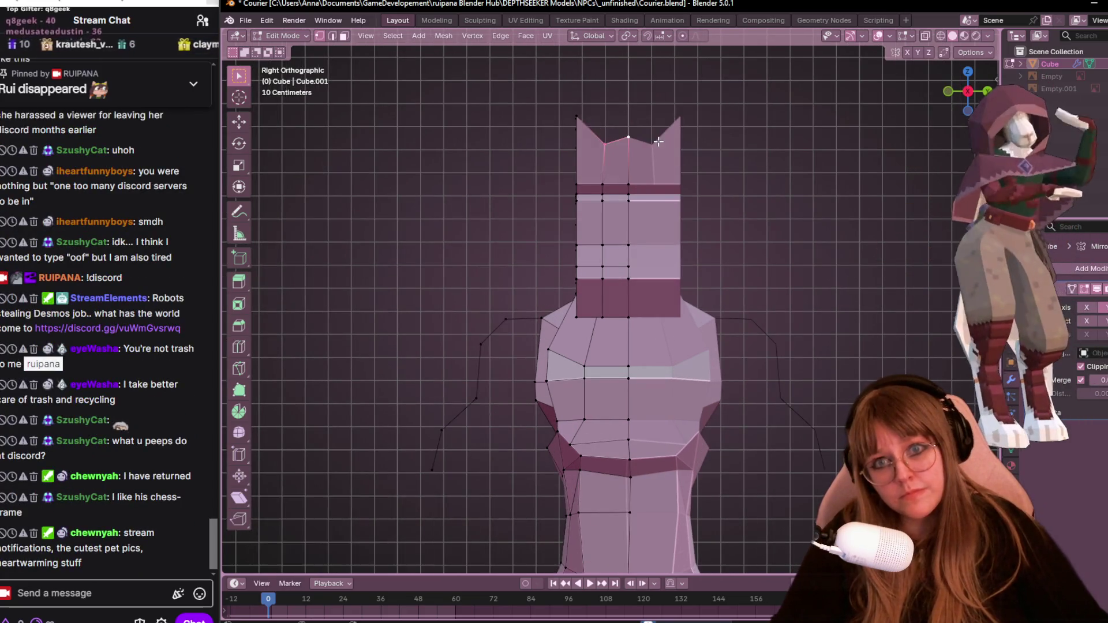
pyautogui.scroll(2, 658, 141)
pyautogui.keyDown('shift'); pyautogui.moveTo(658, 149); pyautogui.dragTo(661, 239, button='middle'); pyautogui.keyUp('shift')
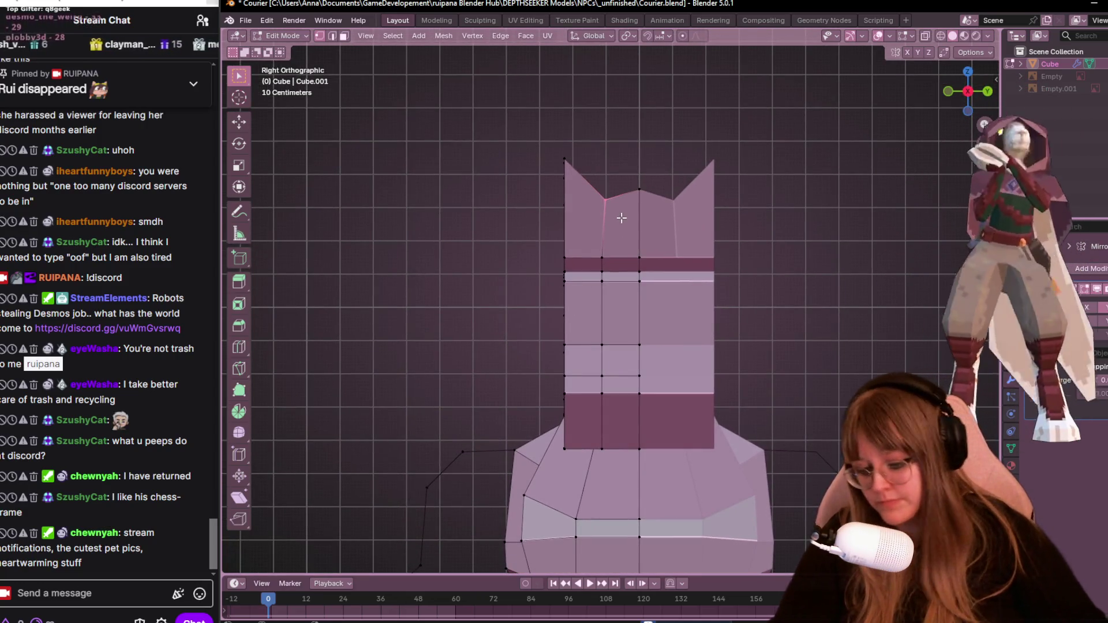
pyautogui.press('m')
pyautogui.click(621, 218)
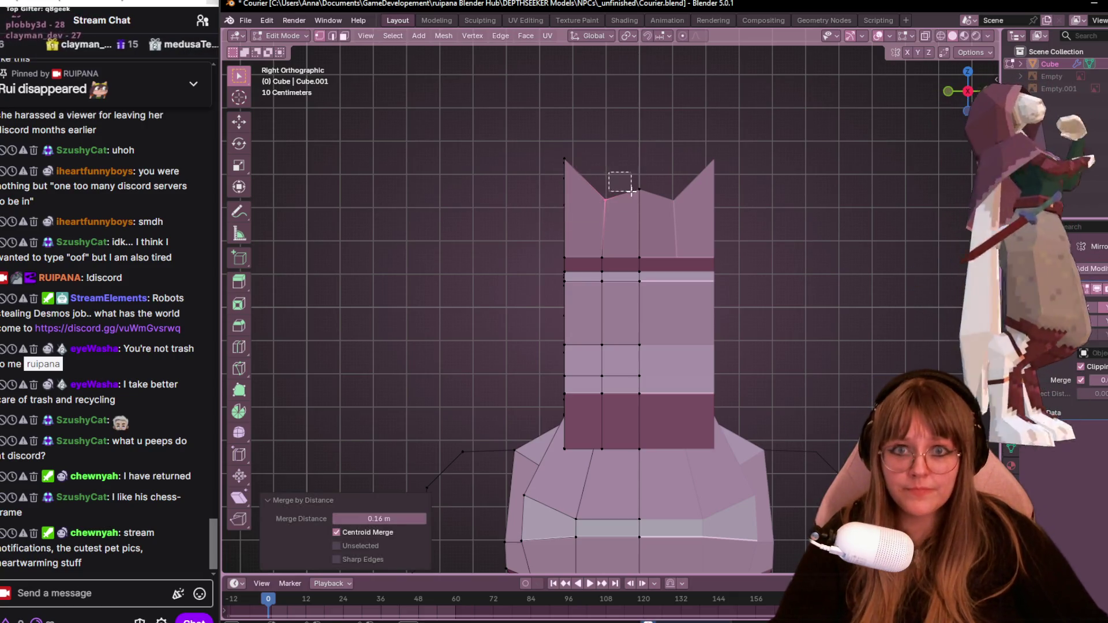
# Lower the notch vertex between the ears by about 0.039 m in Z.
pyautogui.moveTo(631, 192); pyautogui.dragTo(656, 203)
pyautogui.press('g')
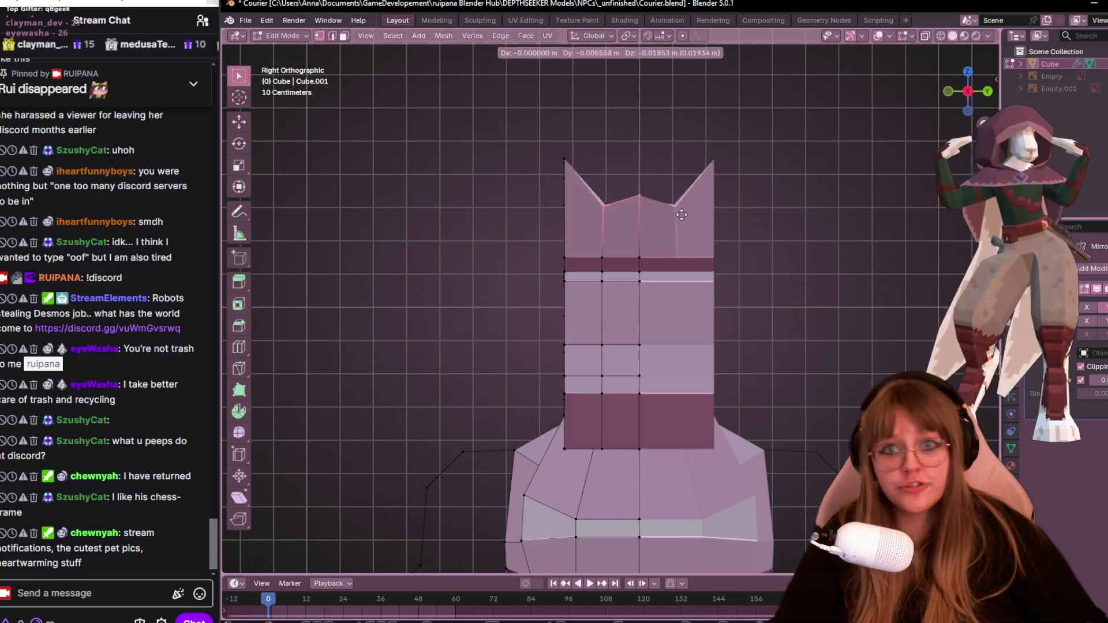
pyautogui.click(678, 223)
pyautogui.press('g')
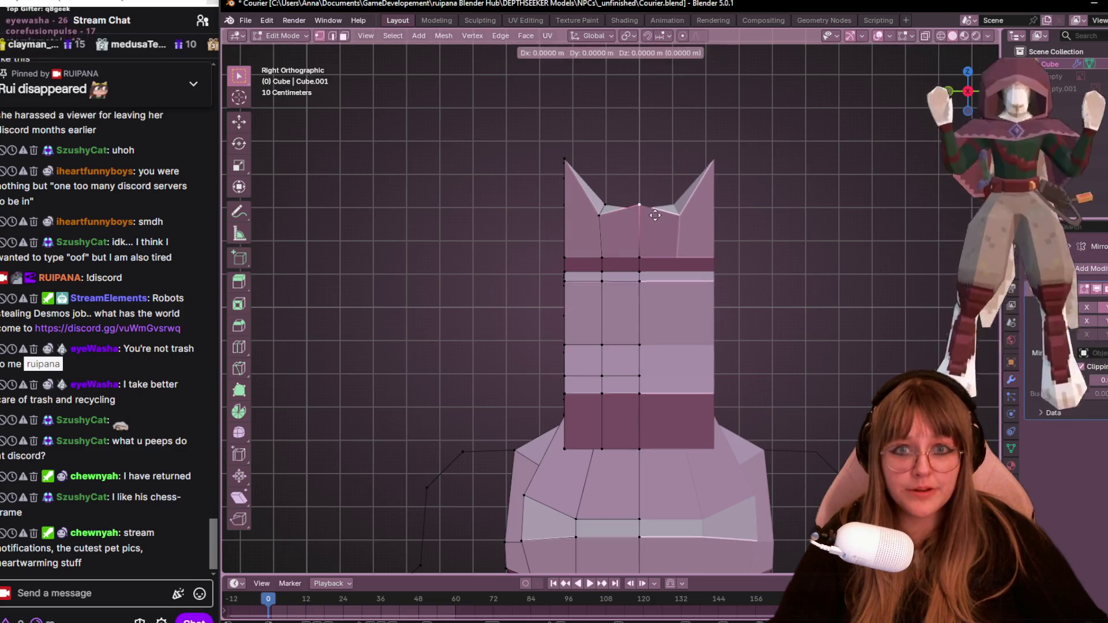
pyautogui.click(654, 226)
# Orbit to check the head from the side, then return to right orthographic view.
pyautogui.moveTo(654, 227)
pyautogui.mouseDown(button='middle')
pyautogui.moveTo(737, 258)
pyautogui.moveTo(713, 217)
pyautogui.moveTo(660, 220)
pyautogui.mouseUp(button='middle')
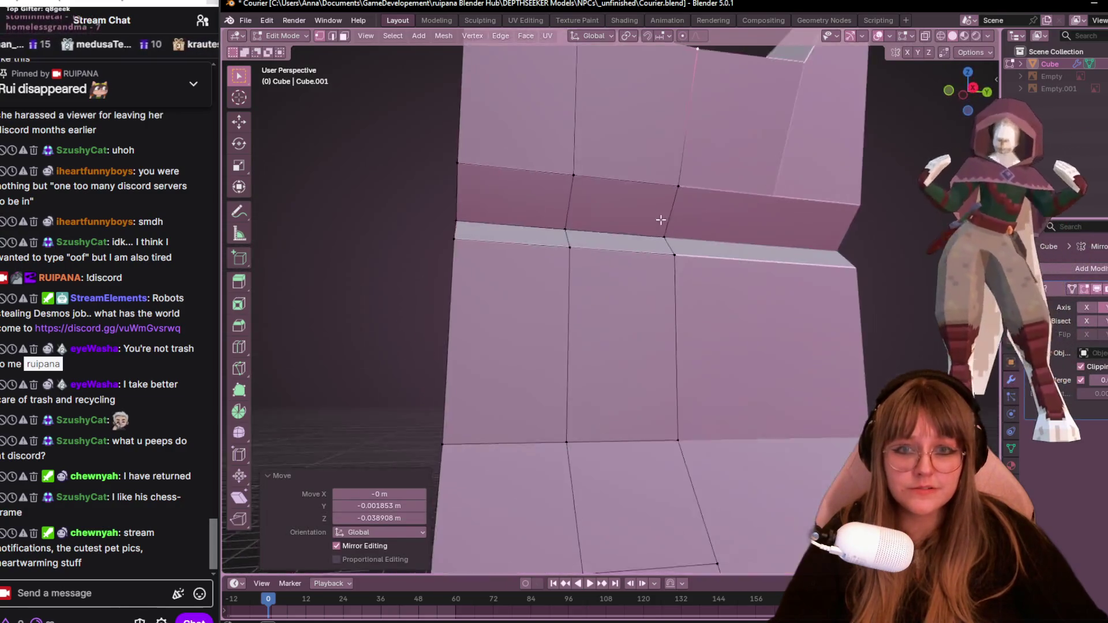
pyautogui.scroll(-10, 661, 220)
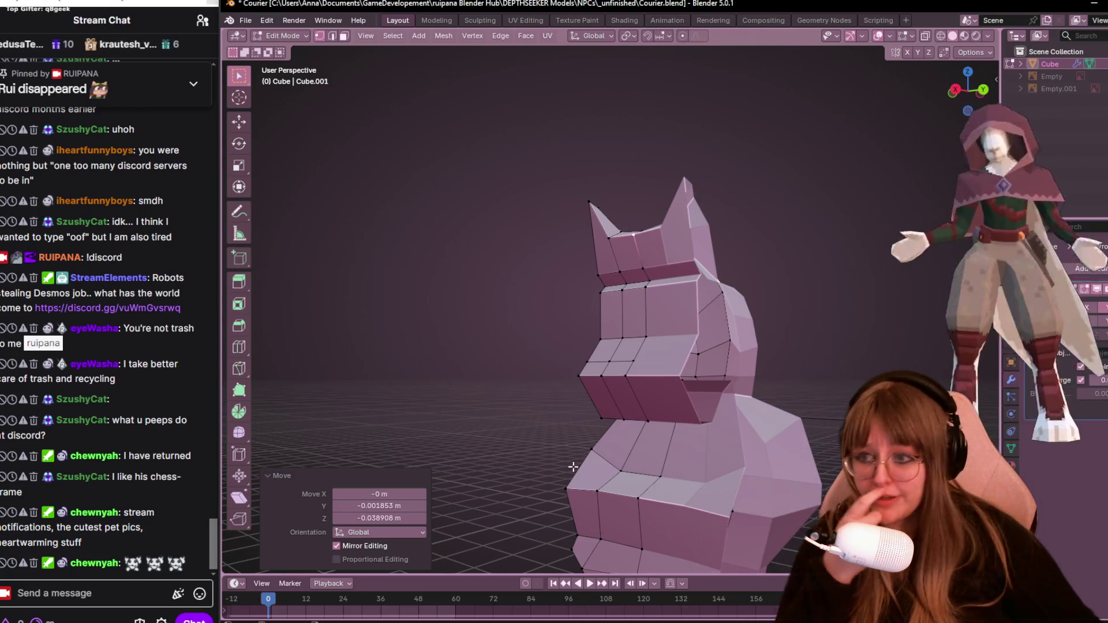
pyautogui.moveTo(573, 467)
pyautogui.mouseDown(button='middle')
pyautogui.moveTo(740, 370)
pyautogui.moveTo(635, 255)
pyautogui.moveTo(469, 383)
pyautogui.moveTo(462, 423)
pyautogui.moveTo(484, 544)
pyautogui.moveTo(757, 351)
pyautogui.moveTo(663, 388)
pyautogui.moveTo(746, 410)
pyautogui.moveTo(577, 381)
pyautogui.mouseUp(button='middle')
pyautogui.scroll(4, 692, 324)
pyautogui.scroll(-3, 636, 255)
pyautogui.press('KP_3')
pyautogui.scroll(3, 576, 380)
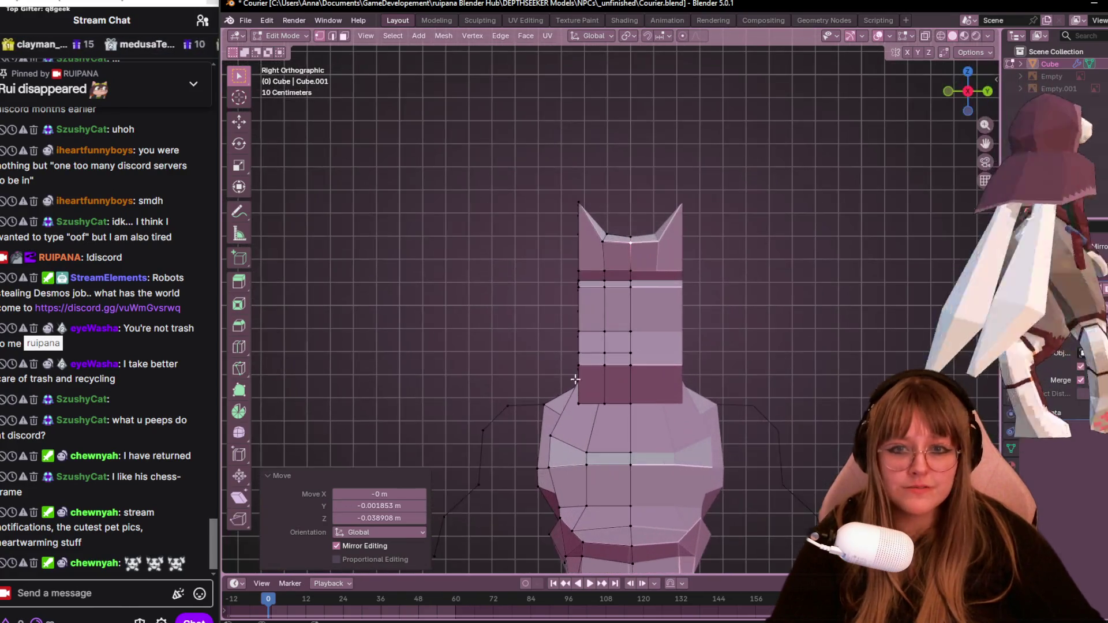
# Loop-cut a new edge loop across the neck.
pyautogui.hotkey('ctrl', 'r')
pyautogui.click(617, 407)
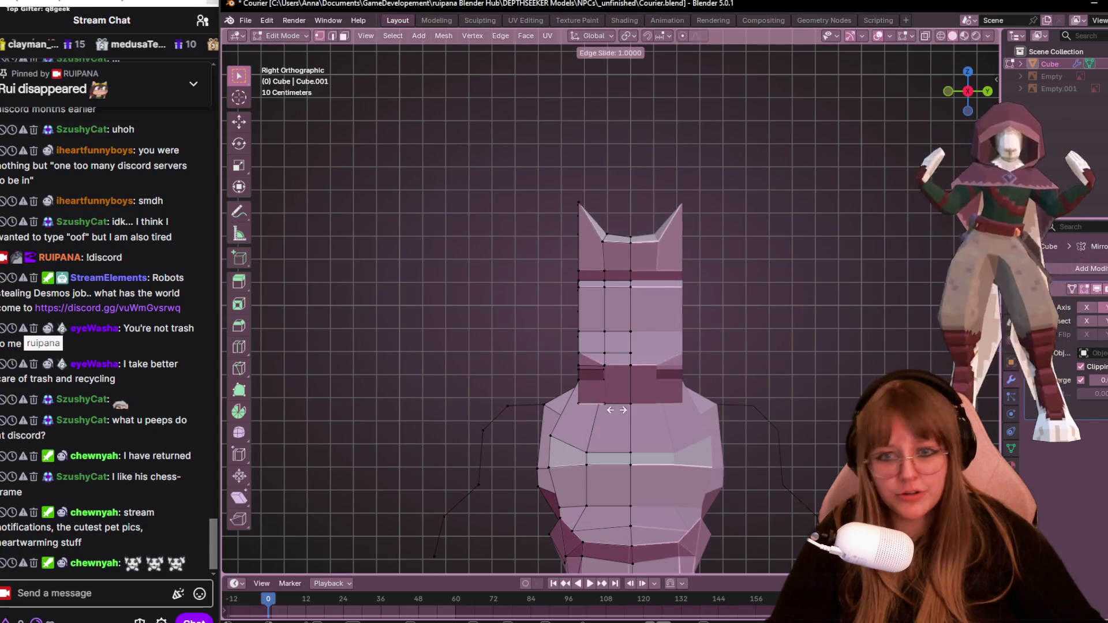
pyautogui.click(617, 410)
# Slide two head vertices along their edges and move a third into place.
pyautogui.hotkey('shift', 'v')
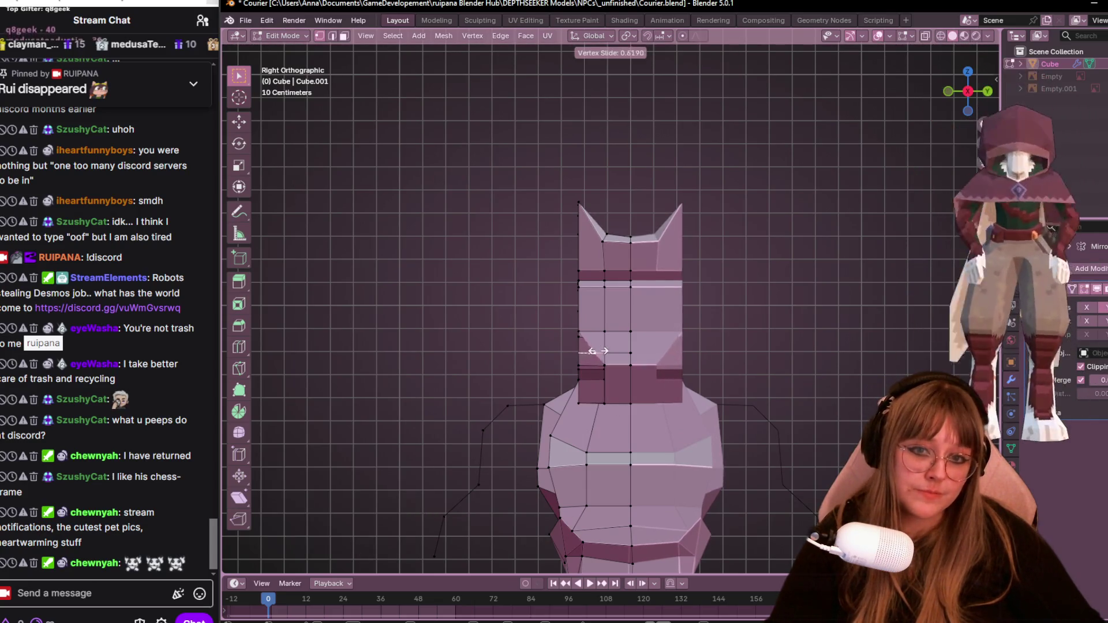
pyautogui.click(598, 349)
pyautogui.hotkey('shift', 'v')
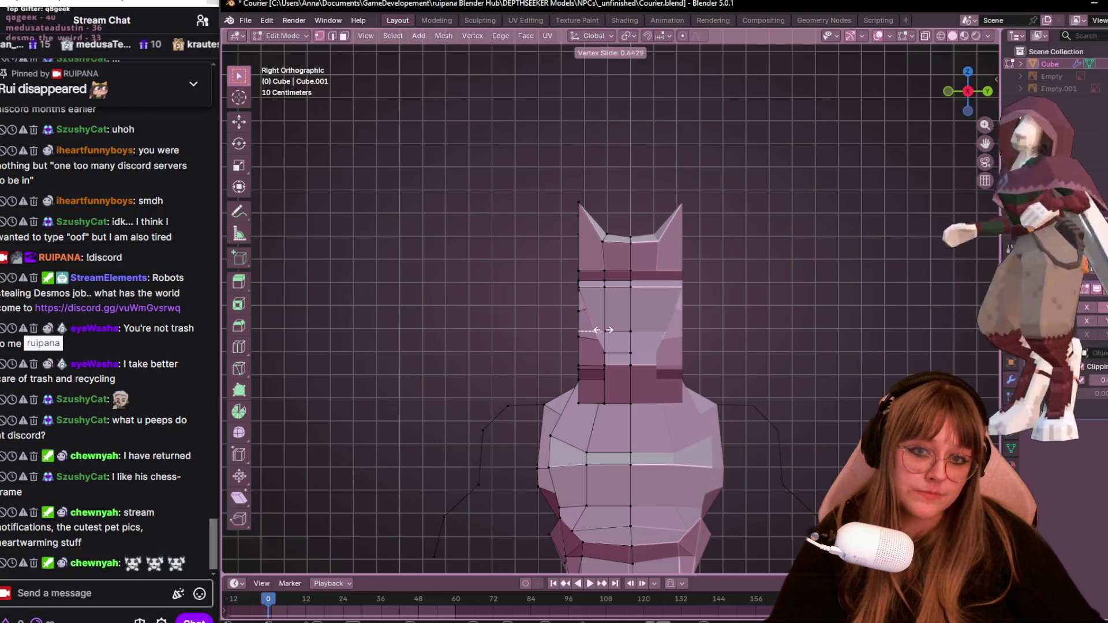
pyautogui.click(603, 330)
pyautogui.press('g')
pyautogui.click(589, 309)
# Slide a face-side vertex down its edge and nudge its neighbouring vertex sideways.
pyautogui.click(628, 296)
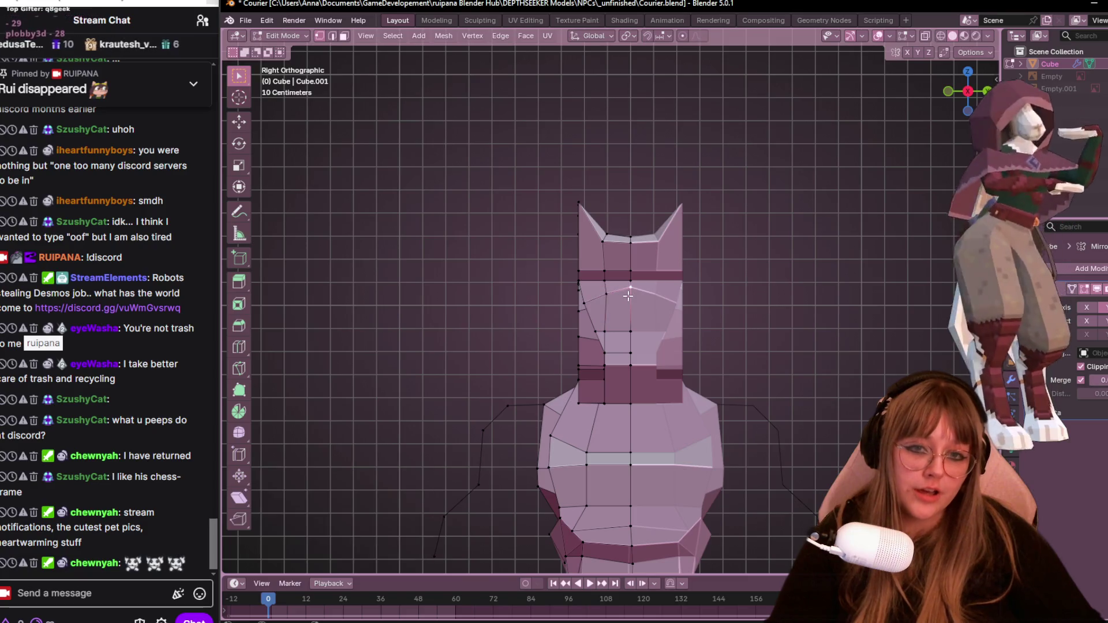
pyautogui.hotkey('shift', 'v')
pyautogui.click(626, 304)
pyautogui.click(605, 295)
pyautogui.press('g')
pyautogui.click(584, 295)
# Slide two more head vertices along their edges, the last at factor 0.554.
pyautogui.moveTo(584, 296)
pyautogui.mouseDown(button='middle')
pyautogui.moveTo(664, 404)
pyautogui.moveTo(702, 367)
pyautogui.moveTo(652, 410)
pyautogui.mouseUp(button='middle')
pyautogui.moveTo(576, 376)
pyautogui.mouseDown(button='middle')
pyautogui.moveTo(658, 359)
pyautogui.moveTo(664, 382)
pyautogui.mouseUp(button='middle')
pyautogui.hotkey('shift', 'v')
pyautogui.click(658, 359)
pyautogui.moveTo(566, 379)
pyautogui.mouseDown(button='middle')
pyautogui.moveTo(613, 222)
pyautogui.moveTo(577, 323)
pyautogui.moveTo(512, 211)
pyautogui.moveTo(487, 237)
pyautogui.moveTo(631, 310)
pyautogui.moveTo(761, 404)
pyautogui.moveTo(749, 393)
pyautogui.mouseUp(button='middle')
pyautogui.hotkey('shift', 'v')
pyautogui.click(576, 306)
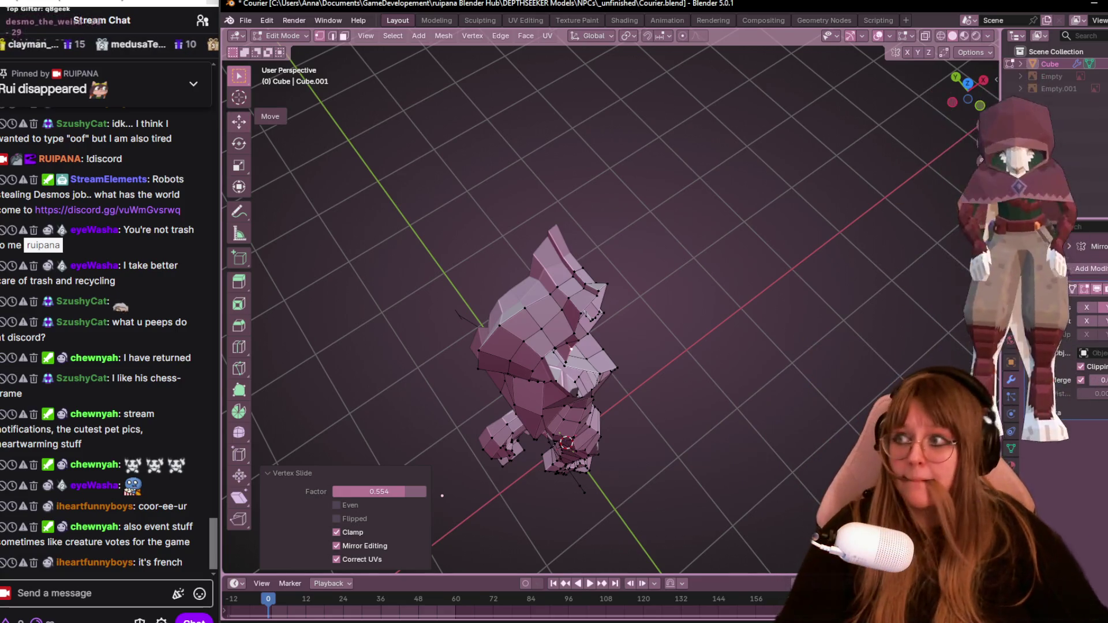
# Reposition a selected head vertex in the front orthographic view.
pyautogui.moveTo(788, 272)
pyautogui.mouseDown(button='middle')
pyautogui.moveTo(733, 272)
pyautogui.moveTo(742, 245)
pyautogui.moveTo(722, 230)
pyautogui.moveTo(771, 253)
pyautogui.mouseUp(button='middle')
pyautogui.click(654, 232)
pyautogui.moveTo(654, 232)
pyautogui.mouseDown(button='middle')
pyautogui.moveTo(768, 272)
pyautogui.moveTo(692, 149)
pyautogui.mouseUp(button='middle')
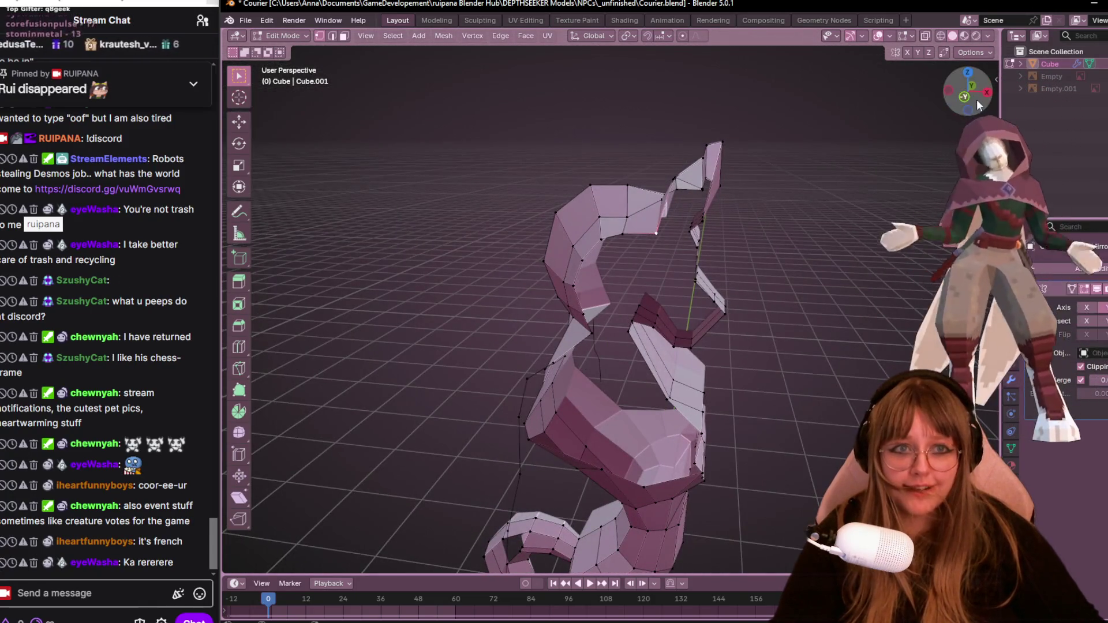
pyautogui.click(965, 96)
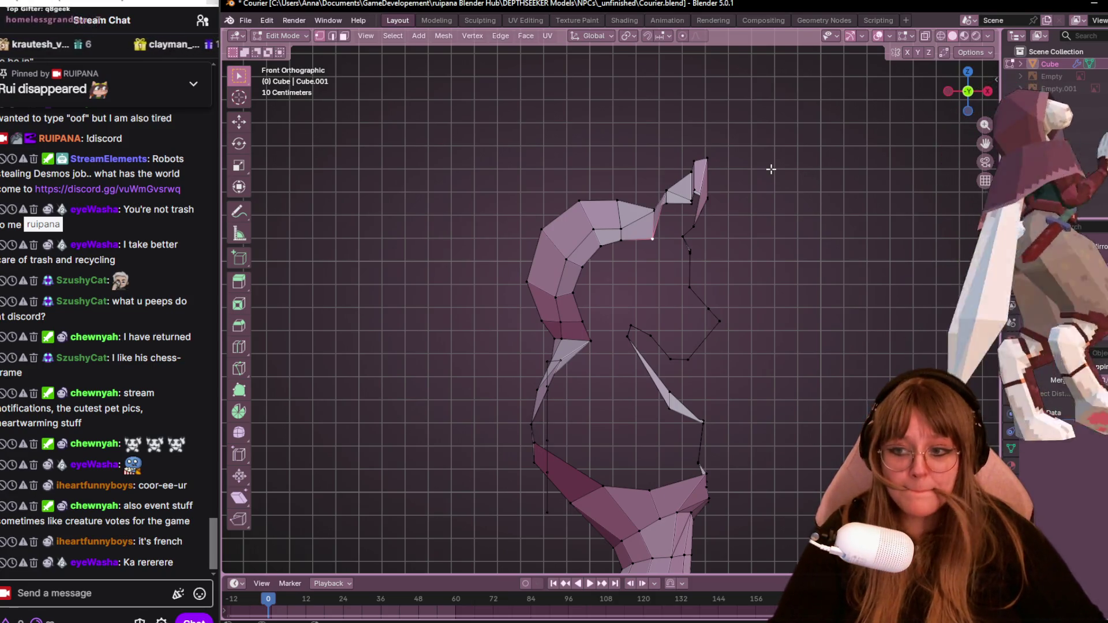
pyautogui.moveTo(691, 253)
pyautogui.keyDown('shift'); pyautogui.mouseDown(button='middle')
pyautogui.moveTo(719, 297)
pyautogui.moveTo(601, 205)
pyautogui.moveTo(685, 199)
pyautogui.moveTo(680, 253)
pyautogui.mouseUp(button='middle'); pyautogui.keyUp('shift')
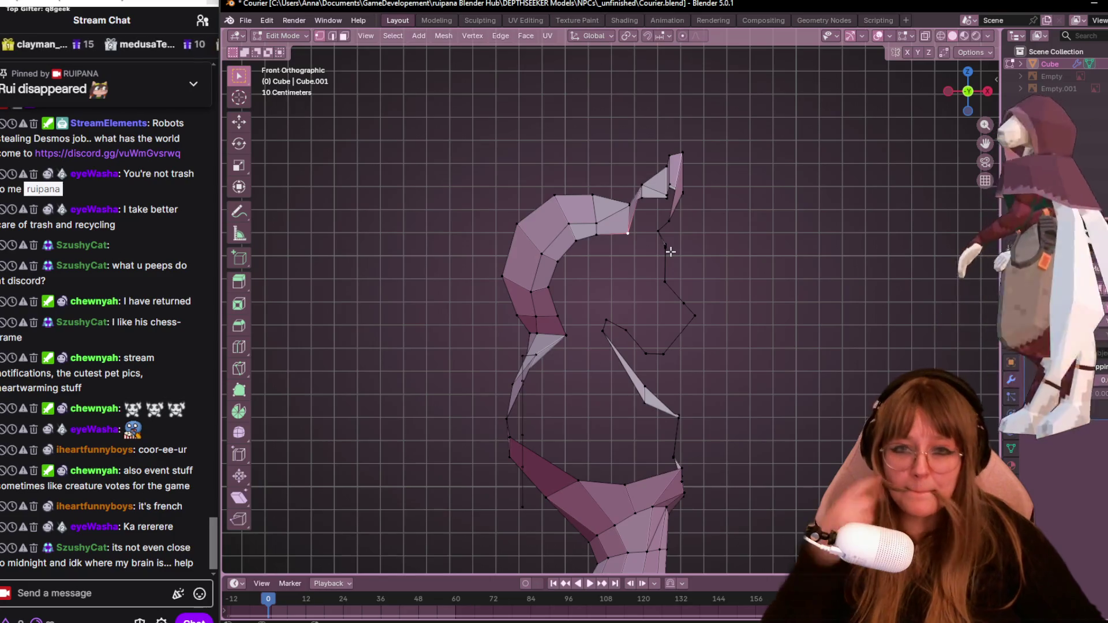
pyautogui.scroll(2, 687, 246)
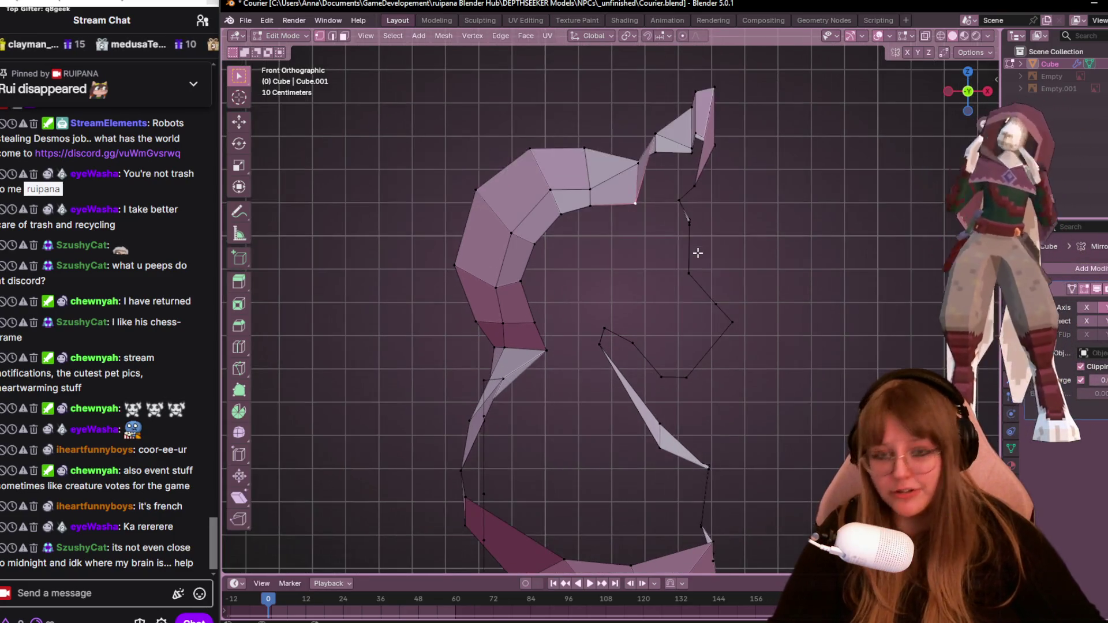
pyautogui.press('g')
pyautogui.click(694, 234)
# Move the ear-spike tip vertex lower and to the right, refining it in front view.
pyautogui.click(663, 146)
pyautogui.press('g')
pyautogui.click(682, 159)
pyautogui.moveTo(682, 159)
pyautogui.mouseDown(button='middle')
pyautogui.moveTo(722, 168)
pyautogui.moveTo(770, 221)
pyautogui.moveTo(637, 93)
pyautogui.moveTo(630, 117)
pyautogui.mouseUp(button='middle')
pyautogui.scroll(4, 629, 117)
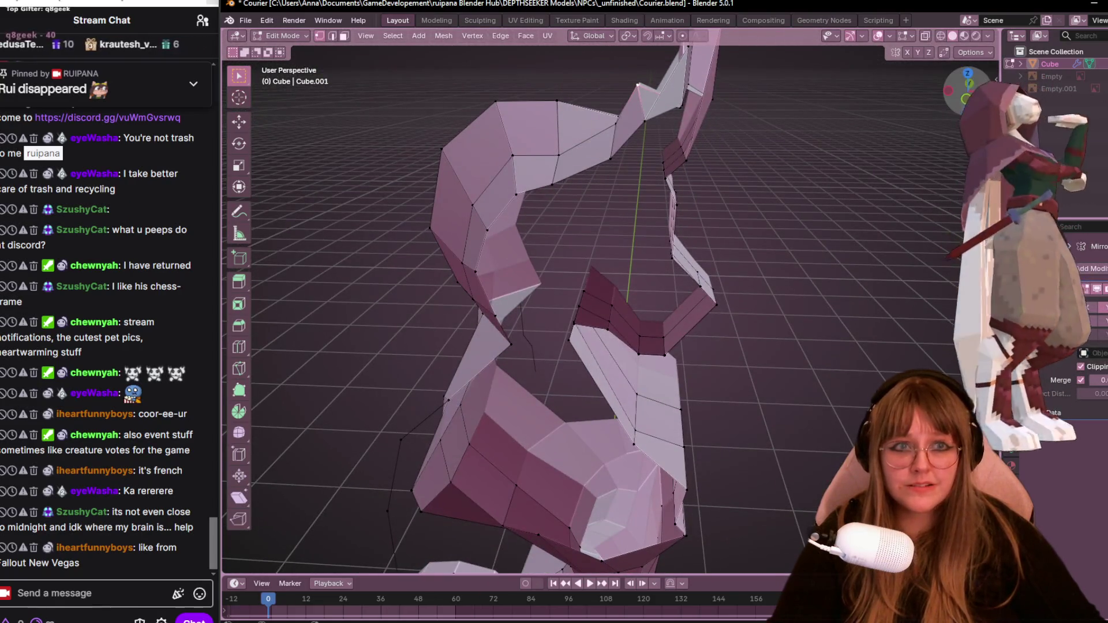
pyautogui.press('KP_1')
pyautogui.press('g')
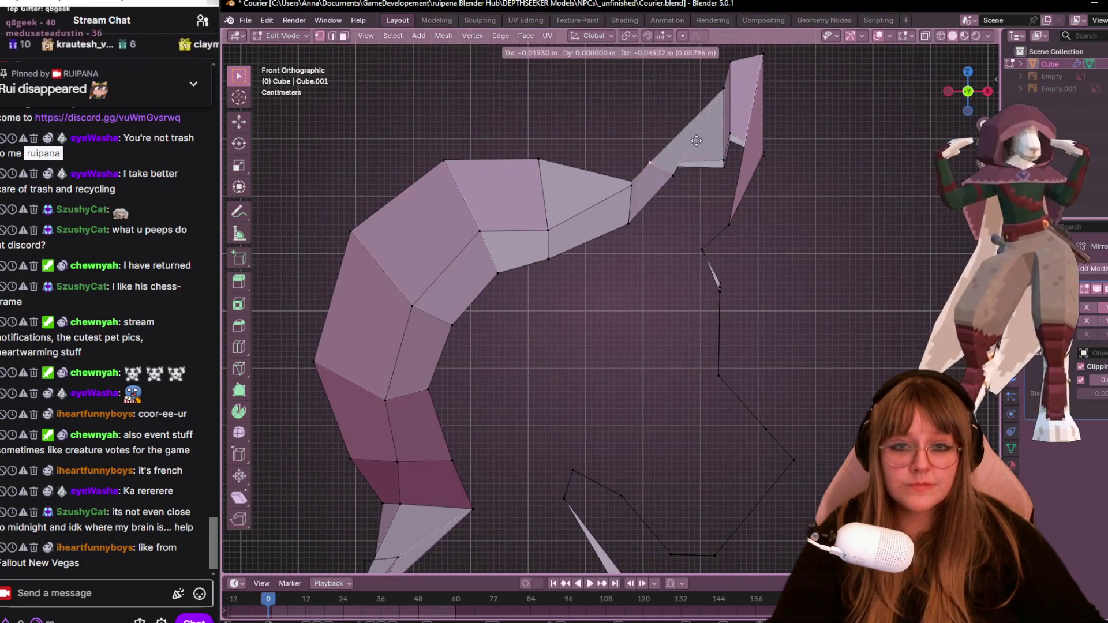
pyautogui.click(698, 154)
pyautogui.moveTo(698, 154)
pyautogui.mouseDown(button='middle')
pyautogui.moveTo(743, 124)
pyautogui.moveTo(677, 201)
pyautogui.moveTo(616, 313)
pyautogui.moveTo(374, 396)
pyautogui.moveTo(346, 369)
pyautogui.mouseUp(button='middle')
# Shift the ear vertex along X in top view, then select its top-edge neighbour.
pyautogui.press('KP_7')
pyautogui.press('g')
pyautogui.press('x')
pyautogui.click(678, 145)
pyautogui.click(683, 124)
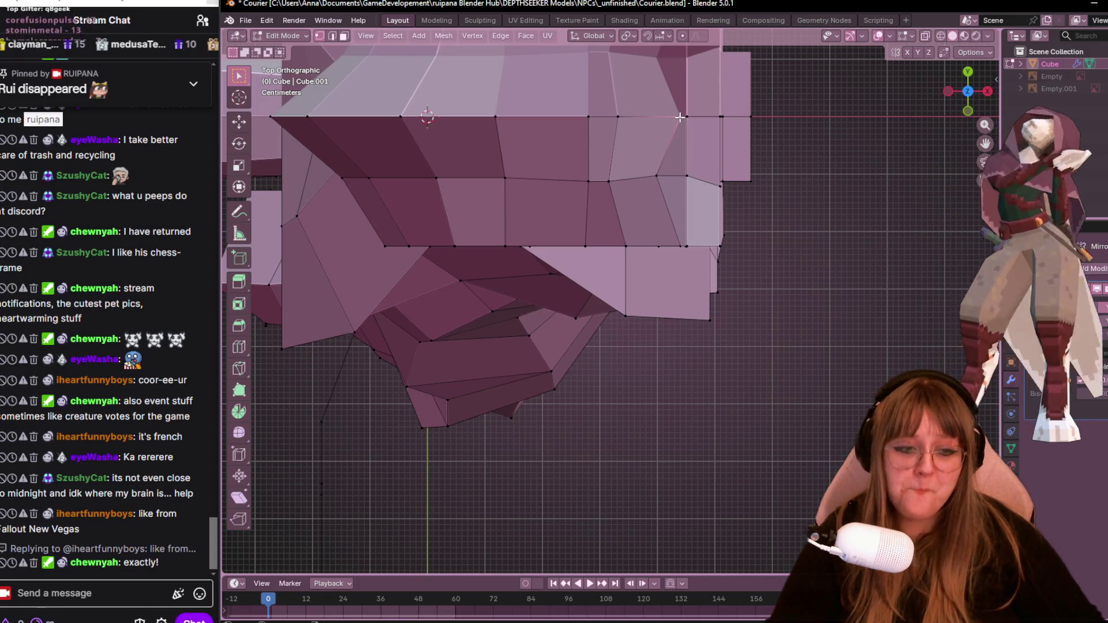
# Slide a top-edge vertex and a lower-row vertex along their edges.
pyautogui.hotkey('shift', 'v')
pyautogui.click(652, 114)
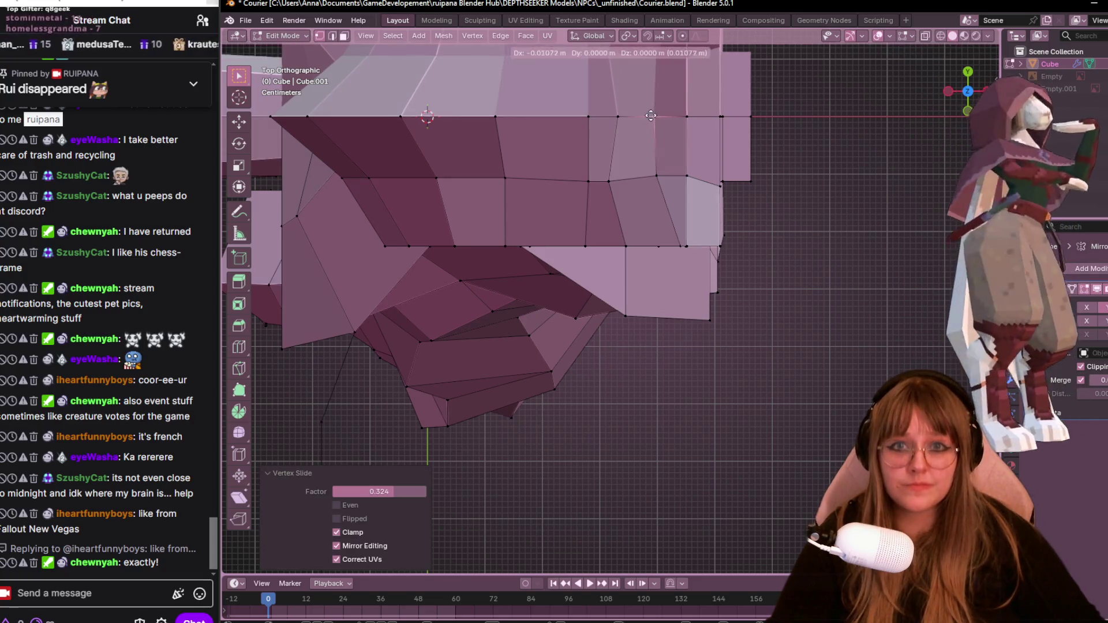
pyautogui.click(680, 241)
pyautogui.hotkey('shift', 'v')
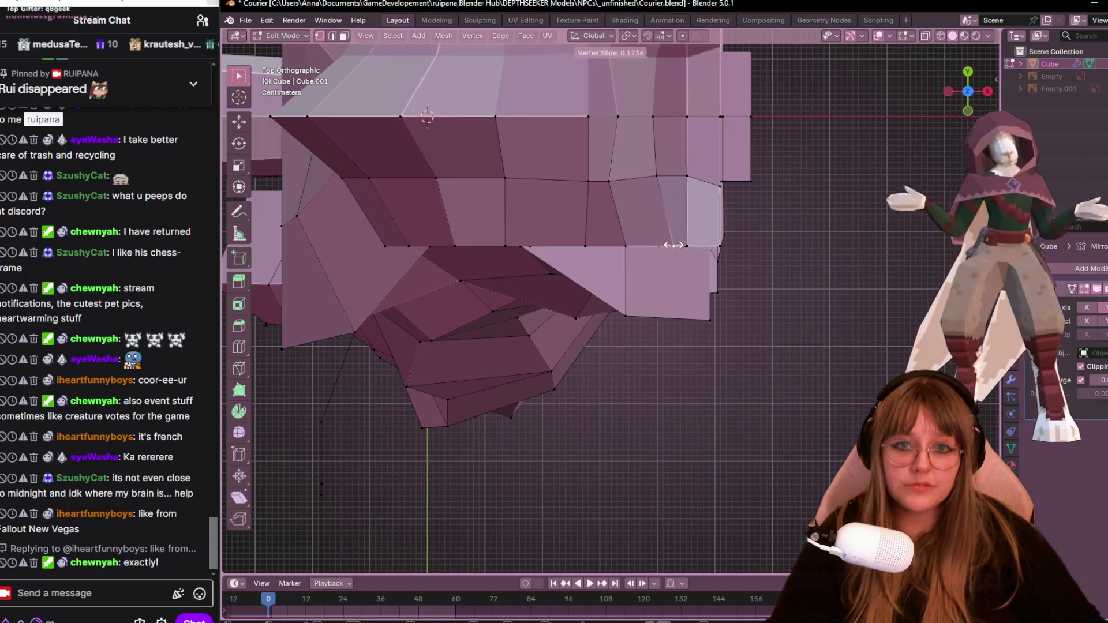
pyautogui.click(664, 245)
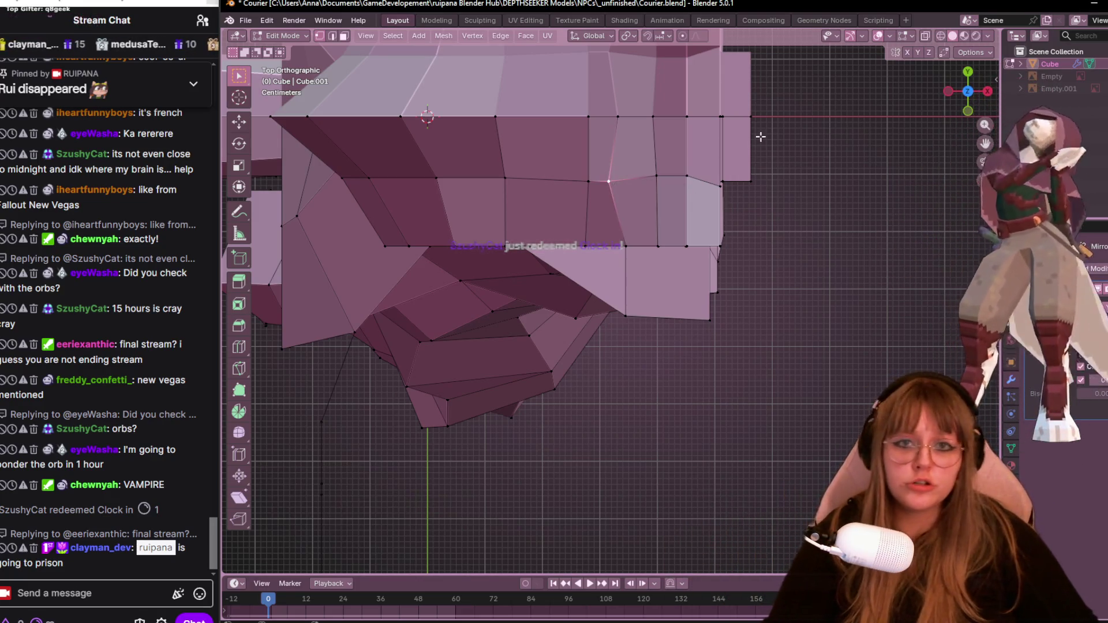
# Move another head vertex up and right, 0.022516 m in X and 0.010722 m in Y.
pyautogui.press('g')
pyautogui.click(722, 190)
pyautogui.moveTo(721, 191)
pyautogui.mouseDown(button='middle')
pyautogui.moveTo(621, 372)
pyautogui.moveTo(601, 279)
pyautogui.moveTo(513, 239)
pyautogui.moveTo(520, 209)
pyautogui.moveTo(733, 310)
pyautogui.moveTo(735, 220)
pyautogui.moveTo(612, 313)
pyautogui.moveTo(725, 369)
pyautogui.moveTo(836, 392)
pyautogui.moveTo(725, 399)
pyautogui.moveTo(674, 332)
pyautogui.moveTo(633, 315)
pyautogui.mouseUp(button='middle')
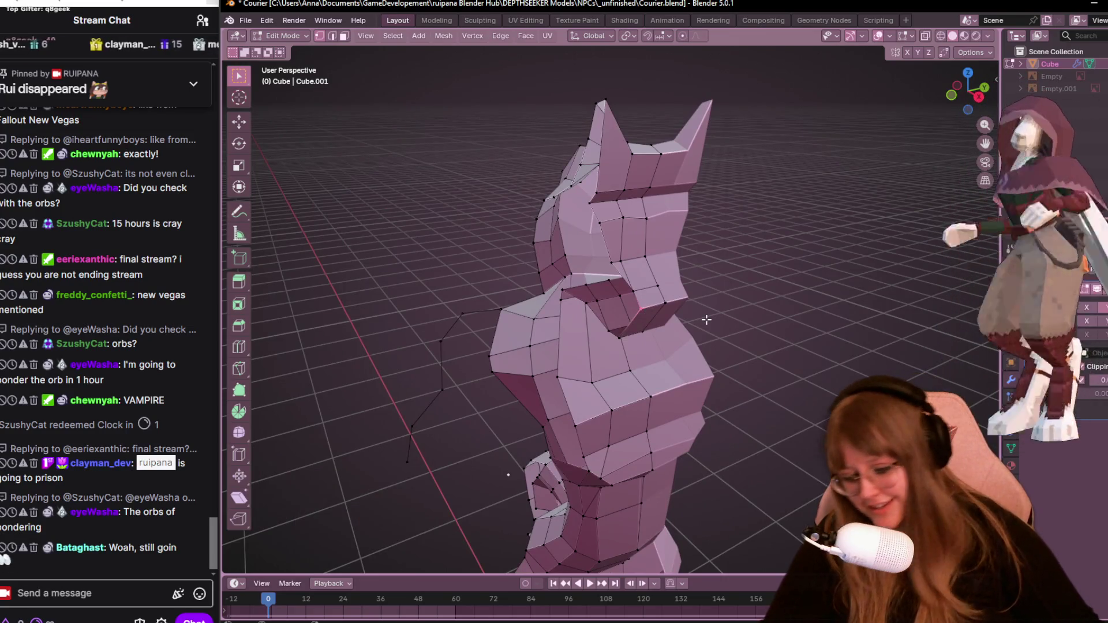
# Merge three sets of overlapping neck vertices by distance.
pyautogui.scroll(2, 599, 255)
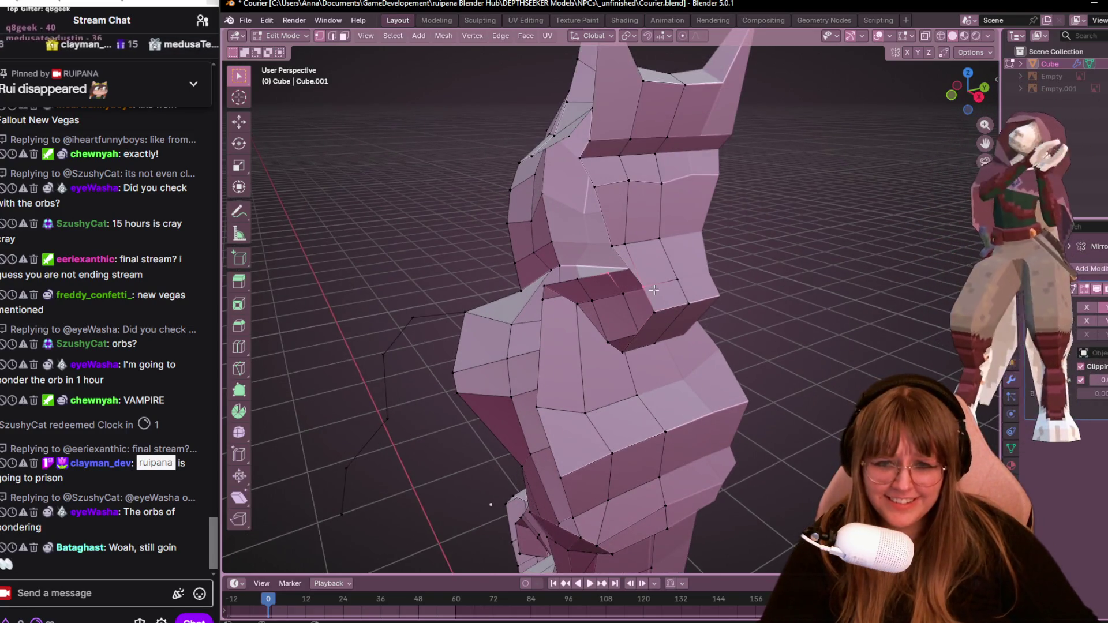
pyautogui.press('n')
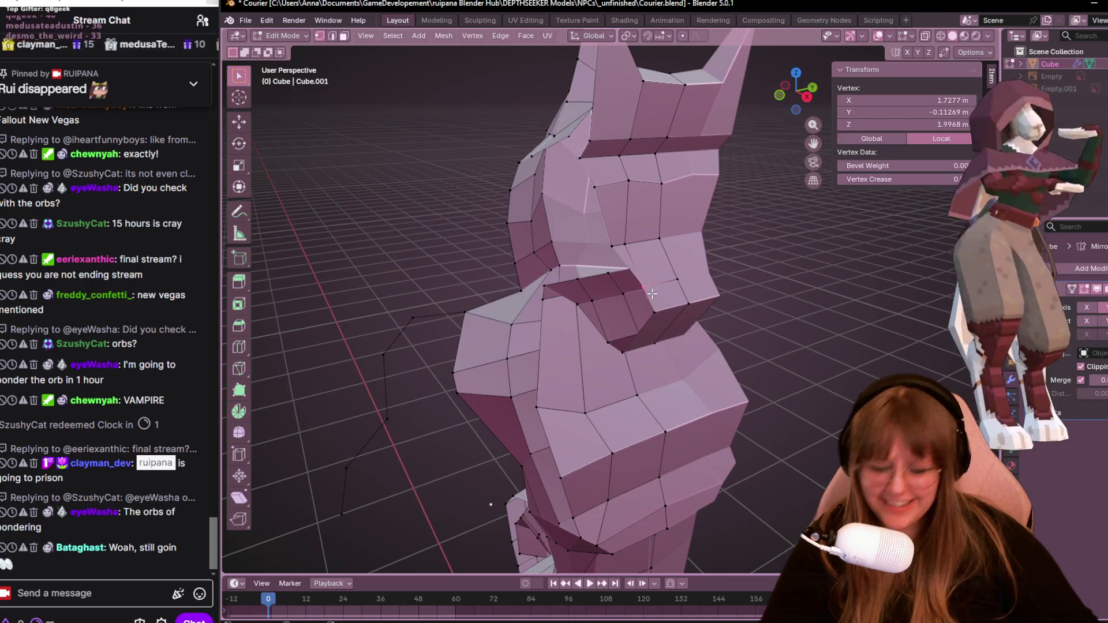
pyautogui.press('m')
pyautogui.click(605, 244)
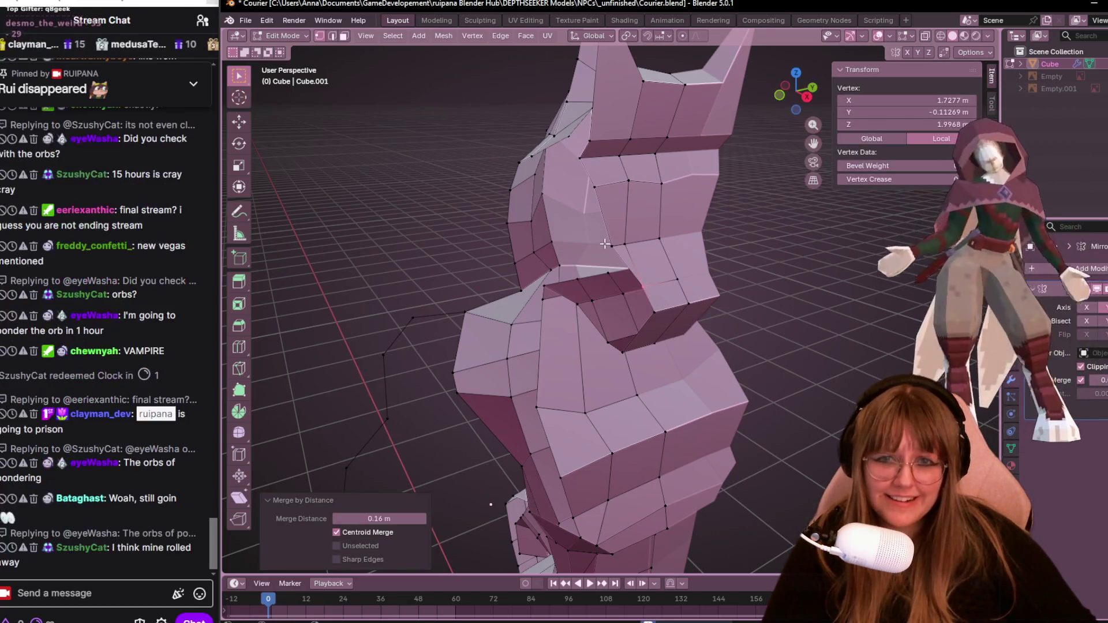
pyautogui.keyDown('shift'); pyautogui.click(617, 247); pyautogui.keyUp('shift')
pyautogui.press('m')
pyautogui.click(618, 248)
pyautogui.moveTo(651, 326); pyautogui.dragTo(679, 319, button='middle')
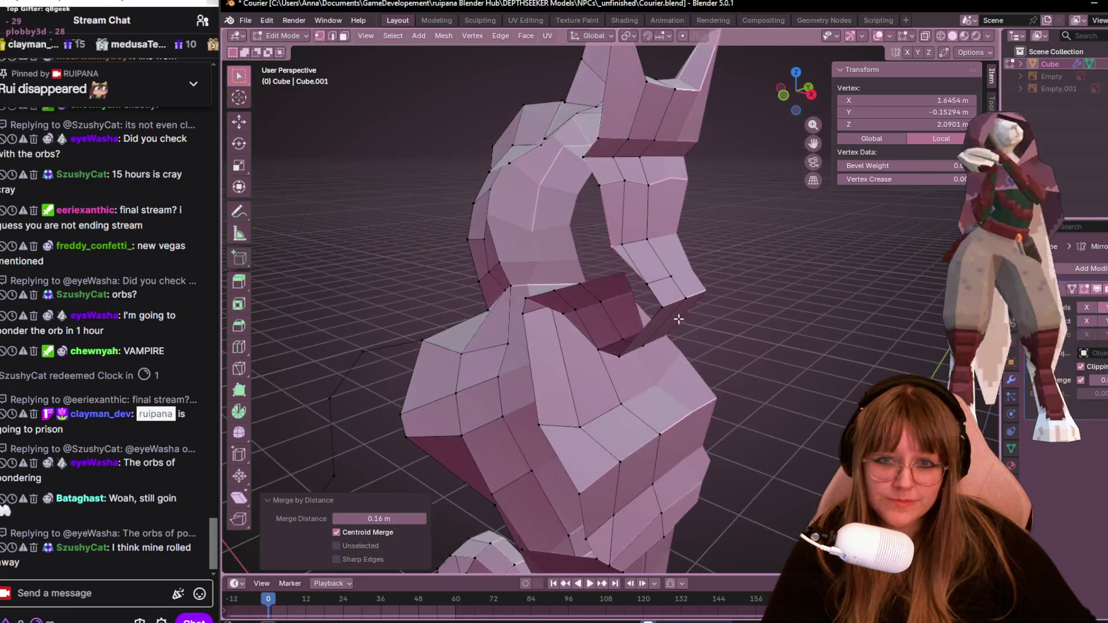
pyautogui.moveTo(587, 308); pyautogui.dragTo(551, 311, button='middle')
pyautogui.click(550, 311)
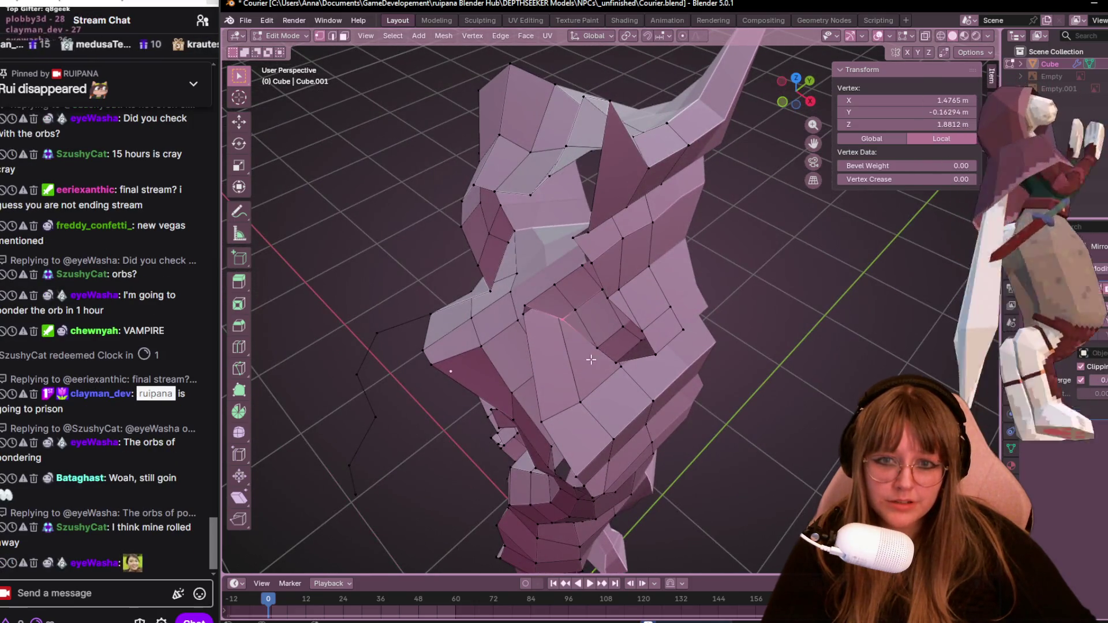
pyautogui.press('m')
pyautogui.click(606, 361)
# Select a neck edge and try moving it, then undo the move.
pyautogui.moveTo(606, 361)
pyautogui.mouseDown(button='middle')
pyautogui.moveTo(564, 314)
pyautogui.moveTo(624, 302)
pyautogui.moveTo(690, 428)
pyautogui.moveTo(761, 343)
pyautogui.moveTo(751, 323)
pyautogui.mouseUp(button='middle')
pyautogui.keyDown('shift'); pyautogui.click(601, 302); pyautogui.keyUp('shift')
pyautogui.press('g')
pyautogui.click(689, 423)
pyautogui.hotkey('ctrl', 'z')
# Turn on X-ray and merge the hidden overlapping vertices by distance.
pyautogui.scroll(3, 750, 323)
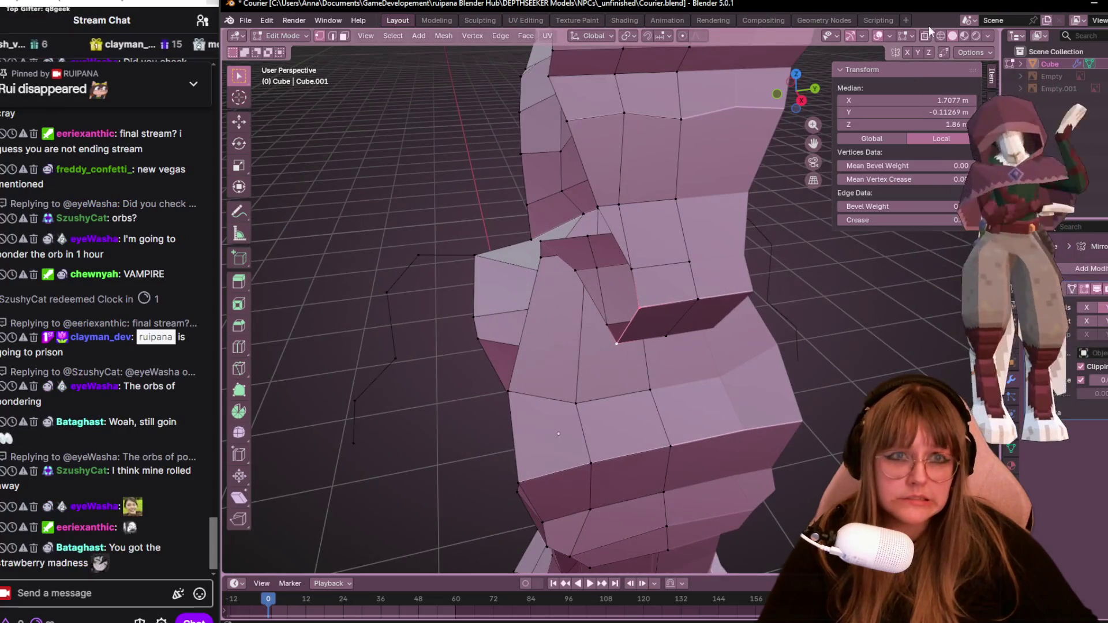
pyautogui.hotkey('alt', 'z')
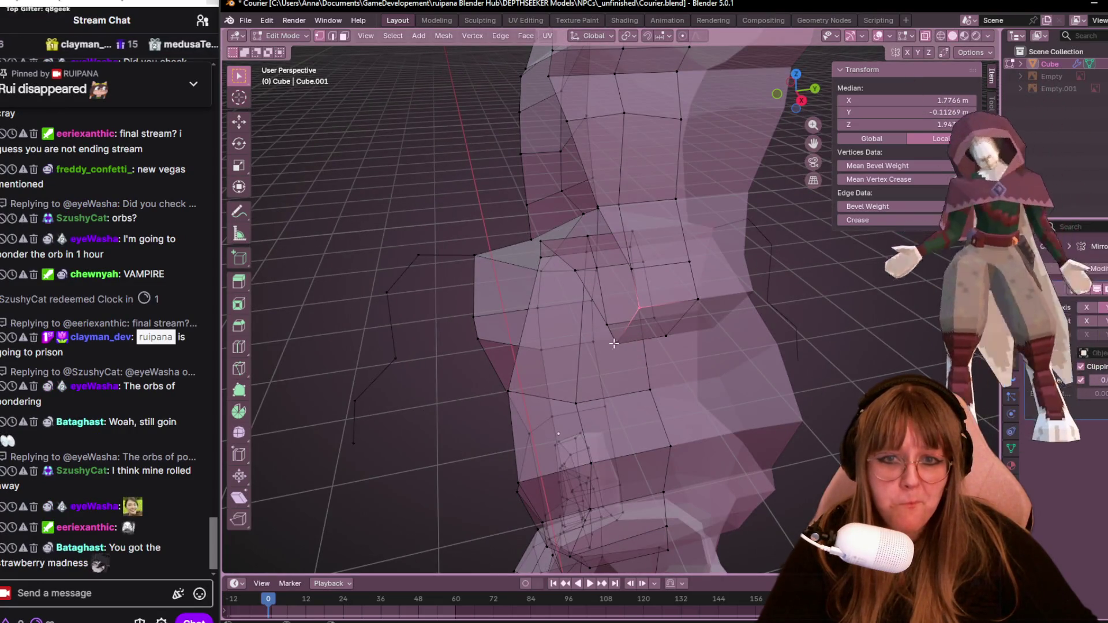
pyautogui.press('m')
pyautogui.click(660, 366)
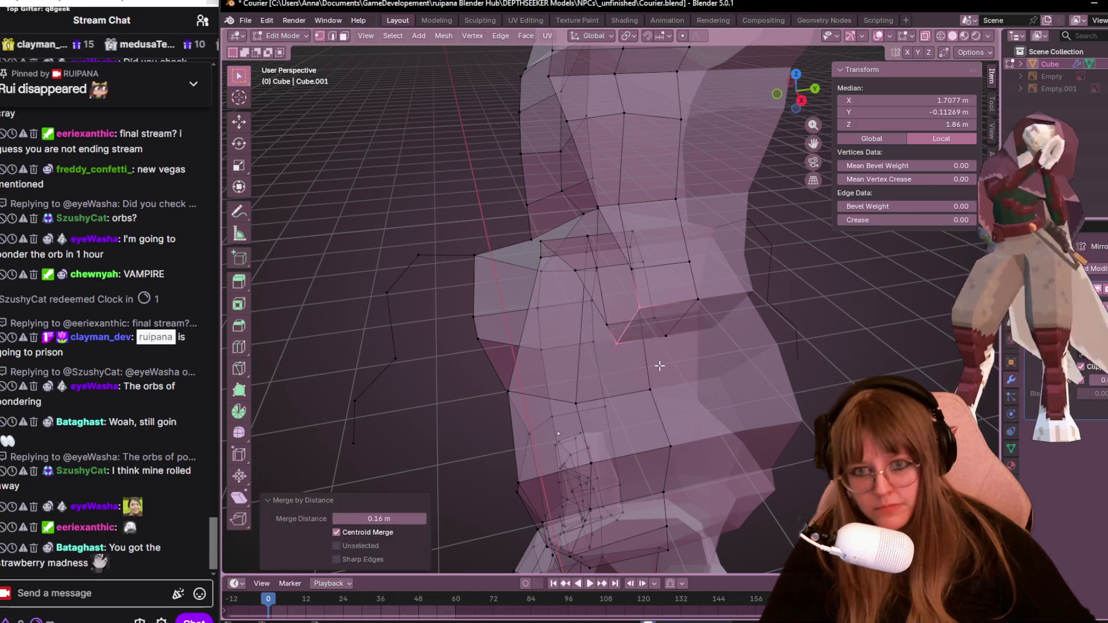
# Edge-slide the neck edge fully to one side.
pyautogui.moveTo(645, 307)
pyautogui.mouseDown(button='middle')
pyautogui.moveTo(756, 366)
pyautogui.moveTo(743, 375)
pyautogui.mouseUp(button='middle')
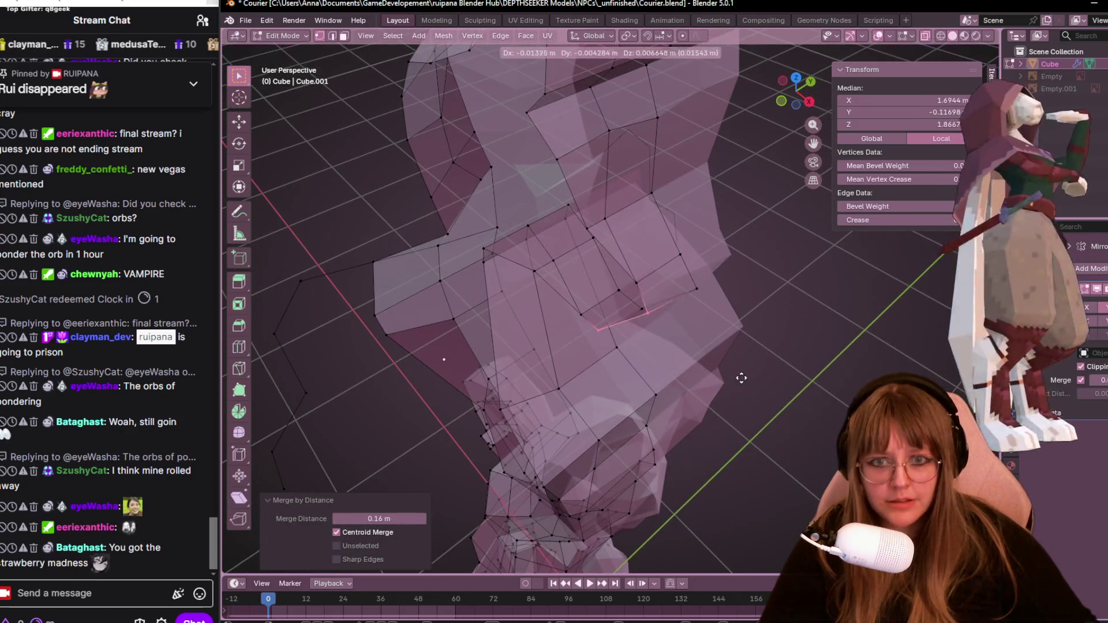
pyautogui.press('g')
pyautogui.press('g')
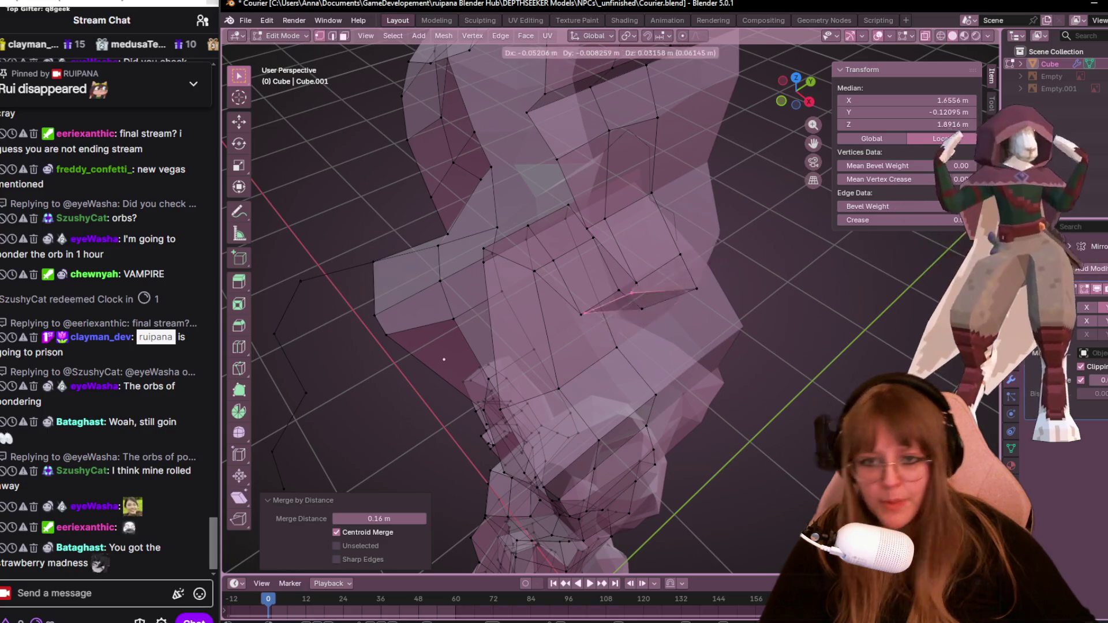
pyautogui.click(695, 331)
pyautogui.moveTo(700, 335); pyautogui.dragTo(717, 343, button='middle')
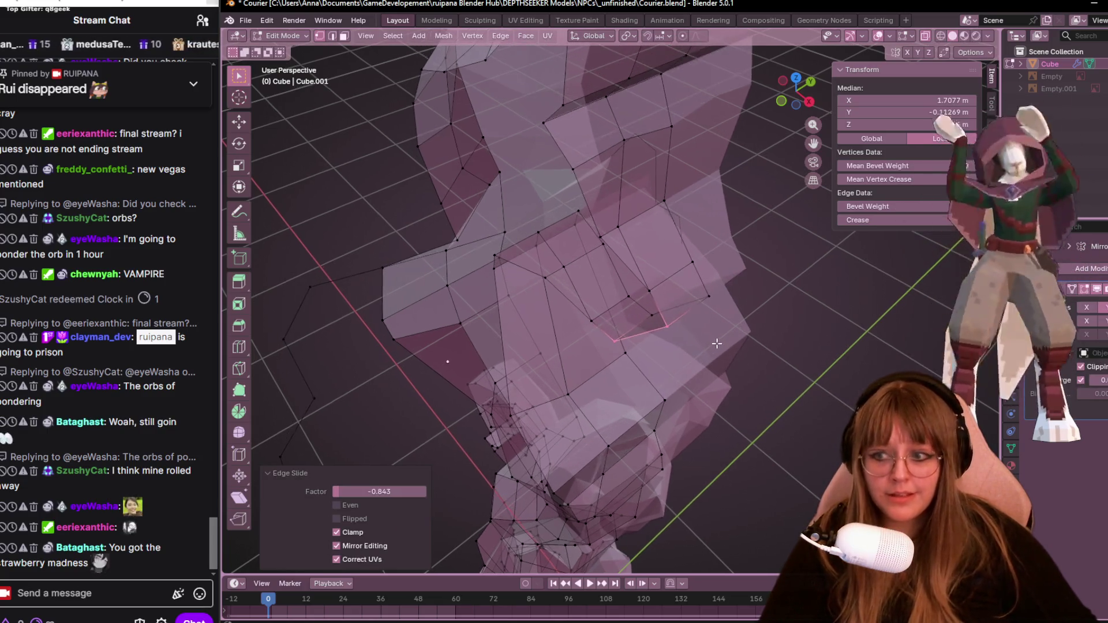
pyautogui.press('g')
pyautogui.press('g')
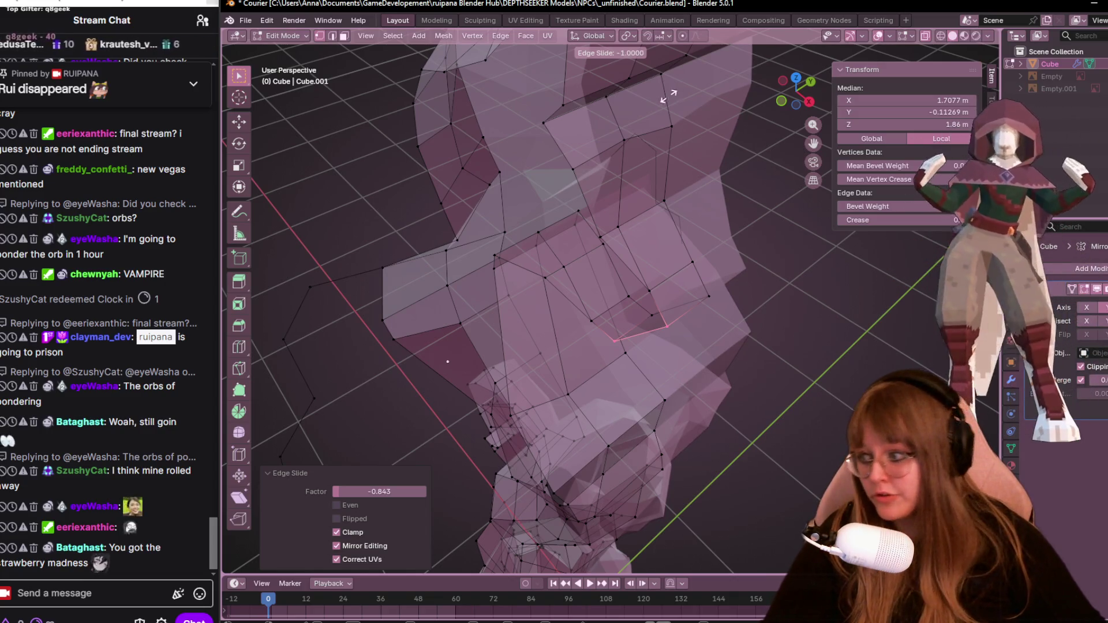
pyautogui.click(445, 404)
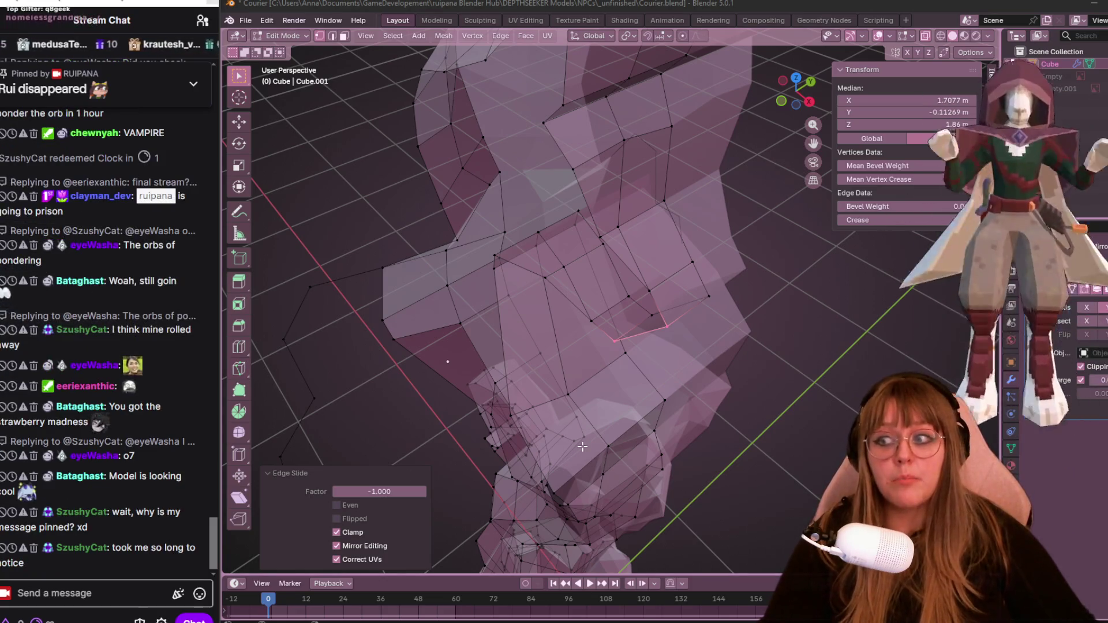
# In right view, move a neck vertex and slide the band's upper corner by 0.032.
pyautogui.moveTo(581, 440); pyautogui.dragTo(736, 134, button='middle')
pyautogui.click(926, 37)
pyautogui.moveTo(635, 231)
pyautogui.mouseDown(button='middle')
pyautogui.moveTo(693, 173)
pyautogui.moveTo(589, 179)
pyautogui.moveTo(769, 94)
pyautogui.mouseUp(button='middle')
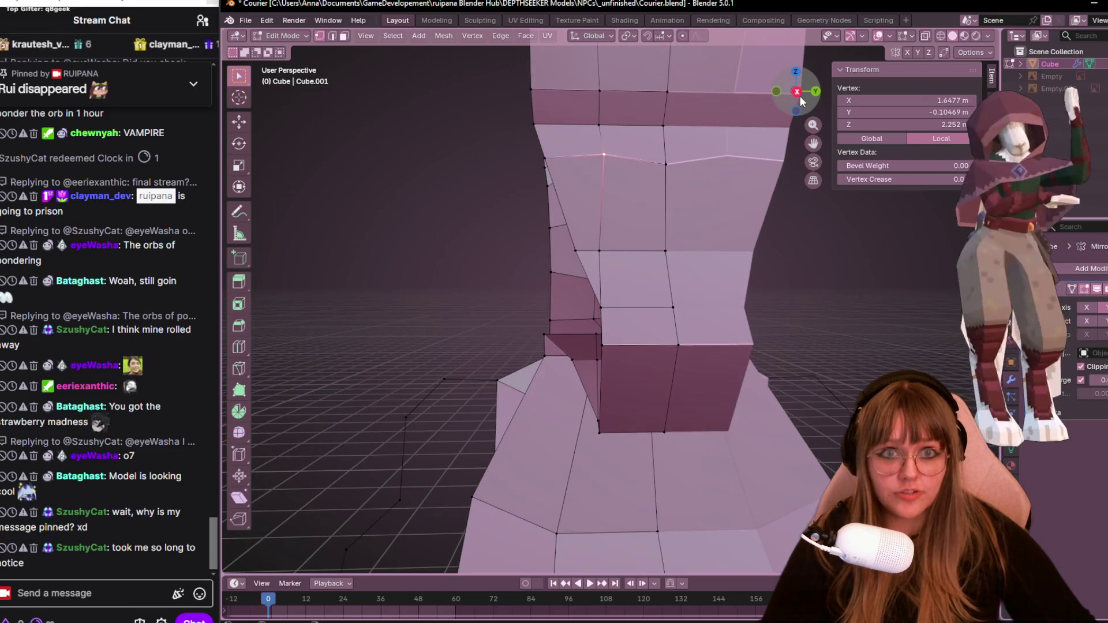
pyautogui.click(797, 91)
pyautogui.press('g')
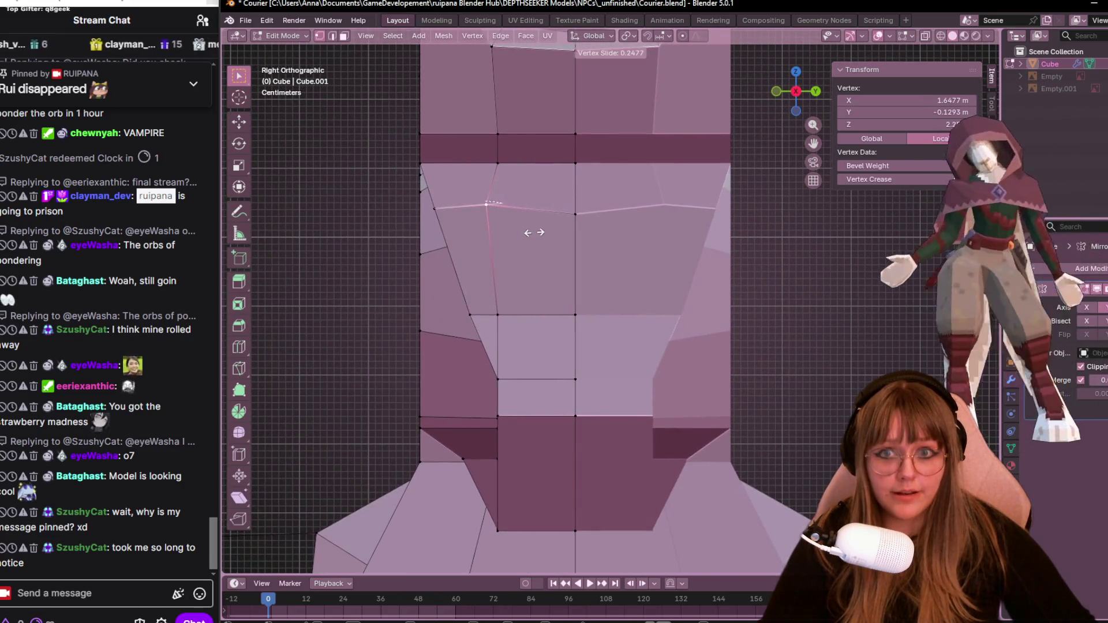
pyautogui.click(542, 241)
pyautogui.click(501, 164)
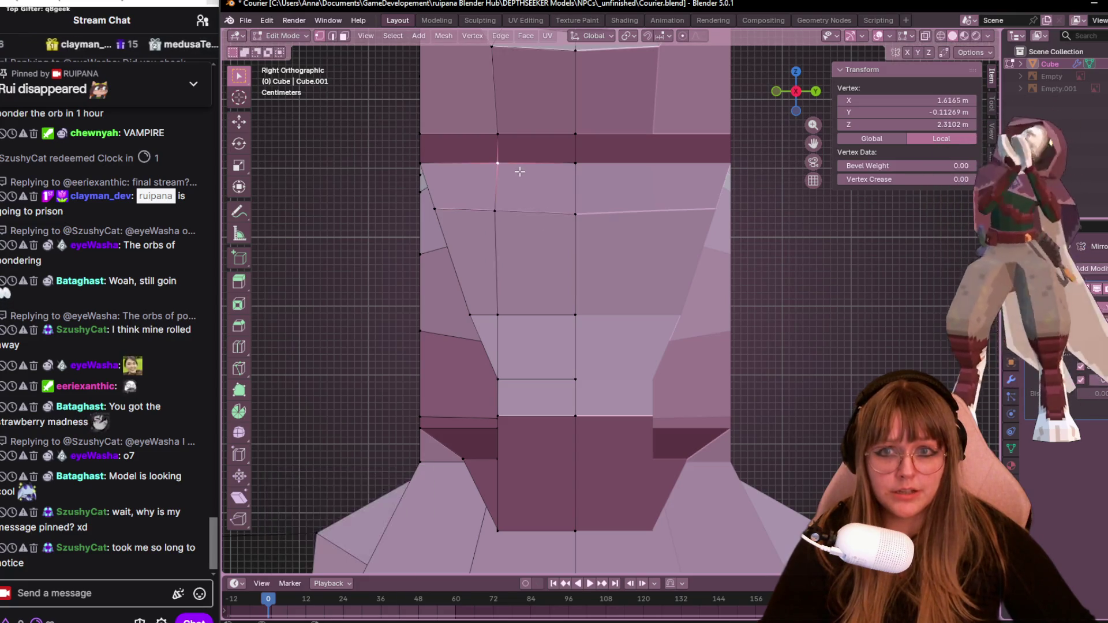
pyautogui.press('g')
pyautogui.press('g')
pyautogui.click(522, 172)
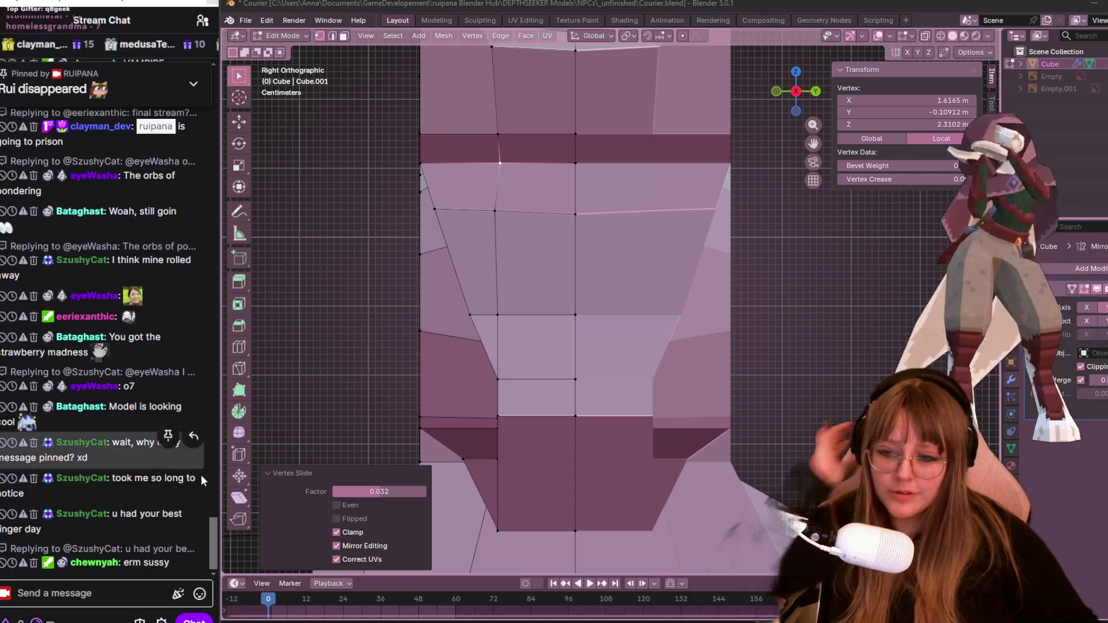
pyautogui.press('XF86AudioLowerVolume')
pyautogui.moveTo(234, 616)
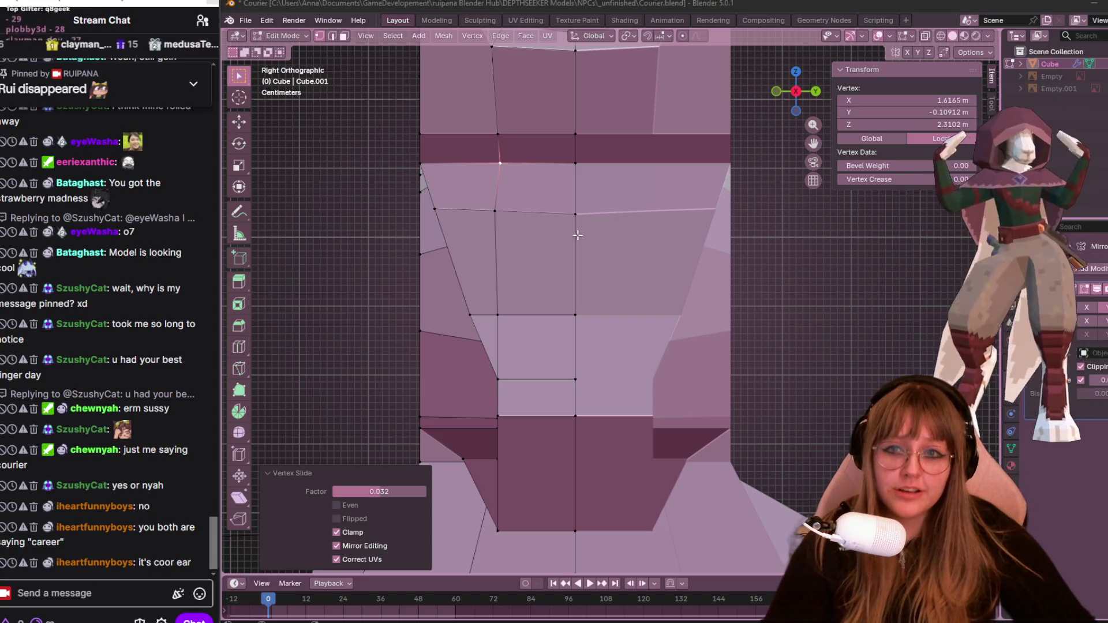
# Slide the selected chest vertex lower along its edge in two passes.
pyautogui.keyDown('shift'); pyautogui.moveTo(508, 173); pyautogui.dragTo(546, 224, button='middle'); pyautogui.keyUp('shift')
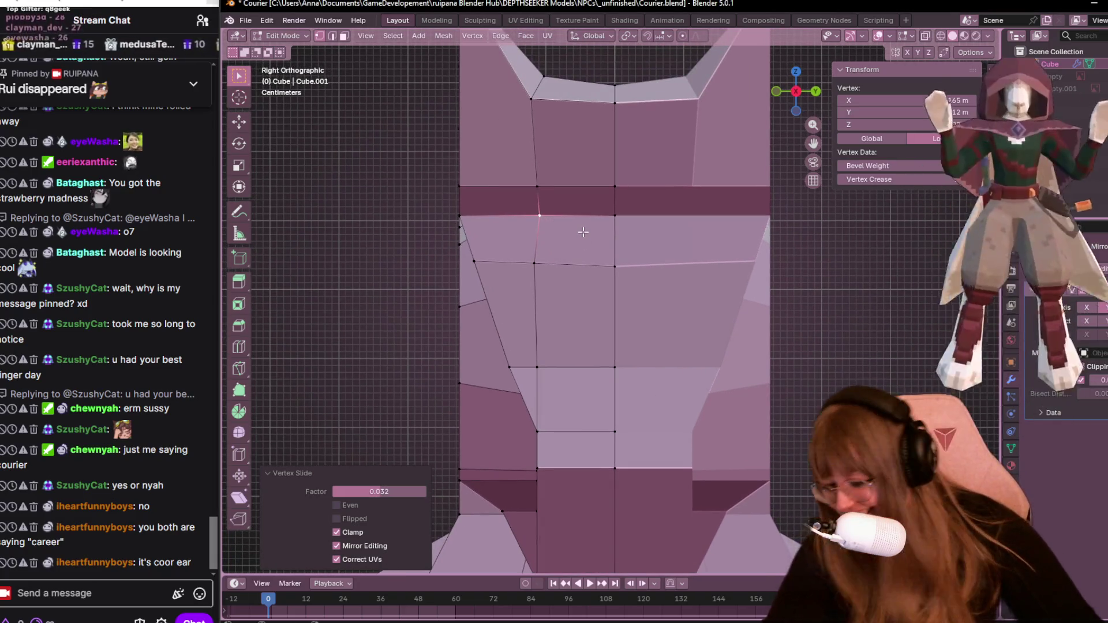
pyautogui.press('g')
pyautogui.press('g')
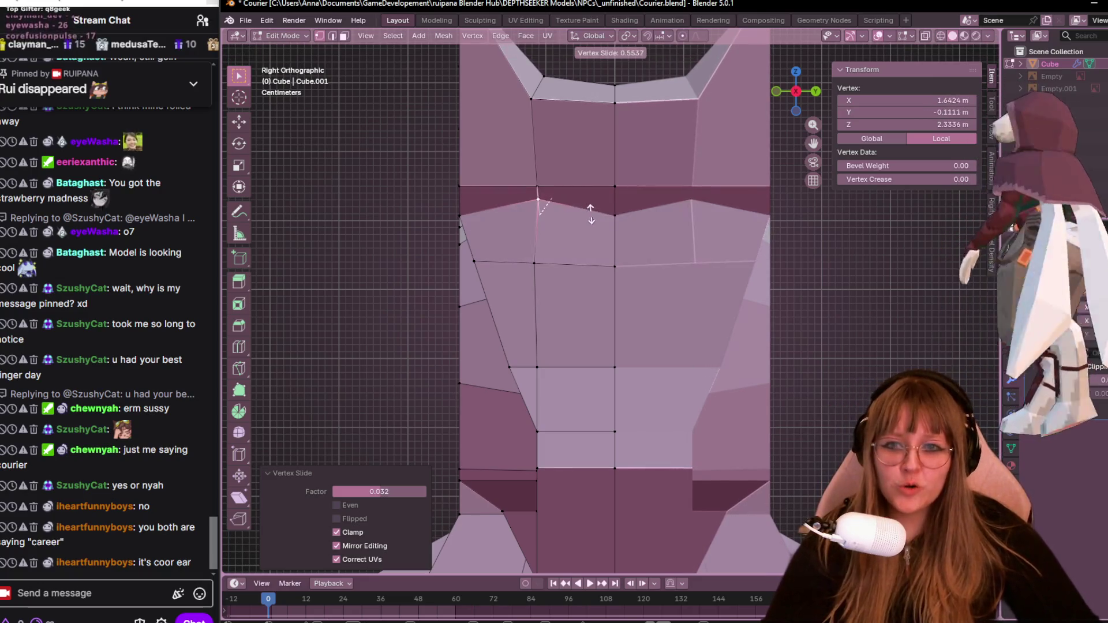
pyautogui.click(579, 227)
pyautogui.press('g')
pyautogui.press('g')
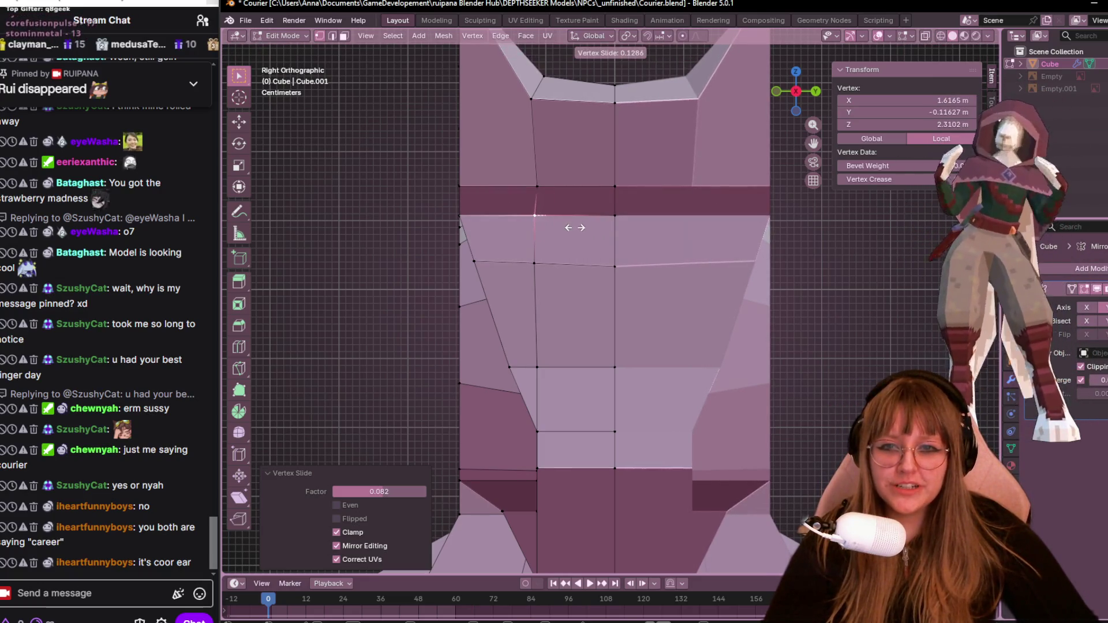
pyautogui.click(560, 225)
# Slide the vertex at the top of the dark band left along its edge.
pyautogui.click(543, 187)
pyautogui.keyDown('shift'); pyautogui.moveTo(593, 188); pyautogui.dragTo(623, 284, button='middle'); pyautogui.keyUp('shift')
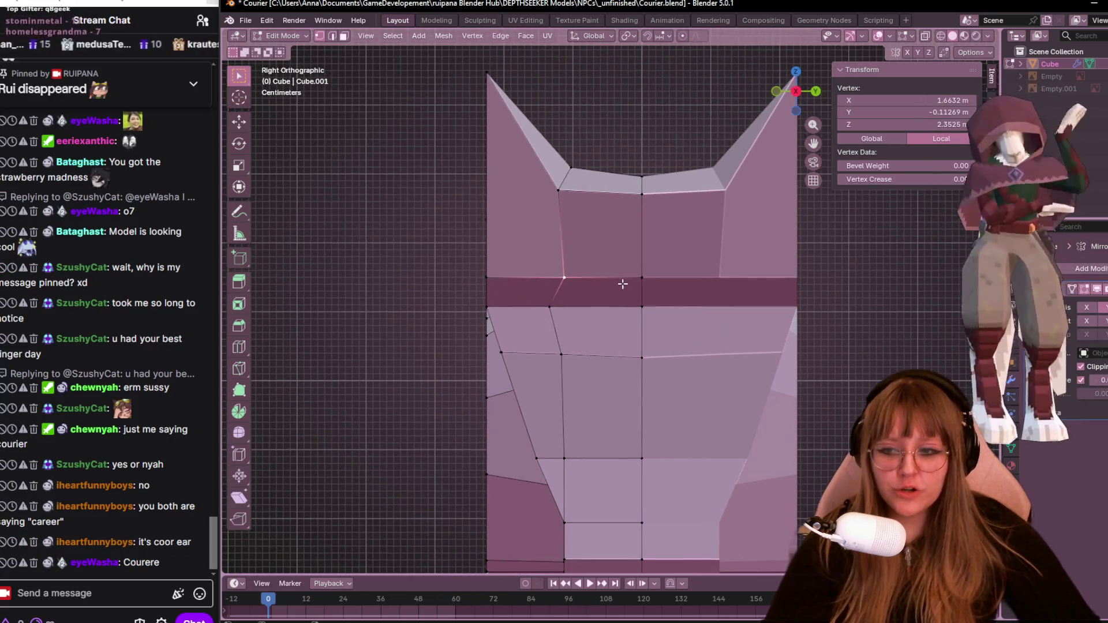
pyautogui.press('g')
pyautogui.press('g')
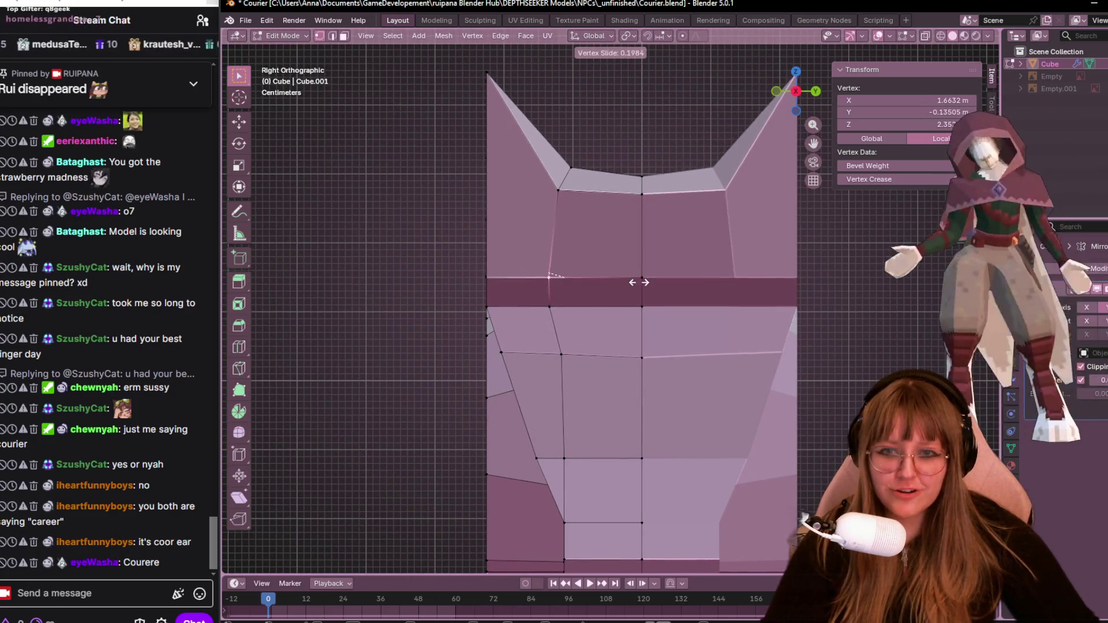
pyautogui.click(638, 277)
pyautogui.scroll(-1, 635, 251)
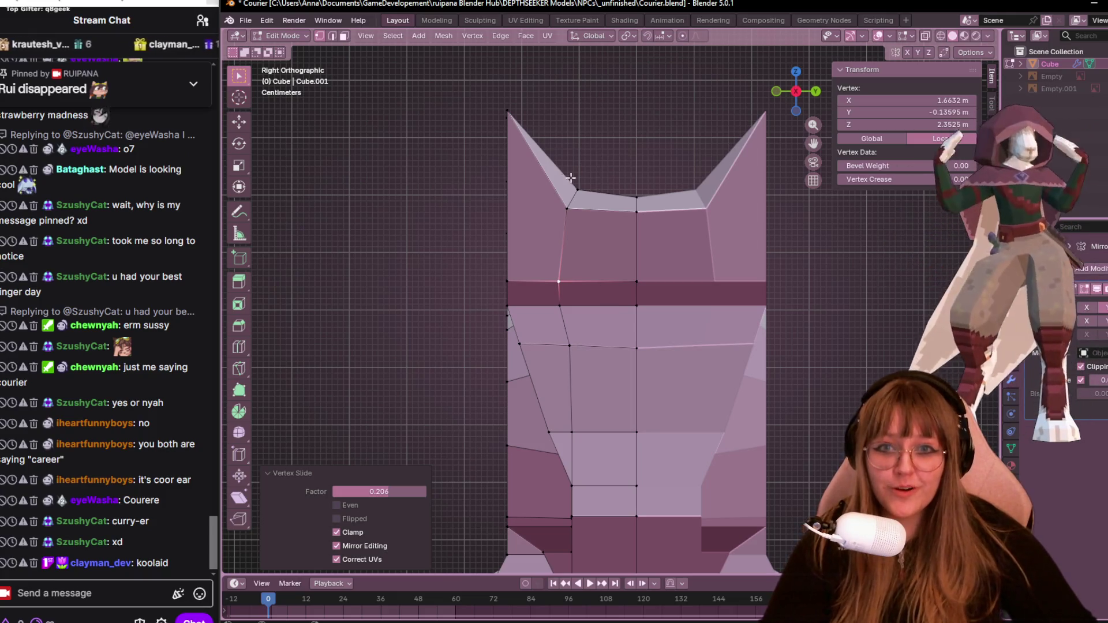
# Lower the centre head vertices between the ears and reposition the left ear's inner vertex.
pyautogui.click(639, 222)
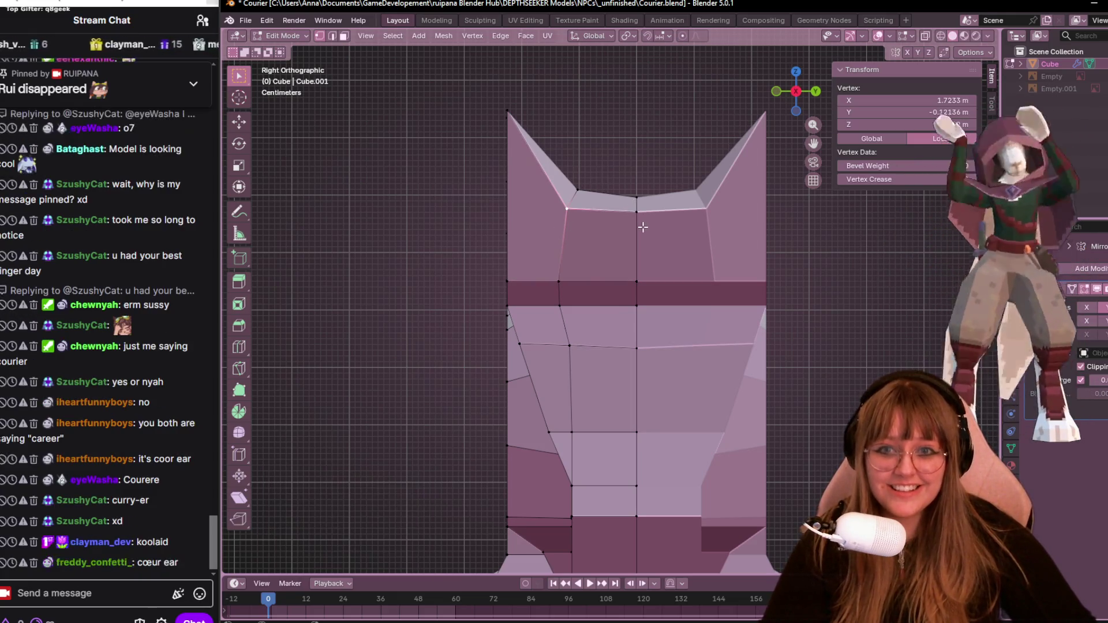
pyautogui.moveTo(648, 181); pyautogui.dragTo(650, 235)
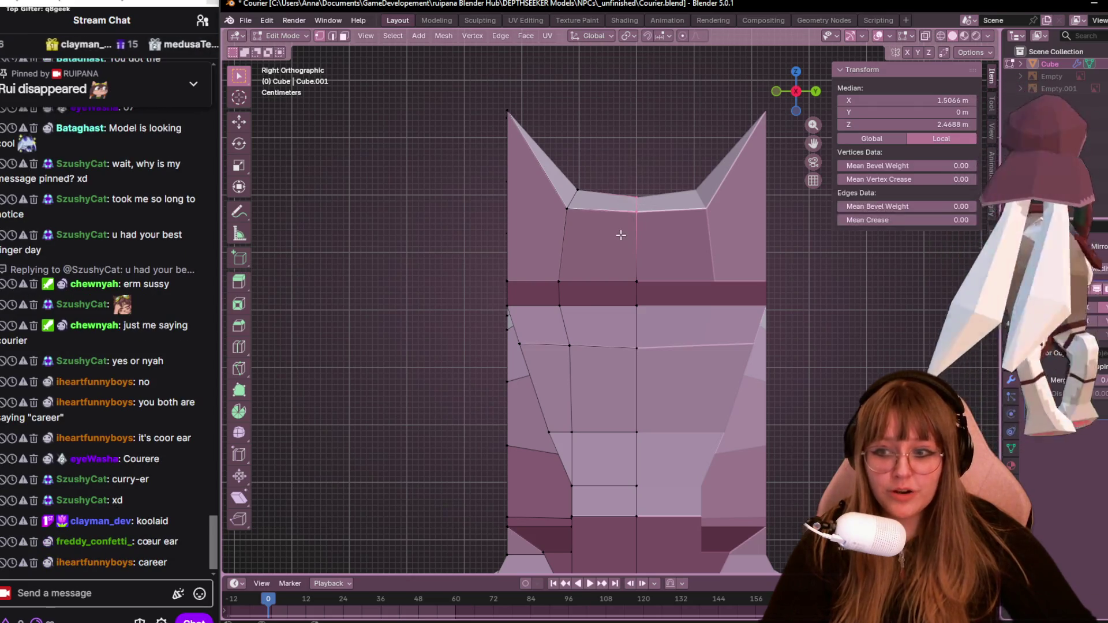
pyautogui.press('g')
pyautogui.click(622, 247)
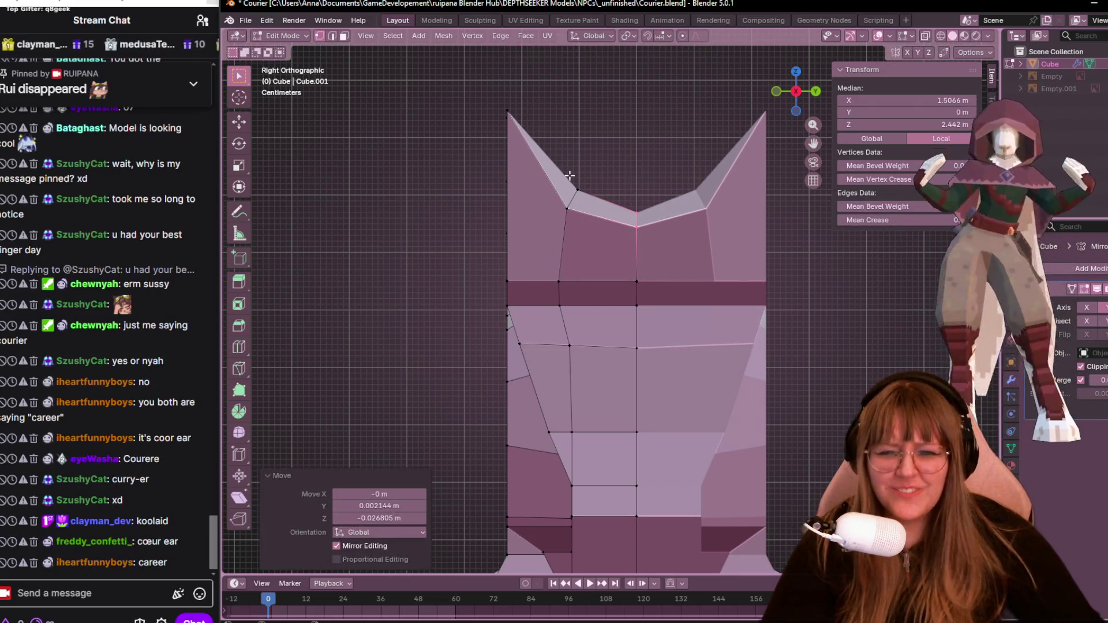
pyautogui.moveTo(573, 212); pyautogui.dragTo(574, 215)
pyautogui.press('g')
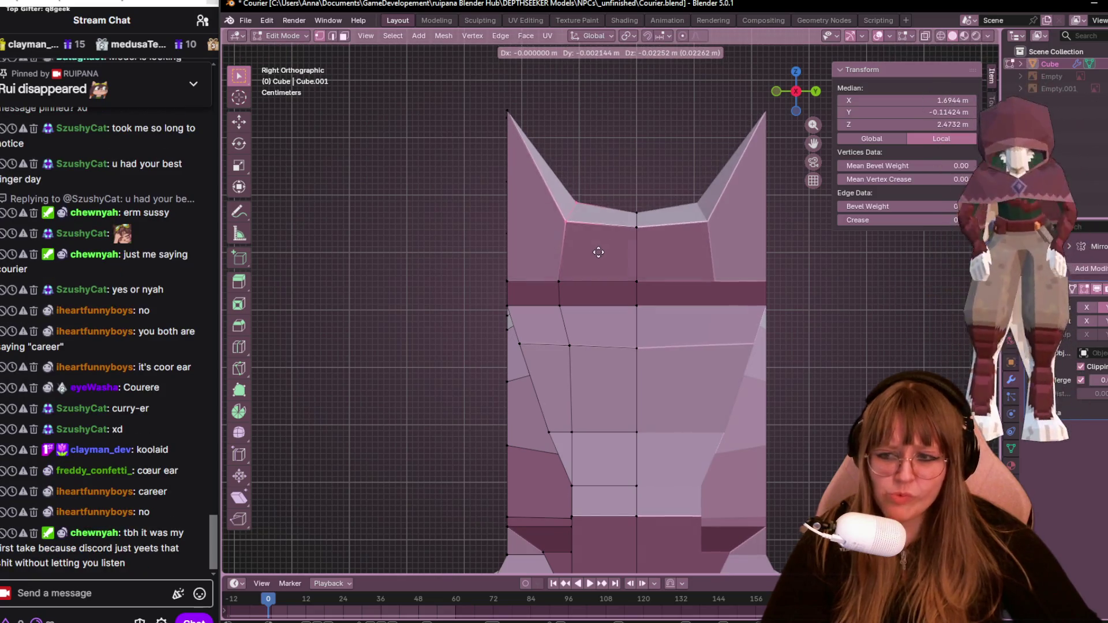
pyautogui.click(601, 253)
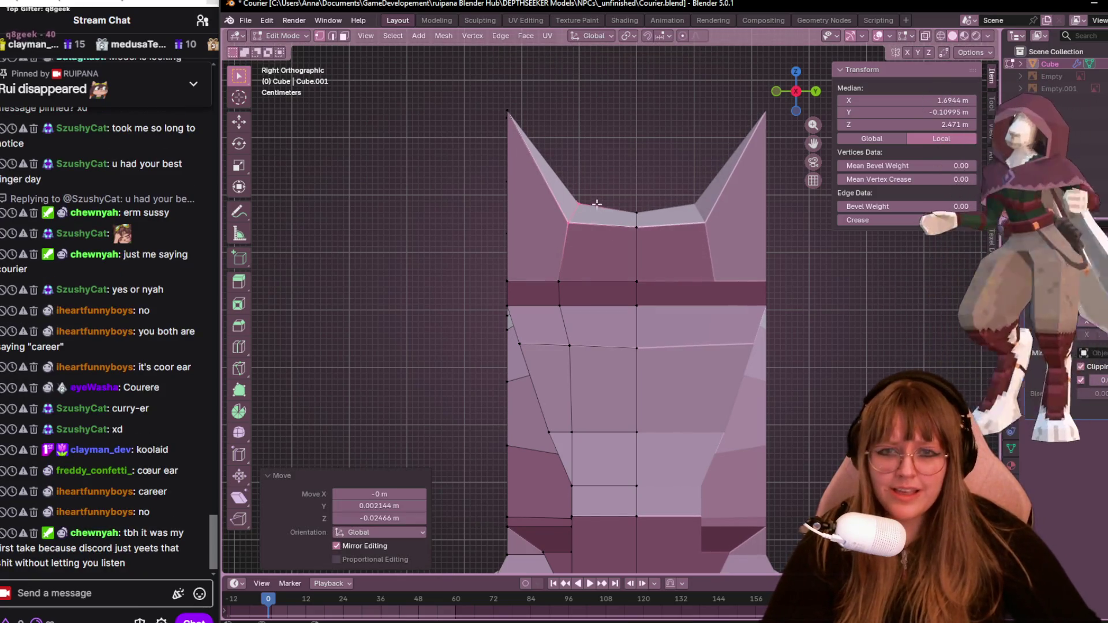
# Edge-slide the head loop and nudge vertices down by -0.005361 m Y, -0.017155 m Z.
pyautogui.keyDown('alt'); pyautogui.click(637, 218); pyautogui.keyUp('alt')
pyautogui.press('g')
pyautogui.press('g')
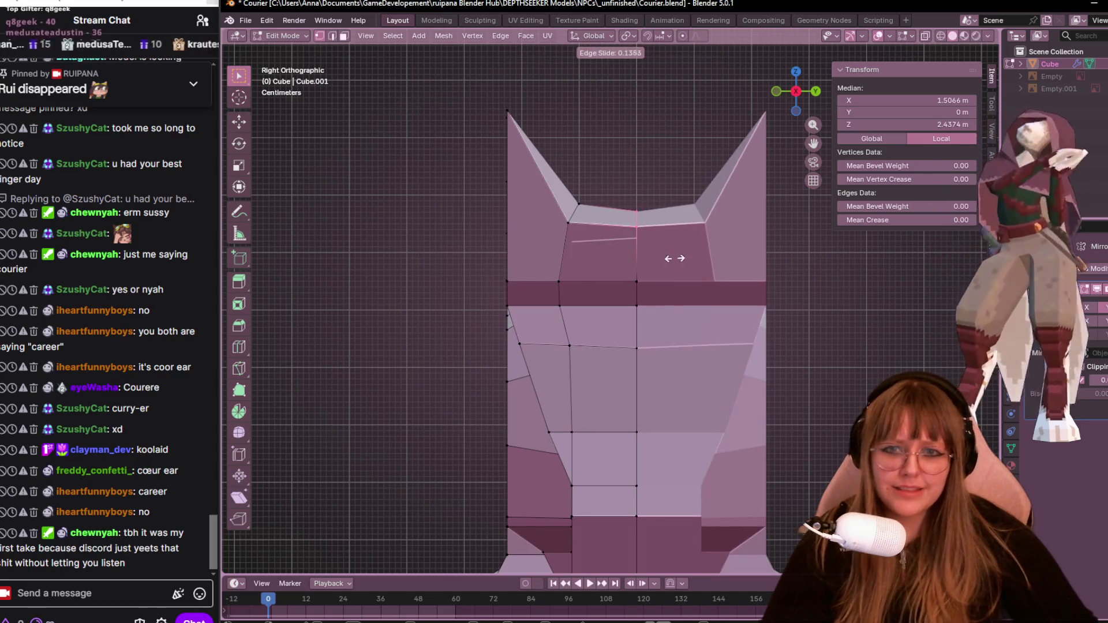
pyautogui.click(668, 283)
pyautogui.press('g')
pyautogui.click(606, 202)
pyautogui.scroll(-3, 681, 234)
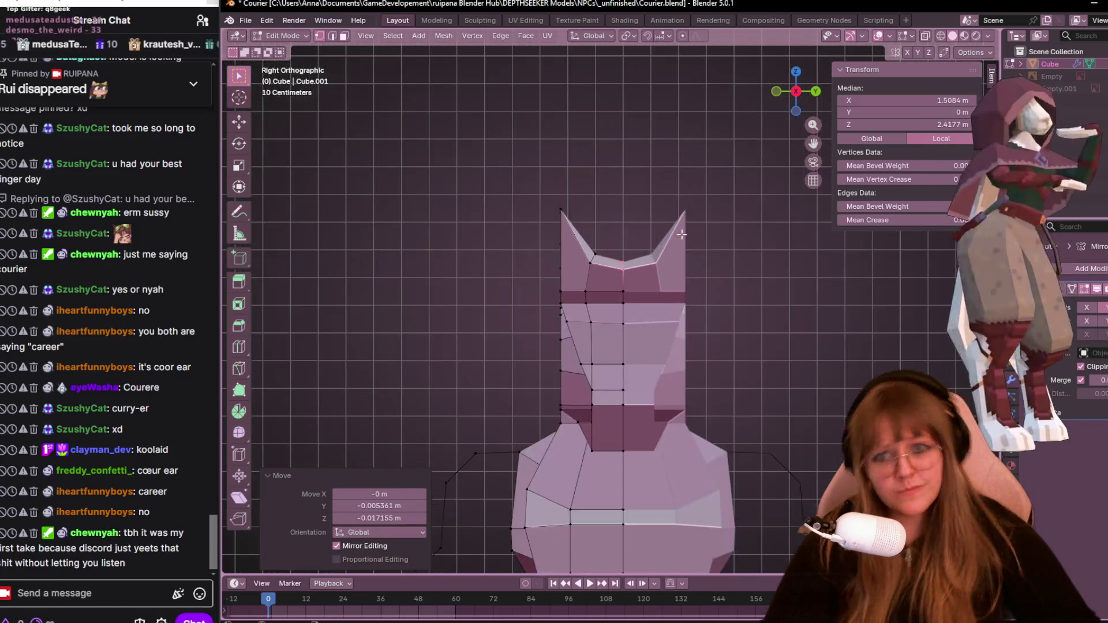
pyautogui.scroll(-3, 682, 235)
pyautogui.moveTo(726, 308)
pyautogui.mouseDown(button='middle')
pyautogui.moveTo(816, 338)
pyautogui.moveTo(527, 302)
pyautogui.moveTo(690, 361)
pyautogui.mouseUp(button='middle')
pyautogui.scroll(2, 731, 306)
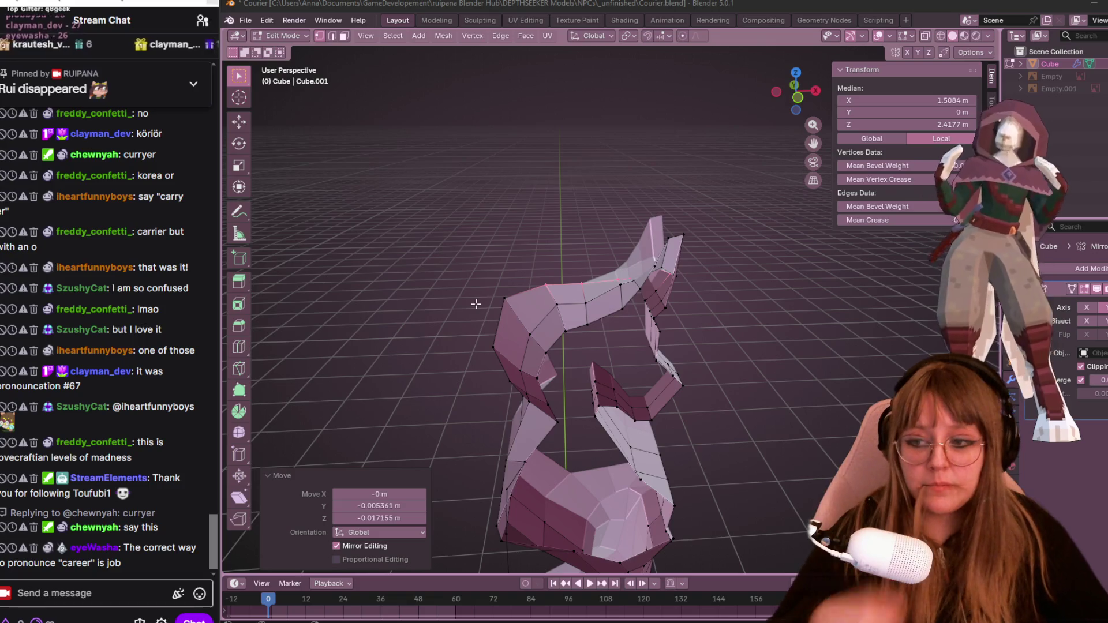
# In front view, move two neck-and-shoulder outline vertices onto the profile.
pyautogui.keyDown('shift'); pyautogui.moveTo(656, 333); pyautogui.dragTo(641, 297, button='middle'); pyautogui.keyUp('shift')
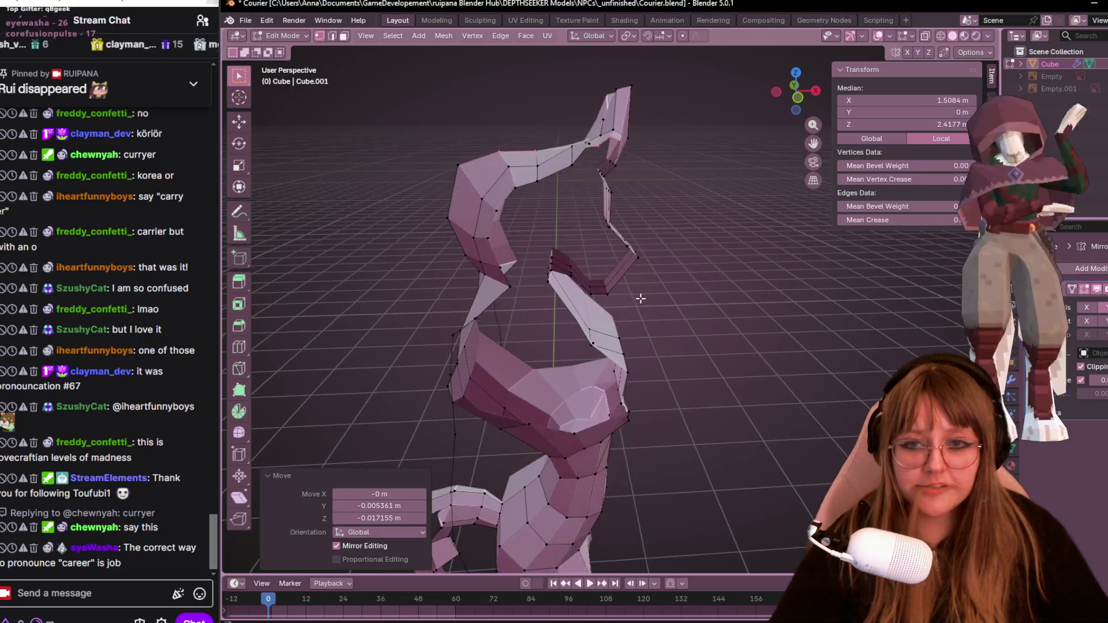
pyautogui.click(457, 166)
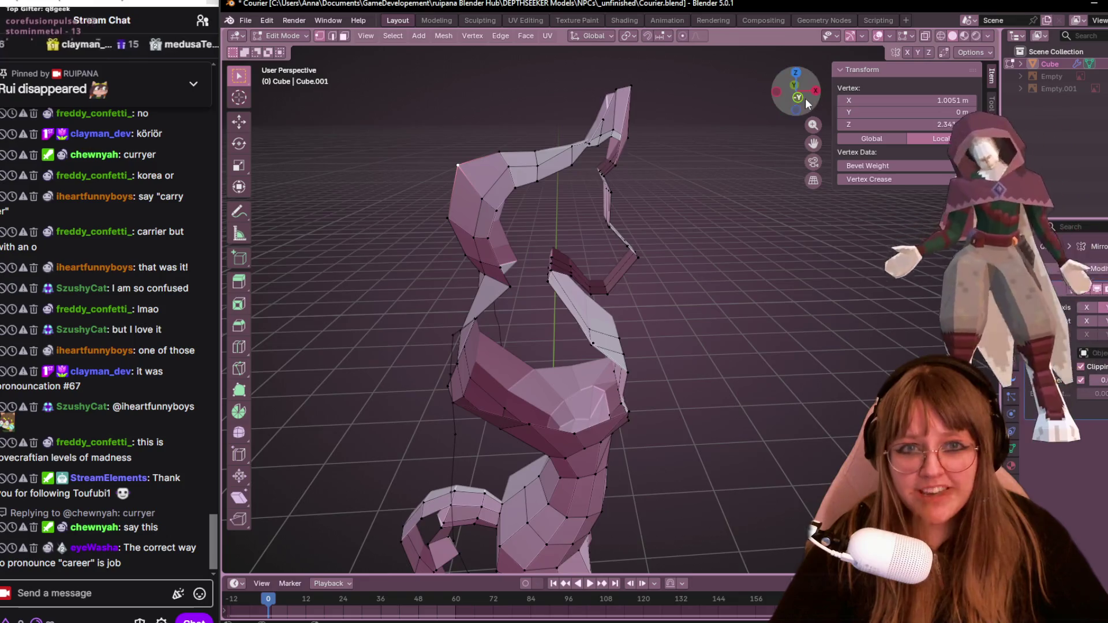
pyautogui.click(797, 96)
pyautogui.press('g')
pyautogui.click(468, 238)
pyautogui.click(448, 229)
pyautogui.press('g')
pyautogui.click(472, 243)
pyautogui.press('g')
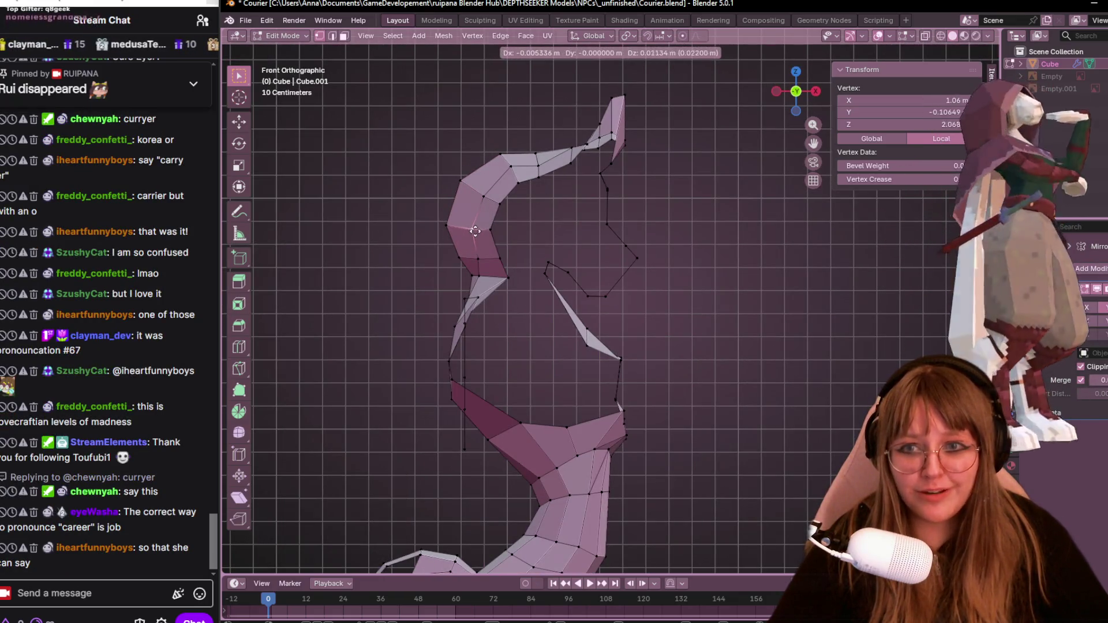
pyautogui.click(477, 229)
# Back in perspective, select a single vertex on the arm wire.
pyautogui.click(499, 224)
pyautogui.moveTo(507, 223)
pyautogui.mouseDown(button='middle')
pyautogui.moveTo(648, 262)
pyautogui.moveTo(634, 279)
pyautogui.moveTo(555, 279)
pyautogui.moveTo(682, 279)
pyautogui.moveTo(677, 258)
pyautogui.moveTo(610, 348)
pyautogui.moveTo(570, 343)
pyautogui.moveTo(660, 312)
pyautogui.moveTo(554, 321)
pyautogui.moveTo(666, 323)
pyautogui.mouseUp(button='middle')
pyautogui.keyDown('shift'); pyautogui.click(581, 324); pyautogui.keyUp('shift')
pyautogui.keyDown('shift'); pyautogui.click(563, 304); pyautogui.keyUp('shift')
pyautogui.keyDown('shift'); pyautogui.click(531, 303); pyautogui.keyUp('shift')
pyautogui.click(563, 304)
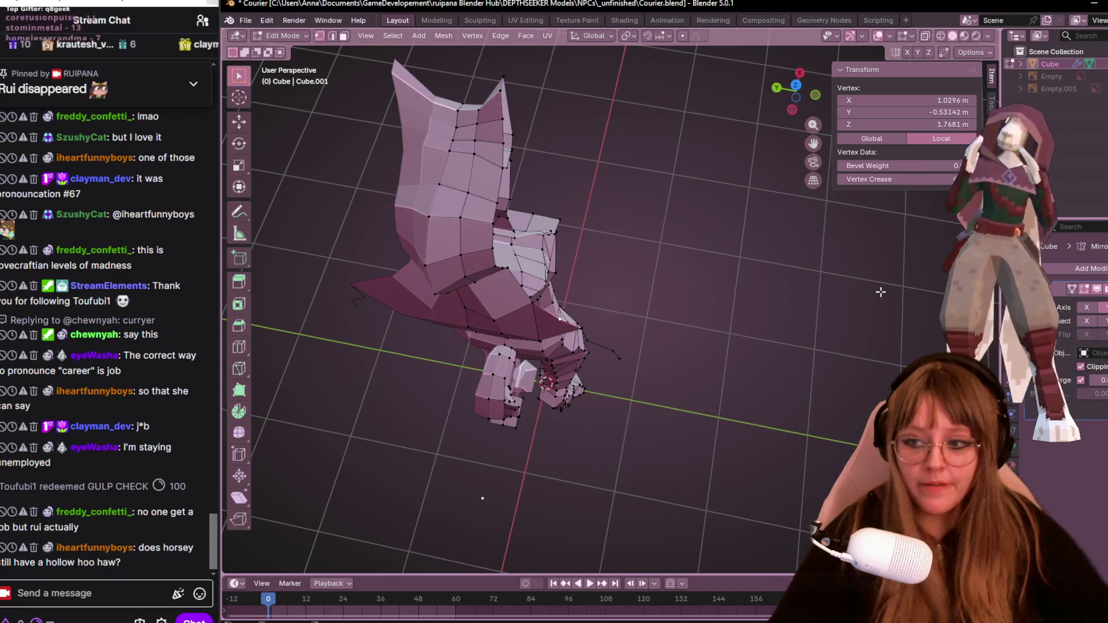
pyautogui.moveTo(768, 247)
pyautogui.mouseDown(button='middle')
pyautogui.moveTo(692, 277)
pyautogui.moveTo(577, 289)
pyautogui.moveTo(531, 271)
pyautogui.moveTo(558, 227)
pyautogui.moveTo(554, 238)
pyautogui.moveTo(608, 270)
pyautogui.mouseUp(button='middle')
pyautogui.scroll(5, 515, 294)
pyautogui.scroll(-4, 545, 248)
pyautogui.scroll(4, 559, 224)
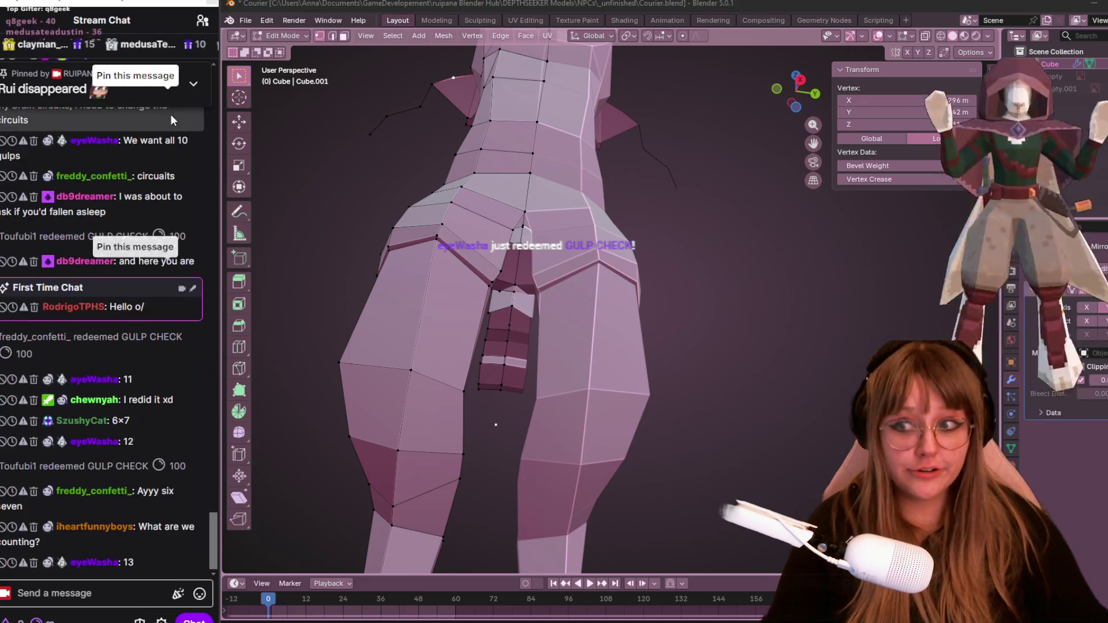
# Send a '!discord' chat message, then bring the two reference sketch planes back beside the mesh.
pyautogui.moveTo(534, 271)
pyautogui.mouseDown(button='middle')
pyautogui.moveTo(536, 309)
pyautogui.moveTo(684, 311)
pyautogui.mouseUp(button='middle')
pyautogui.scroll(-5, 536, 309)
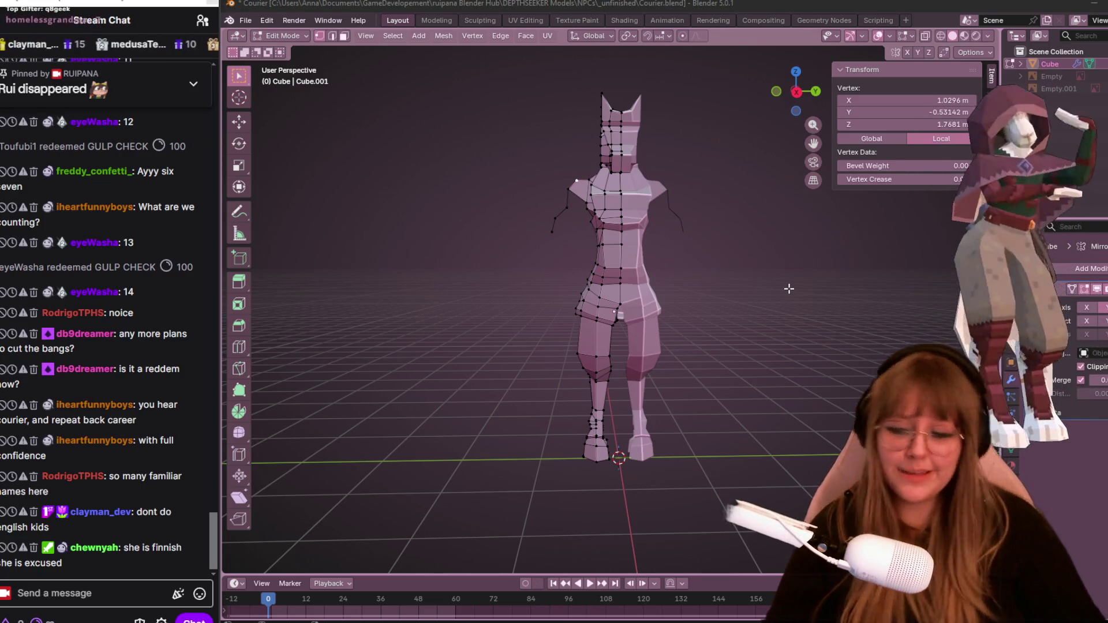
pyautogui.click(45, 586)
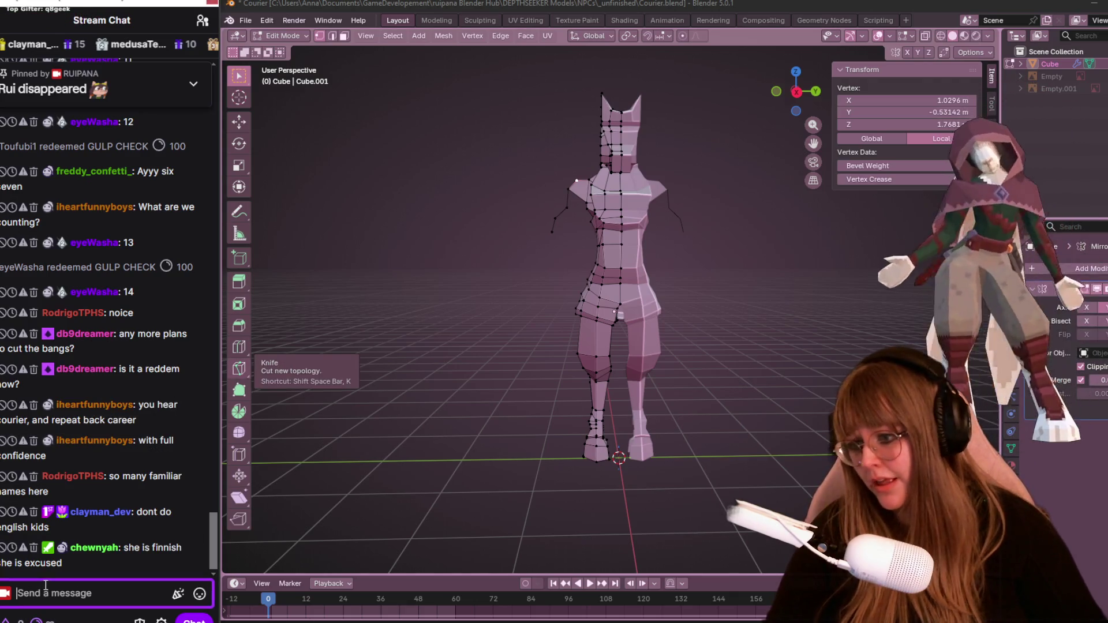
pyautogui.write('!dis')
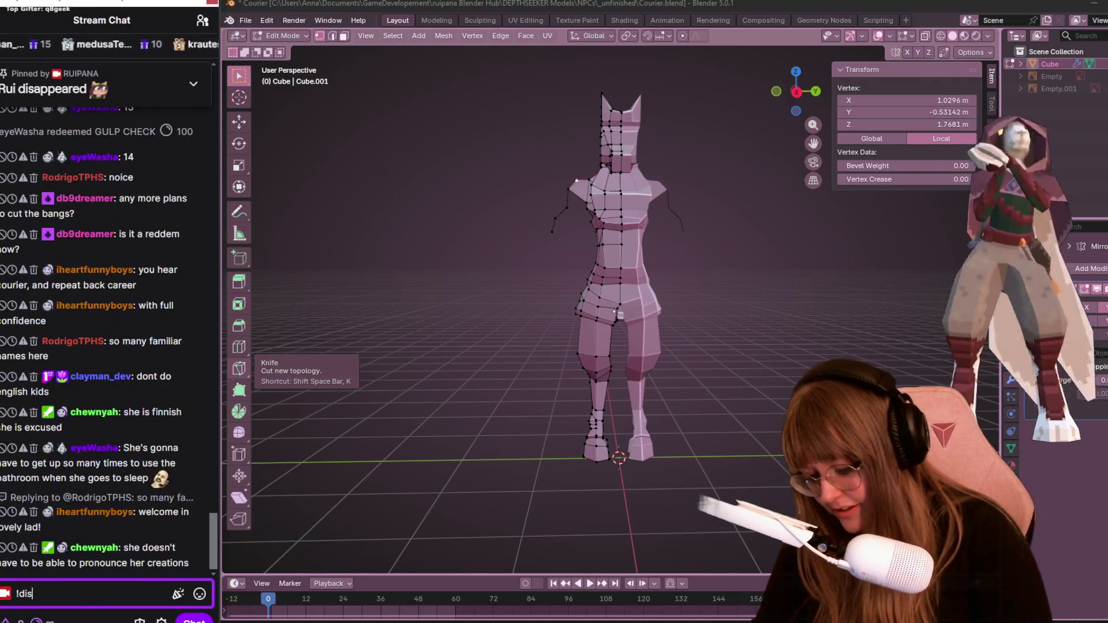
pyautogui.write('cord')
pyautogui.press('Return')
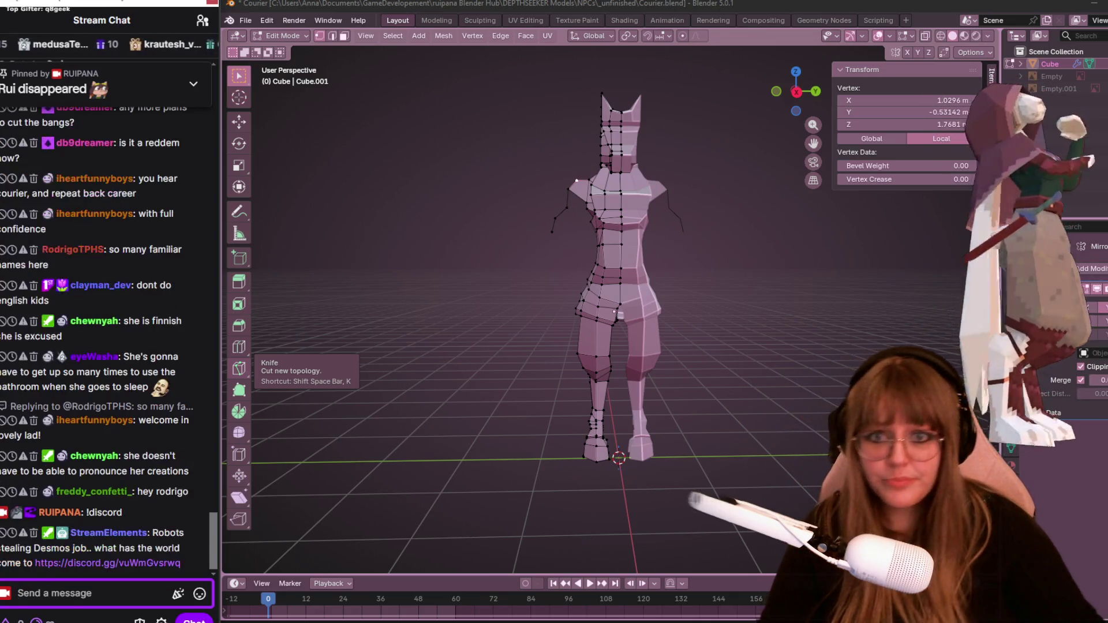
pyautogui.hotkey('alt', 'Tab')
pyautogui.moveTo(700, 287)
pyautogui.mouseDown(button='middle')
pyautogui.moveTo(623, 316)
pyautogui.moveTo(629, 347)
pyautogui.moveTo(550, 320)
pyautogui.moveTo(495, 275)
pyautogui.moveTo(502, 316)
pyautogui.moveTo(577, 318)
pyautogui.mouseUp(button='middle')
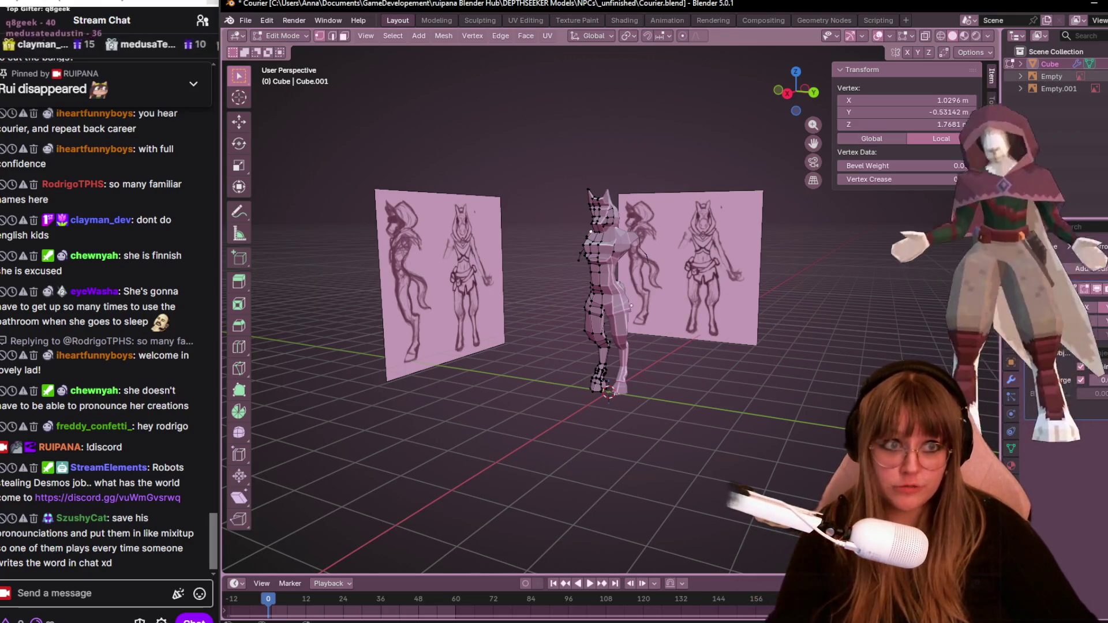
pyautogui.click(1100, 88)
pyautogui.click(1100, 76)
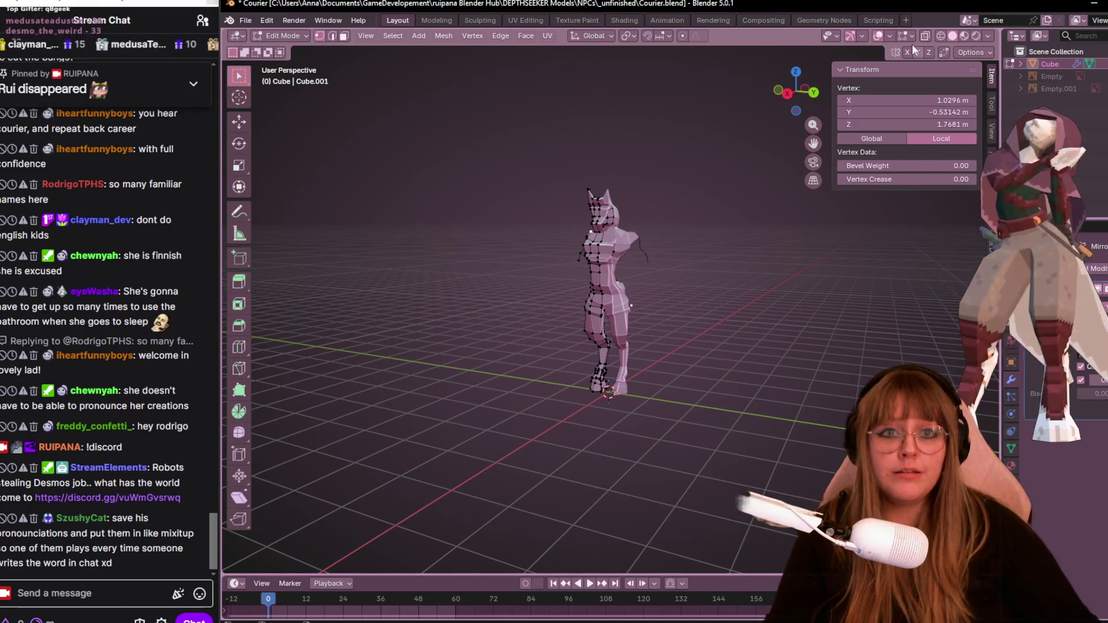
pyautogui.click(804, 88)
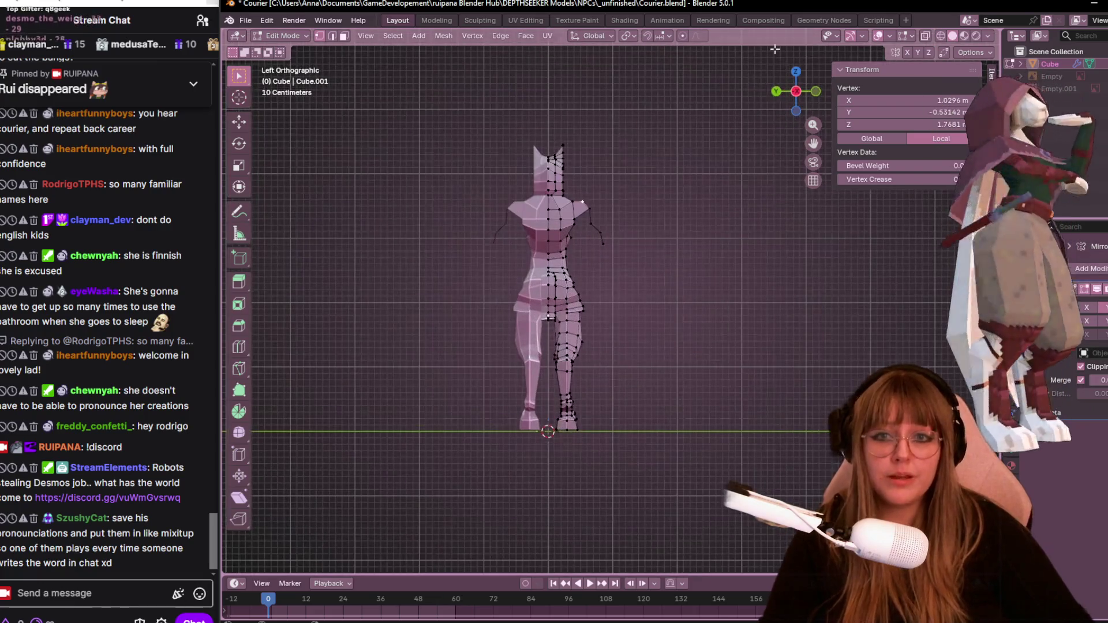
pyautogui.click(815, 92)
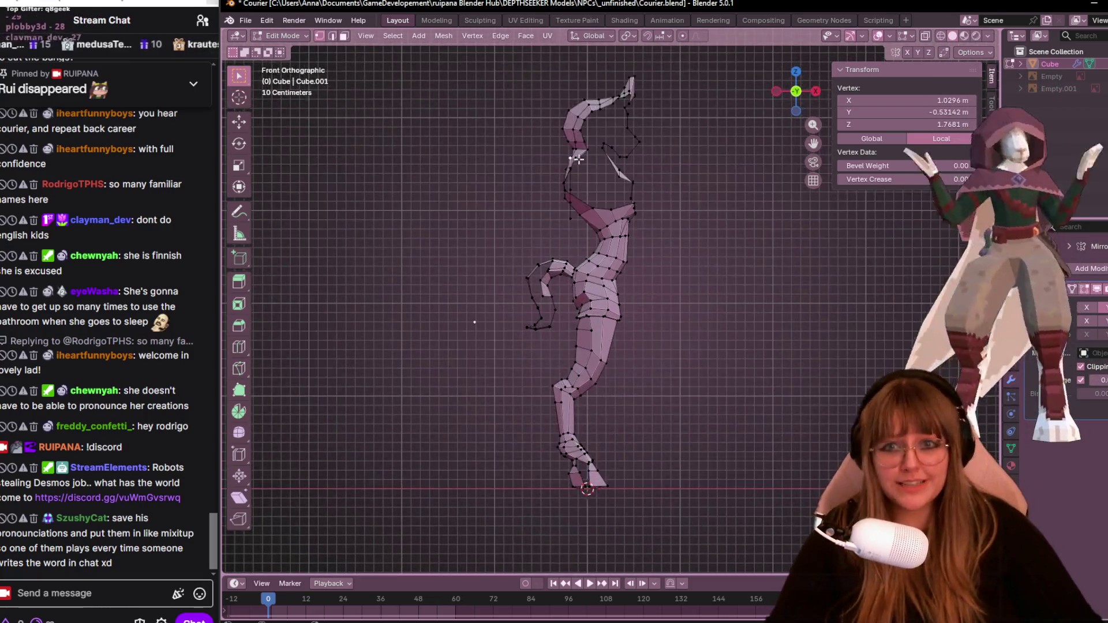
pyautogui.scroll(2, 577, 159)
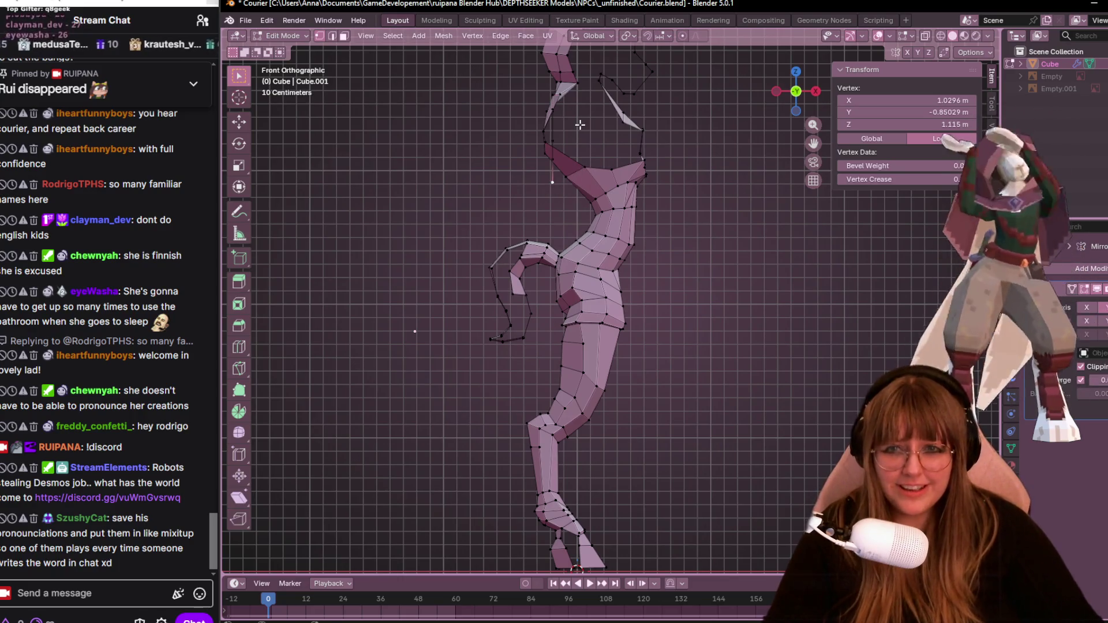
pyautogui.keyDown('ctrl'); pyautogui.click(553, 140); pyautogui.keyUp('ctrl')
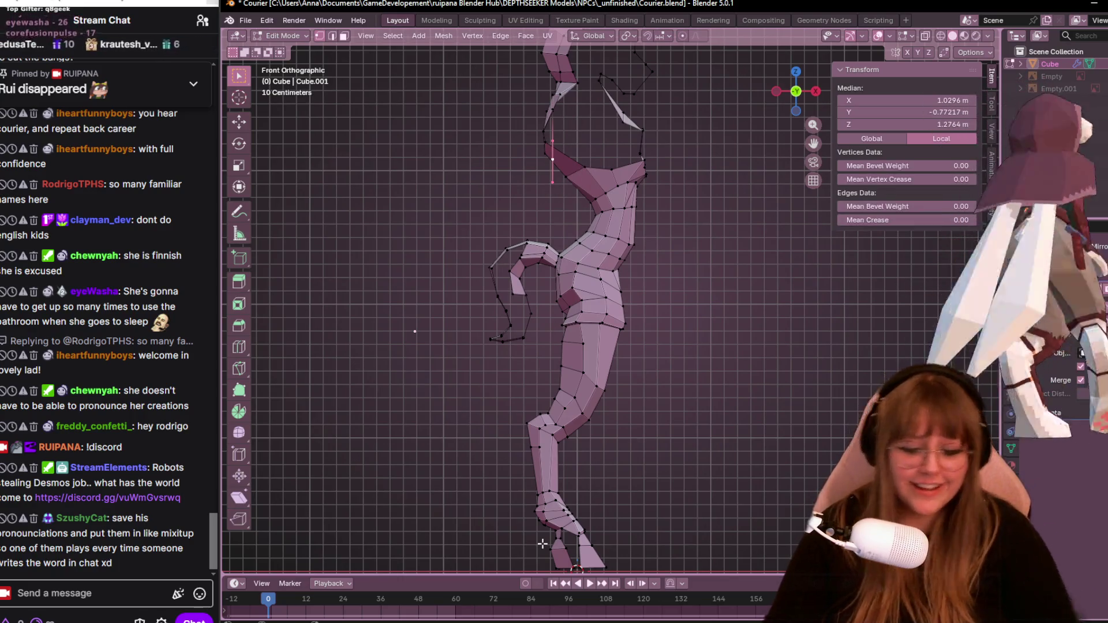
pyautogui.press('x')
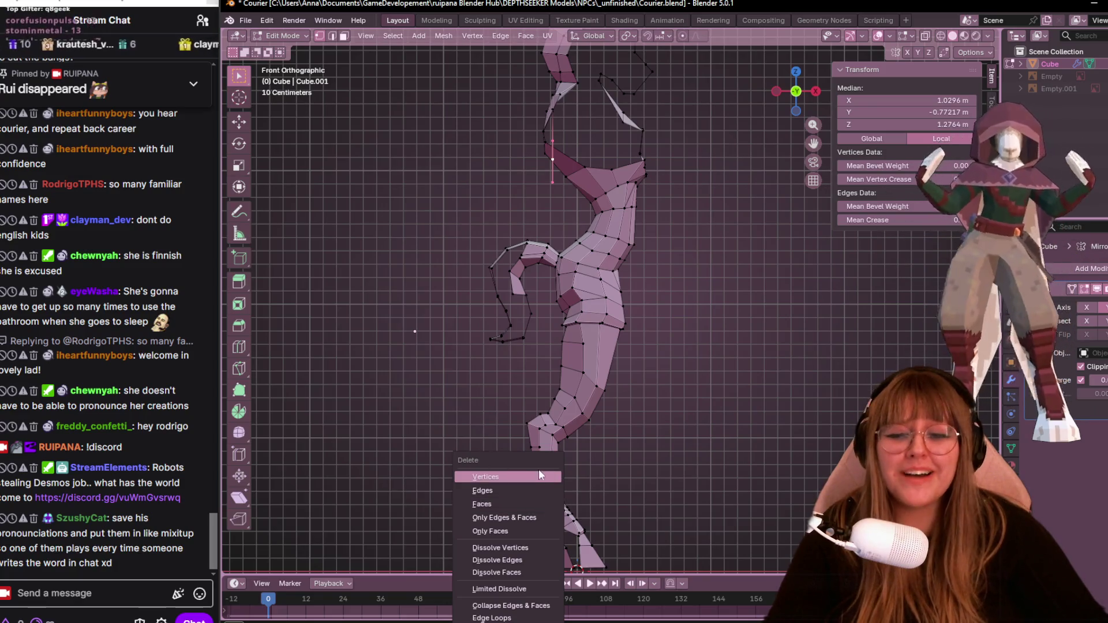
pyautogui.click(538, 476)
pyautogui.click(555, 143)
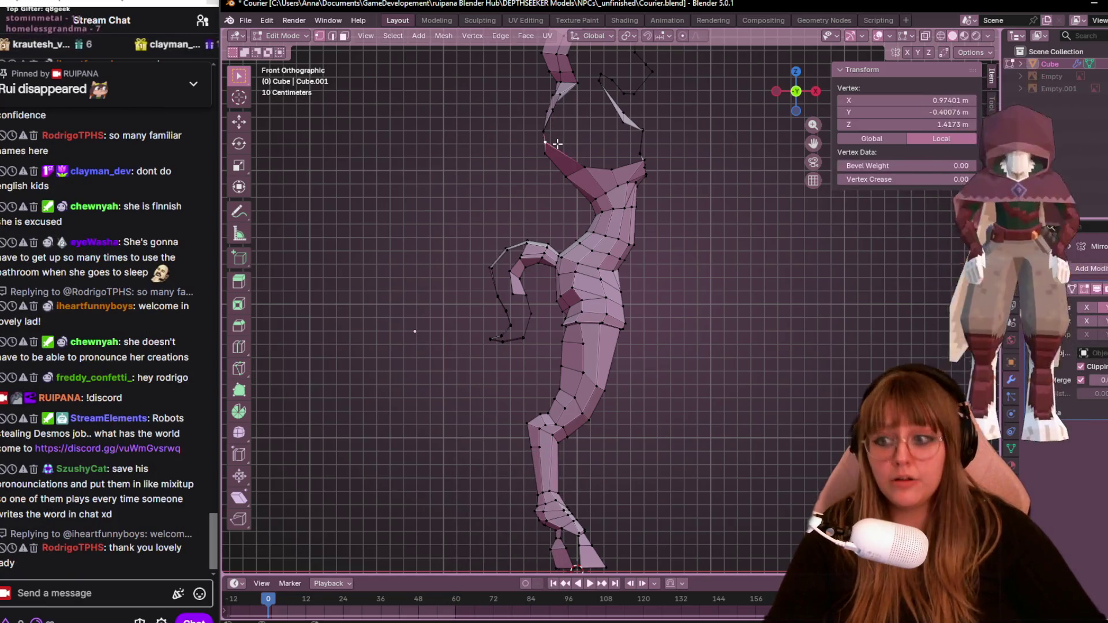
pyautogui.scroll(3, 606, 144)
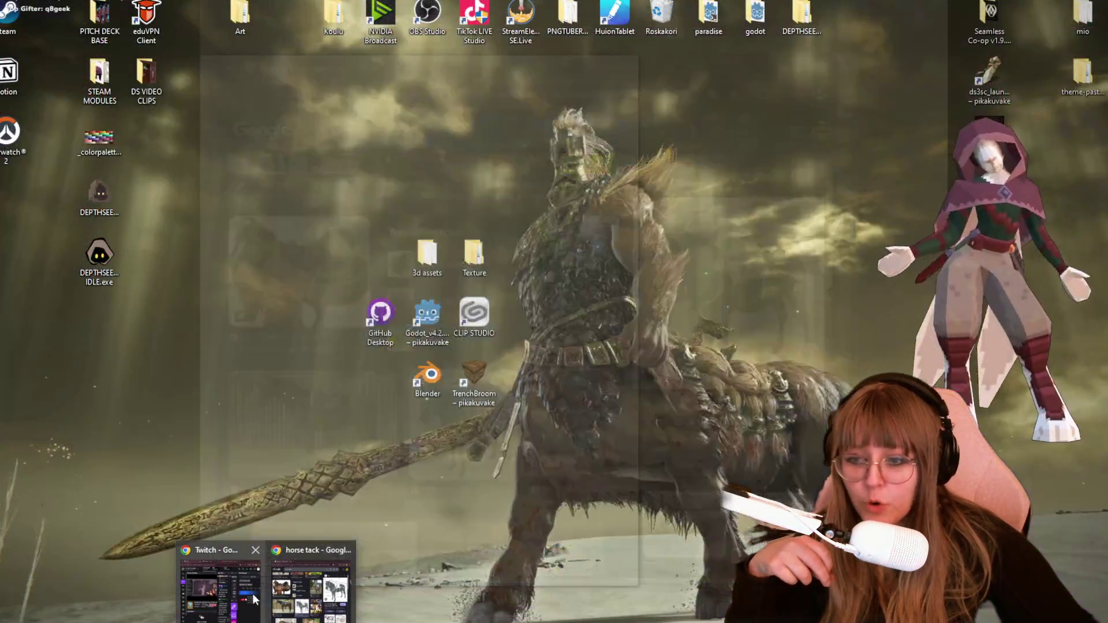
pyautogui.click(309, 594)
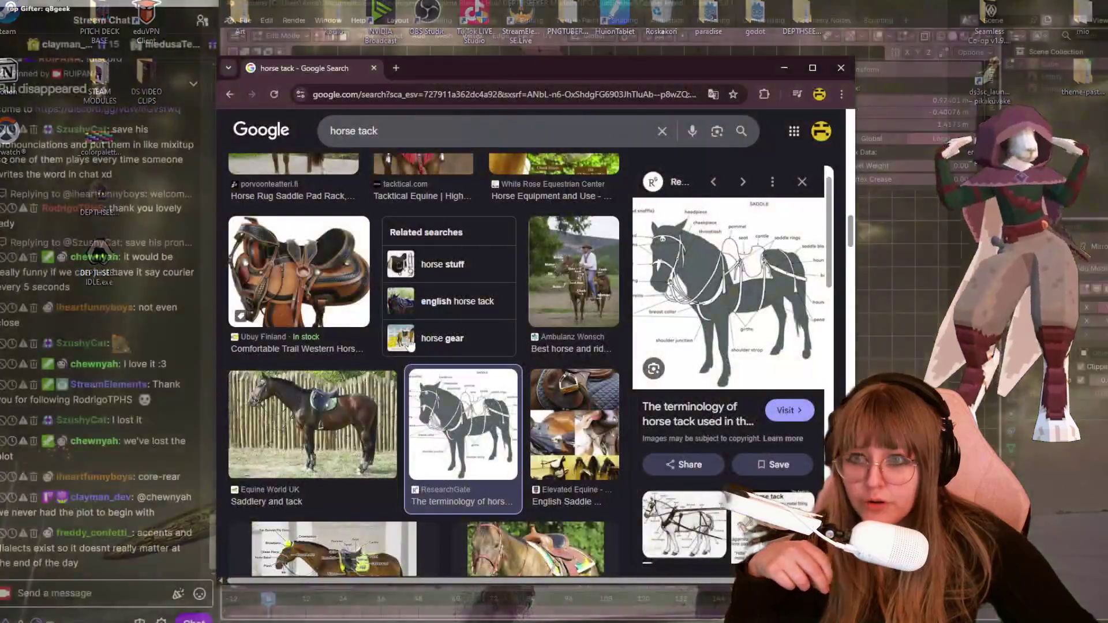
# Replace the horse tack search with the pasted Discord channel URL, then close Chrome.
pyautogui.click(455, 88)
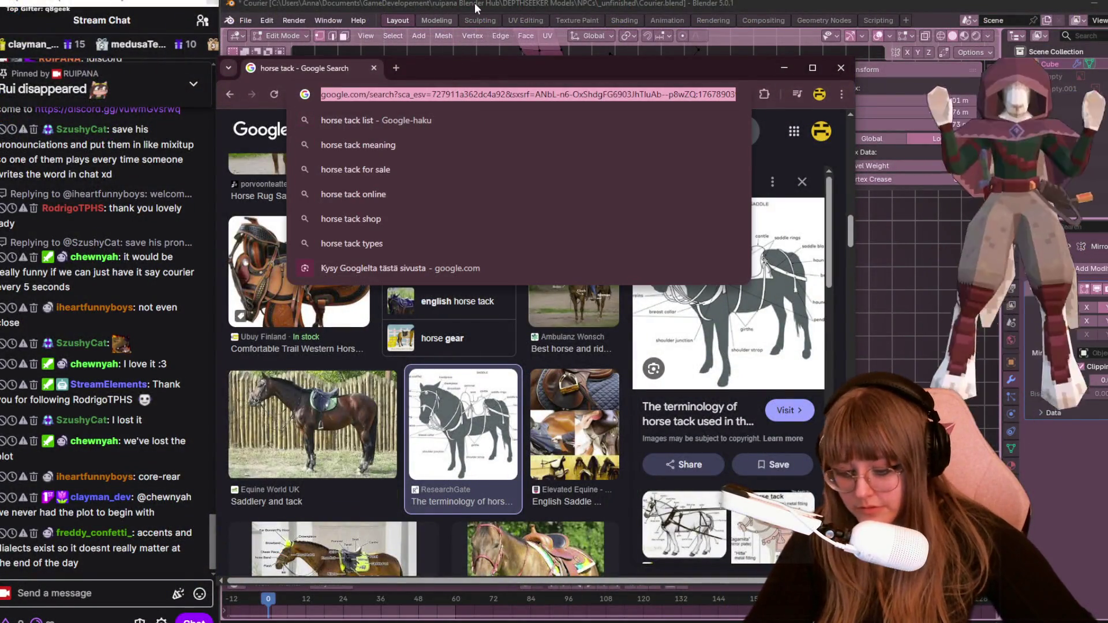
pyautogui.hotkey('ctrl', 'v')
pyautogui.press('Return')
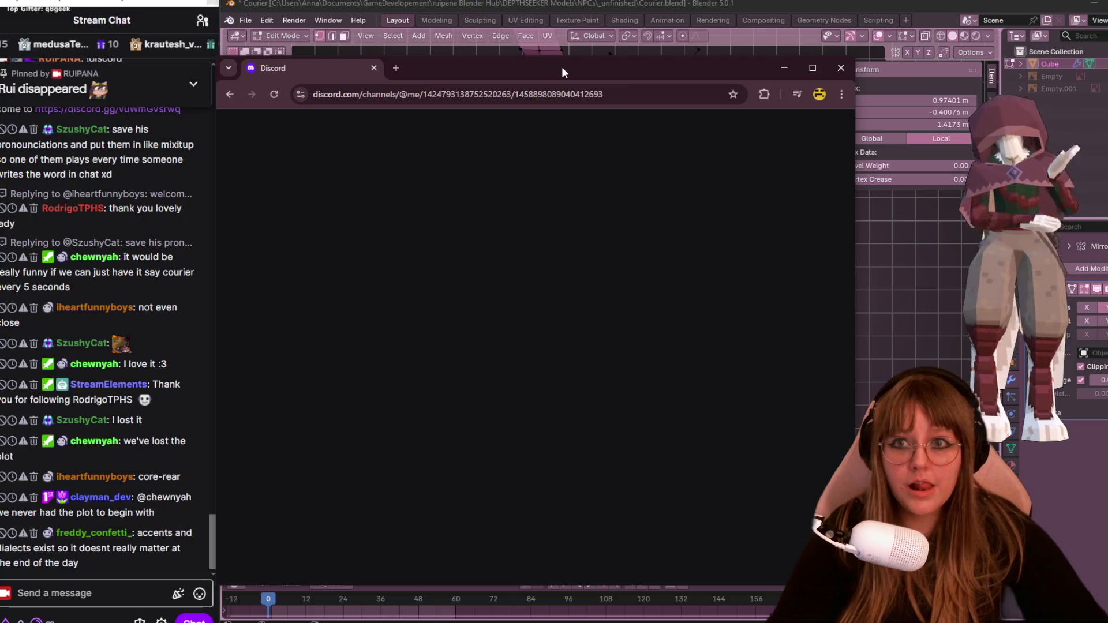
pyautogui.click(841, 67)
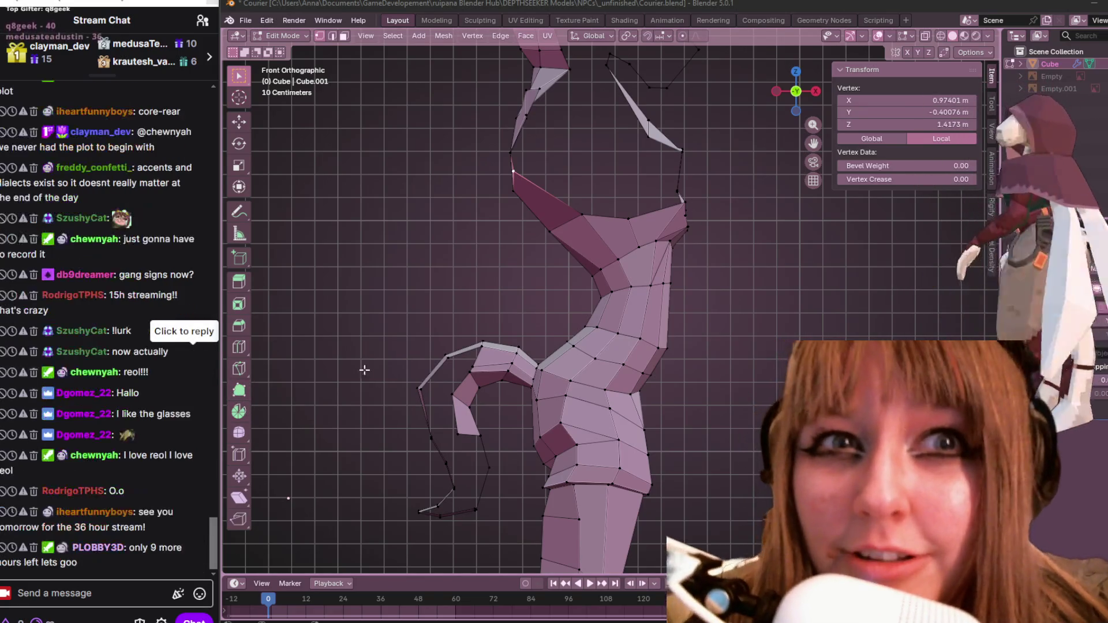
pyautogui.moveTo(366, 369)
pyautogui.mouseDown(button='middle')
pyautogui.moveTo(733, 319)
pyautogui.moveTo(496, 322)
pyautogui.moveTo(300, 392)
pyautogui.moveTo(439, 398)
pyautogui.moveTo(289, 410)
pyautogui.moveTo(340, 345)
pyautogui.moveTo(413, 352)
pyautogui.moveTo(519, 308)
pyautogui.mouseUp(button='middle')
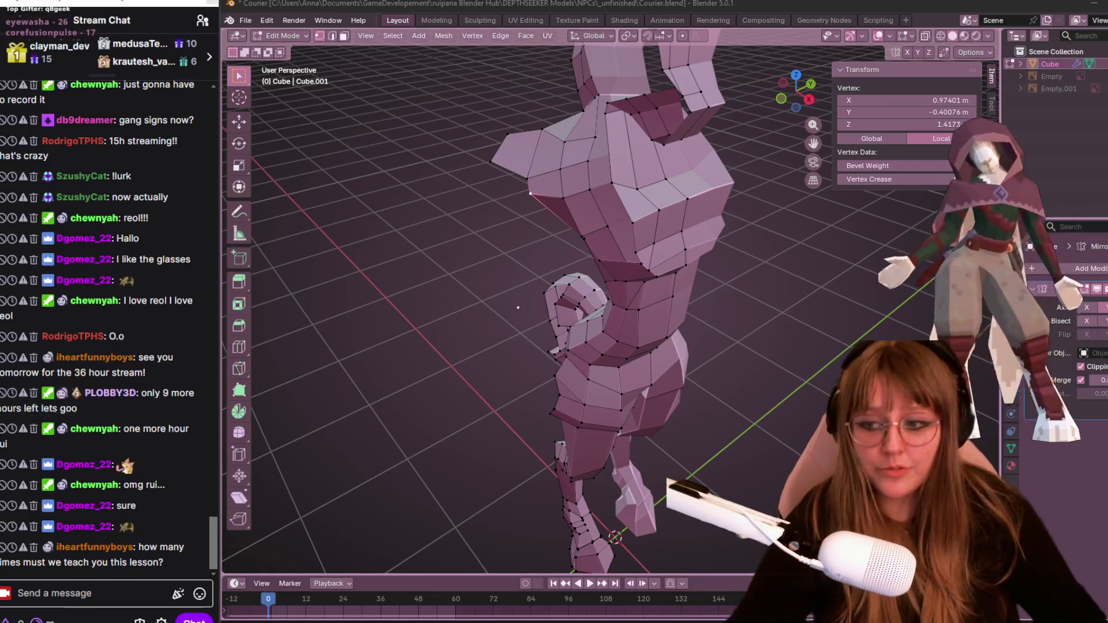
# In front orthographic view, select two vertices near the neck and move them into place.
pyautogui.click(785, 98)
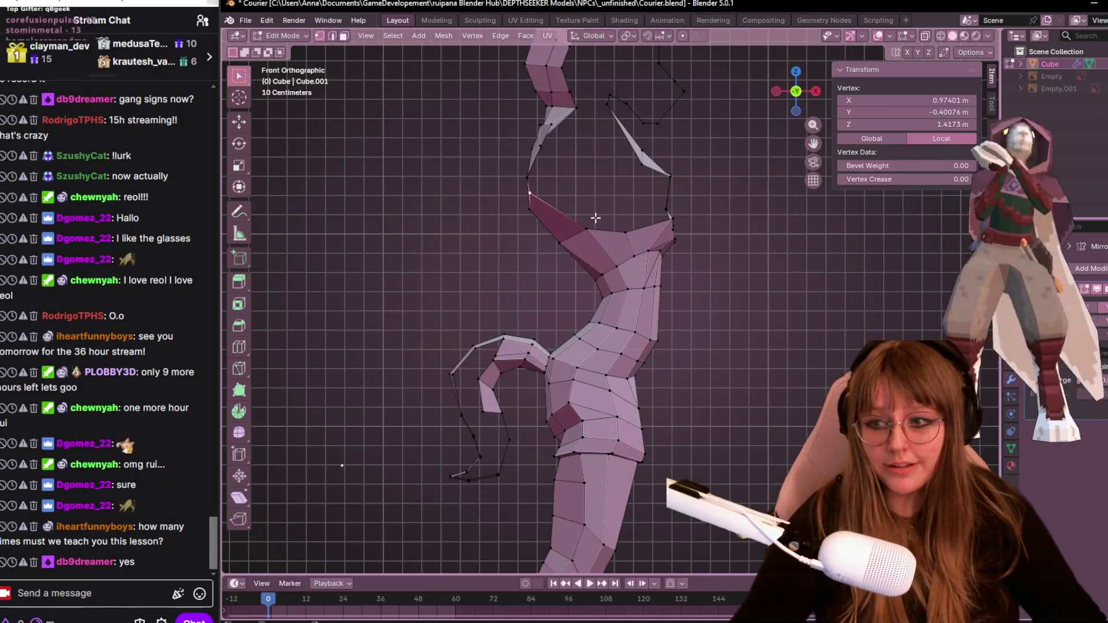
pyautogui.moveTo(731, 238)
pyautogui.mouseDown(button='middle')
pyautogui.moveTo(673, 259)
pyautogui.moveTo(588, 249)
pyautogui.mouseUp(button='middle')
pyautogui.keyDown('shift'); pyautogui.click(575, 234); pyautogui.keyUp('shift')
pyautogui.moveTo(672, 217); pyautogui.dragTo(592, 253, button='middle')
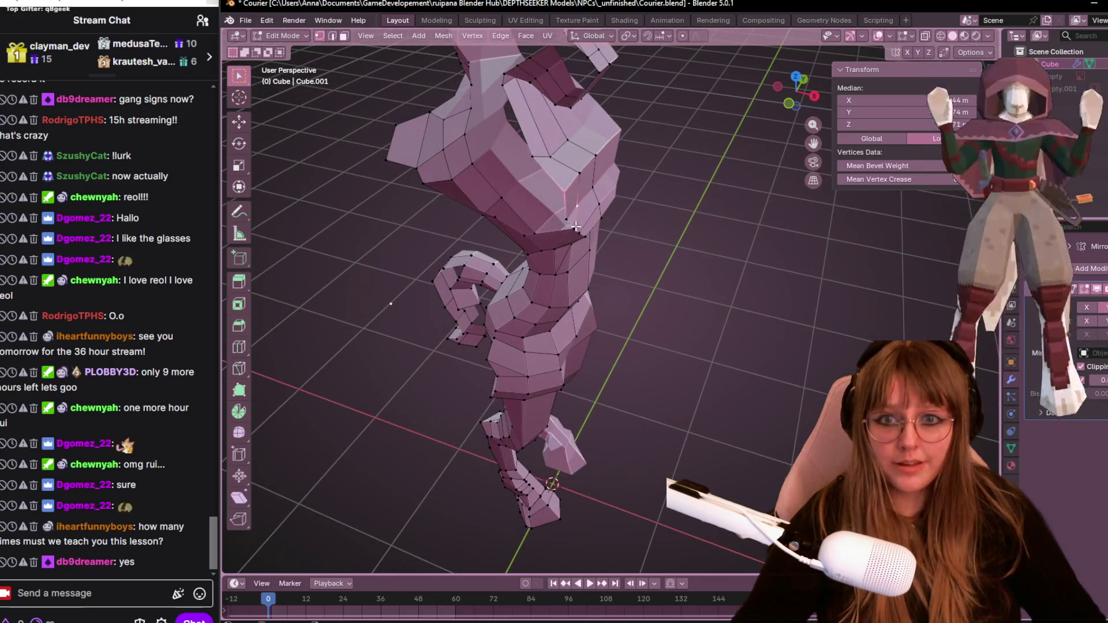
pyautogui.keyDown('shift'); pyautogui.click(575, 227); pyautogui.keyUp('shift')
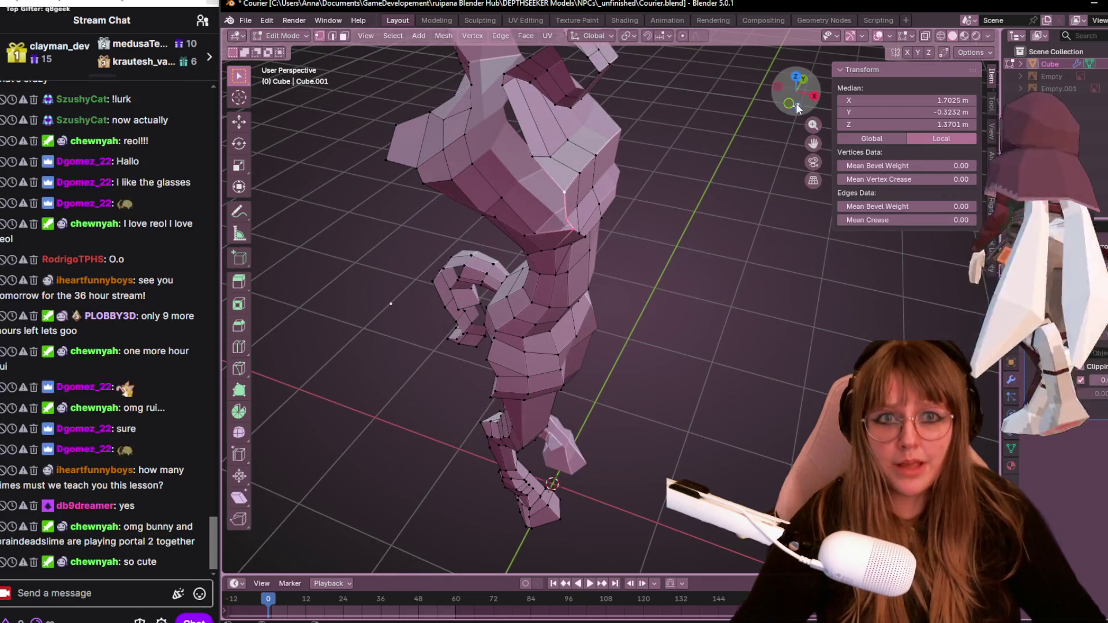
pyautogui.click(789, 104)
pyautogui.keyDown('shift'); pyautogui.moveTo(592, 439); pyautogui.dragTo(646, 445, button='middle'); pyautogui.keyUp('shift')
pyautogui.scroll(2, 646, 445)
pyautogui.moveTo(651, 304)
pyautogui.keyDown('shift'); pyautogui.mouseDown(button='middle')
pyautogui.moveTo(600, 340)
pyautogui.moveTo(611, 342)
pyautogui.mouseUp(button='middle'); pyautogui.keyUp('shift')
pyautogui.press('g')
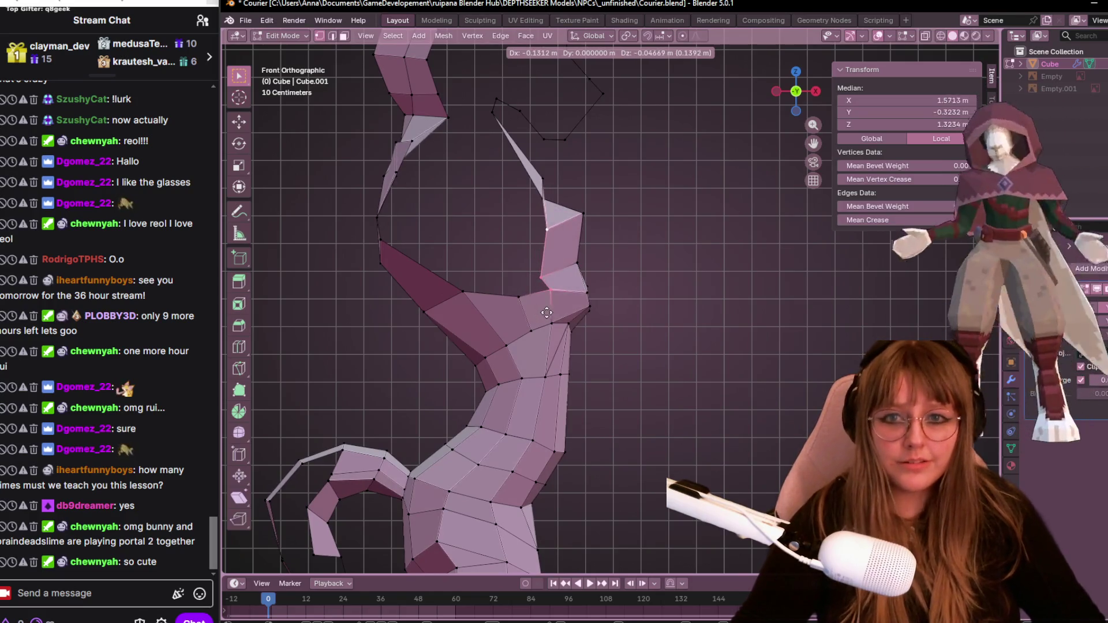
pyautogui.click(547, 313)
# Reposition the upper ear spike vertices one by one, pulling the tip upward.
pyautogui.click(547, 193)
pyautogui.press('g')
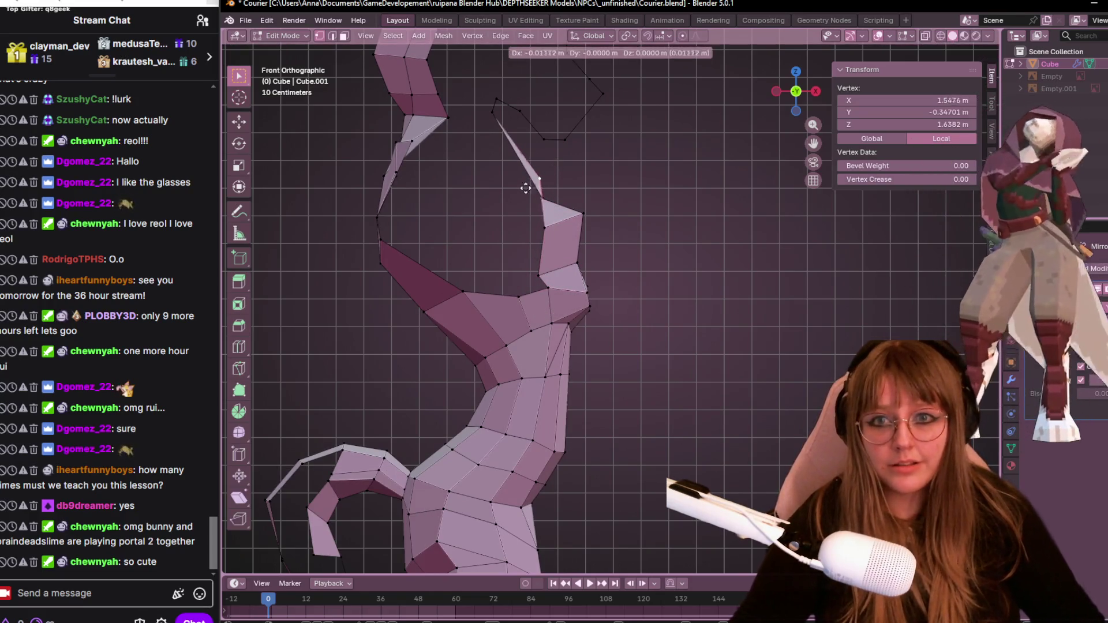
pyautogui.click(551, 213)
pyautogui.click(543, 198)
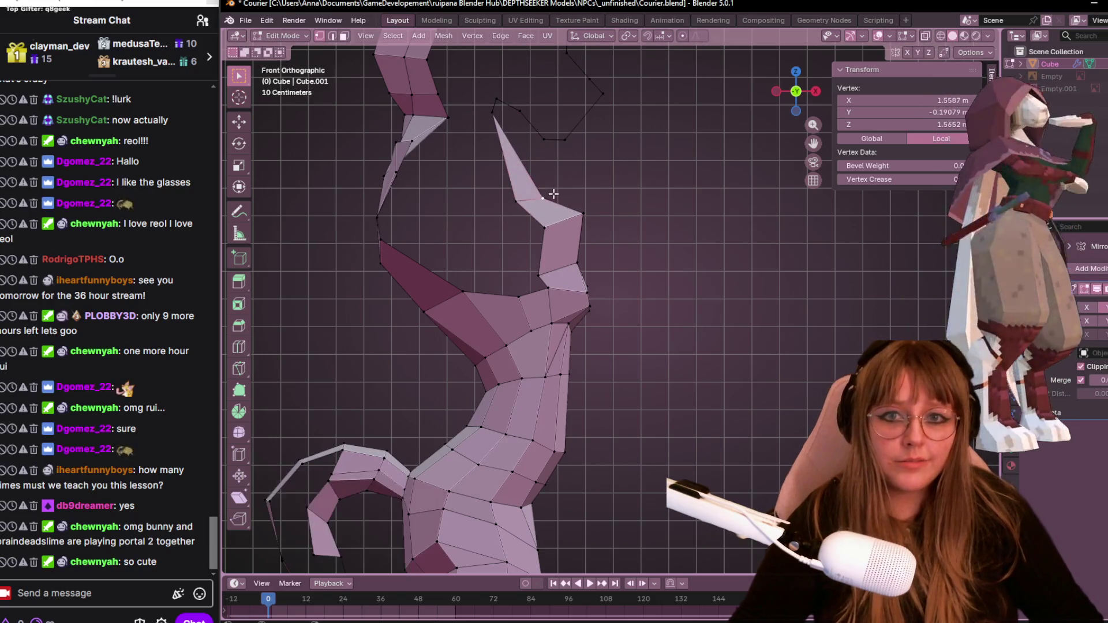
pyautogui.press('g')
pyautogui.click(551, 172)
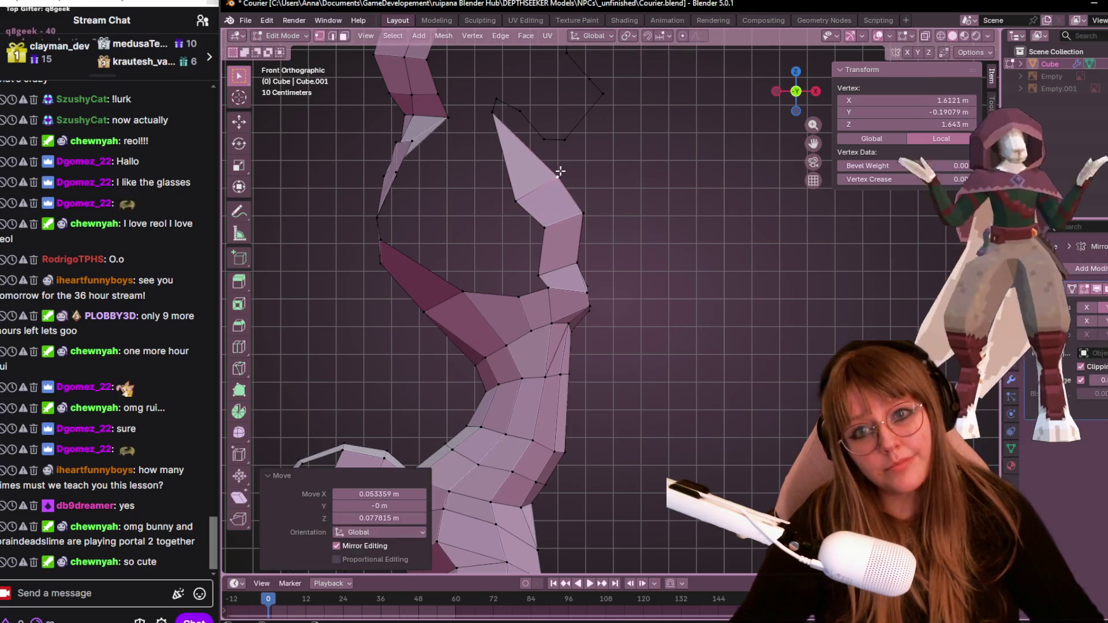
pyautogui.click(544, 226)
pyautogui.press('g')
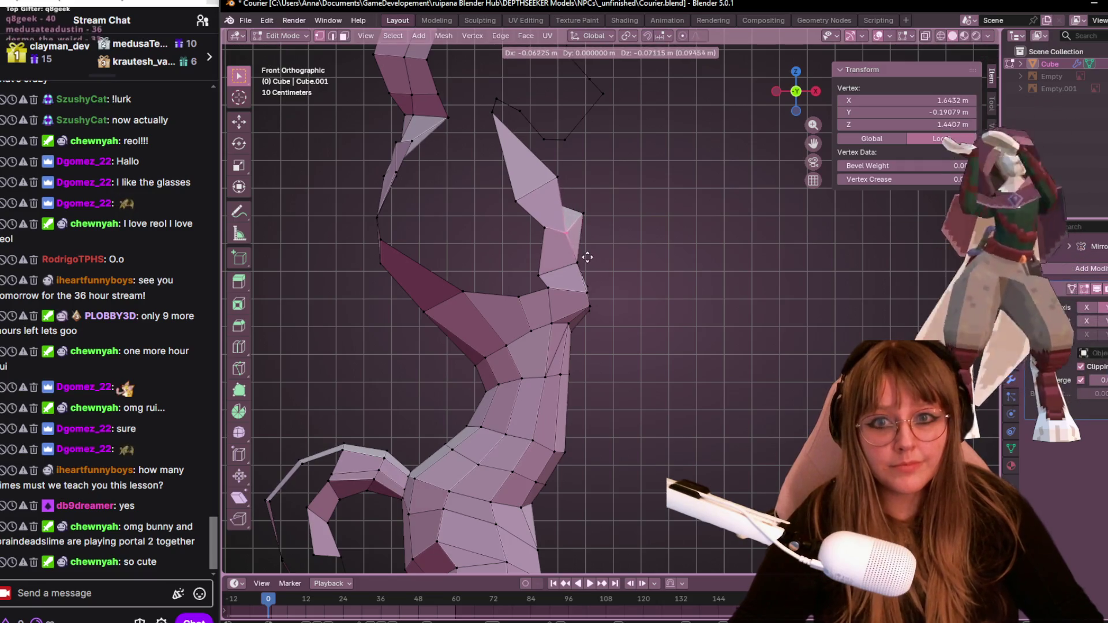
pyautogui.click(587, 257)
# Adjust the remaining ear vertices, including one on the ear's outer edge.
pyautogui.click(589, 218)
pyautogui.press('g')
pyautogui.click(586, 227)
pyautogui.click(585, 226)
pyautogui.press('g')
pyautogui.click(586, 227)
pyautogui.scroll(-5, 609, 266)
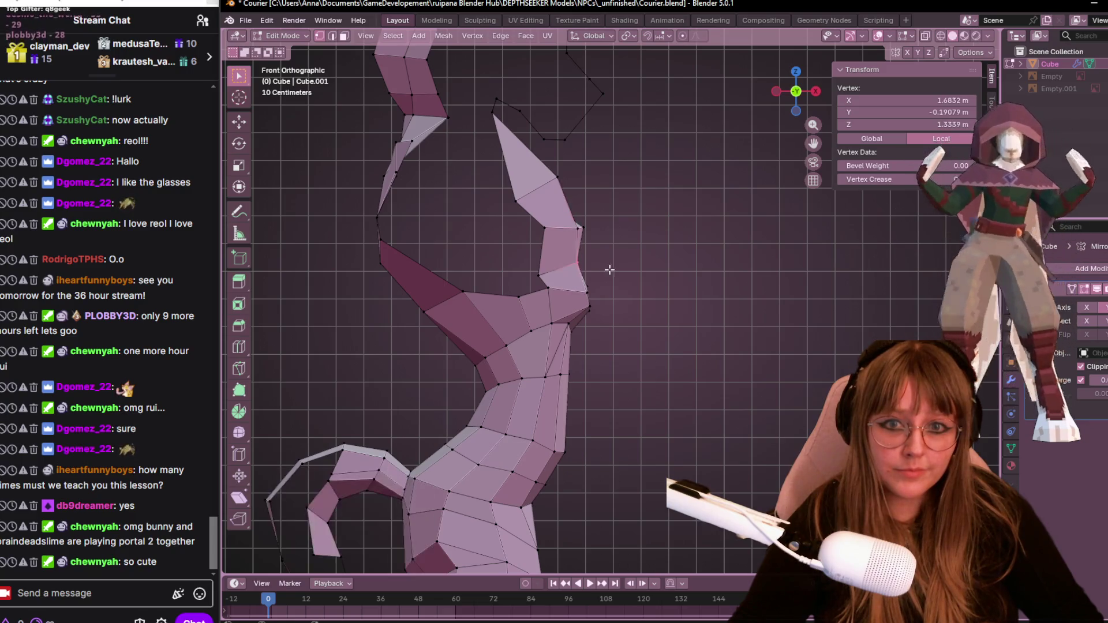
pyautogui.scroll(2, 683, 280)
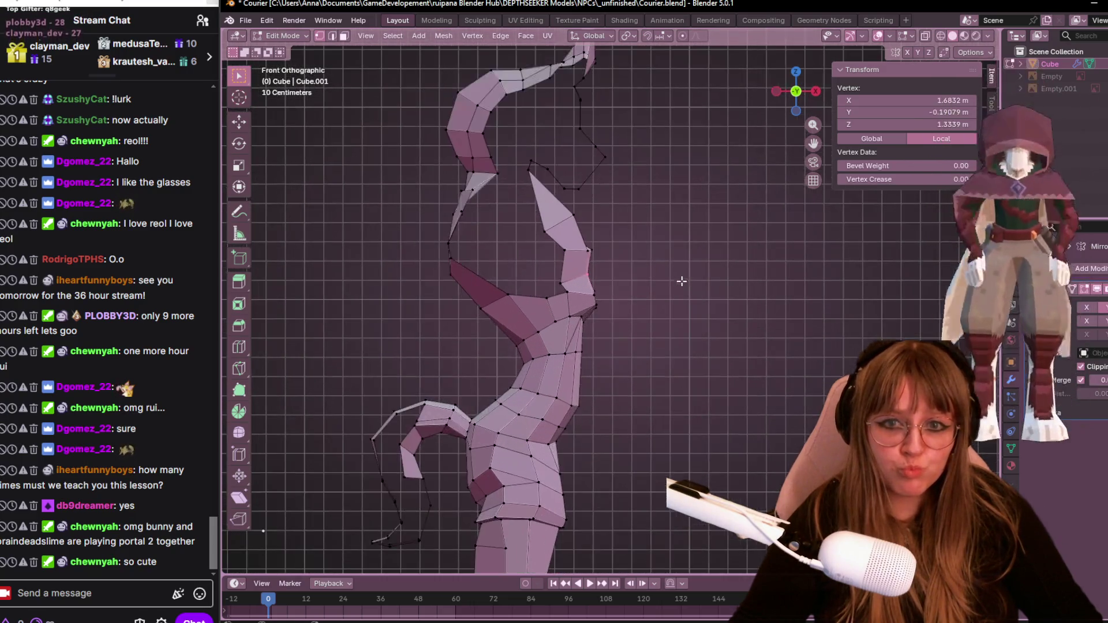
pyautogui.scroll(4, 639, 279)
pyautogui.click(575, 212)
pyautogui.press('g')
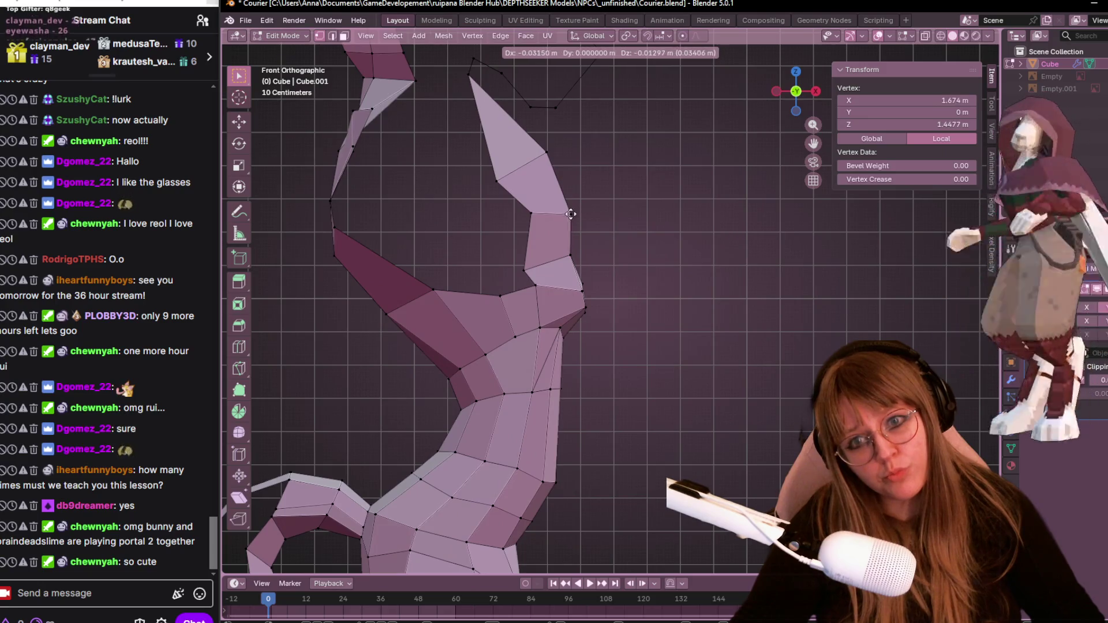
pyautogui.click(583, 214)
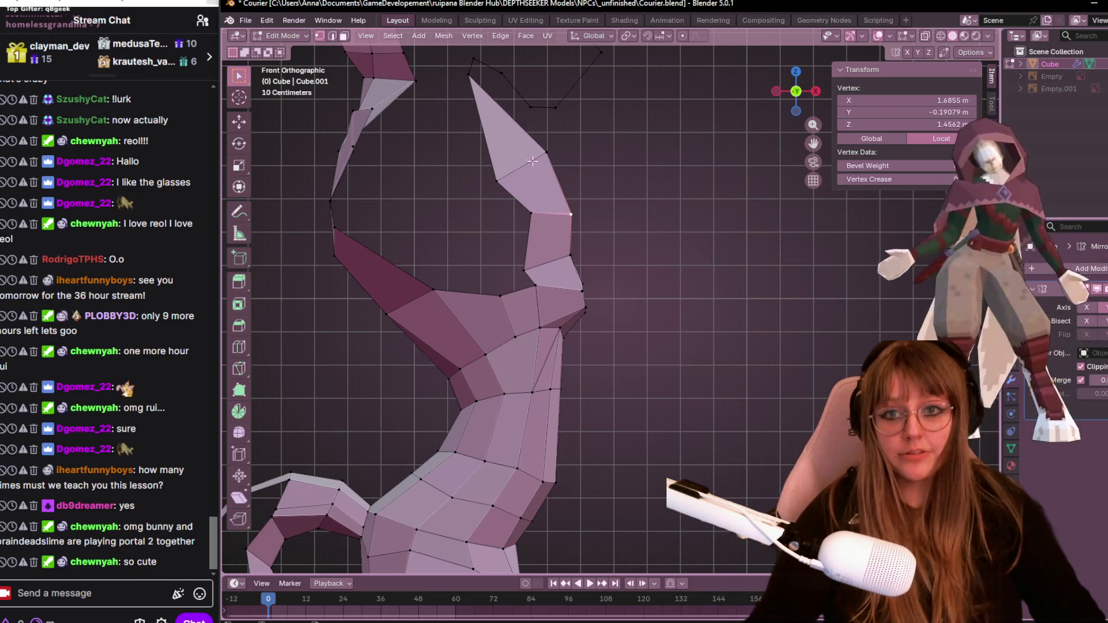
# Slide a vertex on the side of the neck along its edge, then move it outward.
pyautogui.click(533, 222)
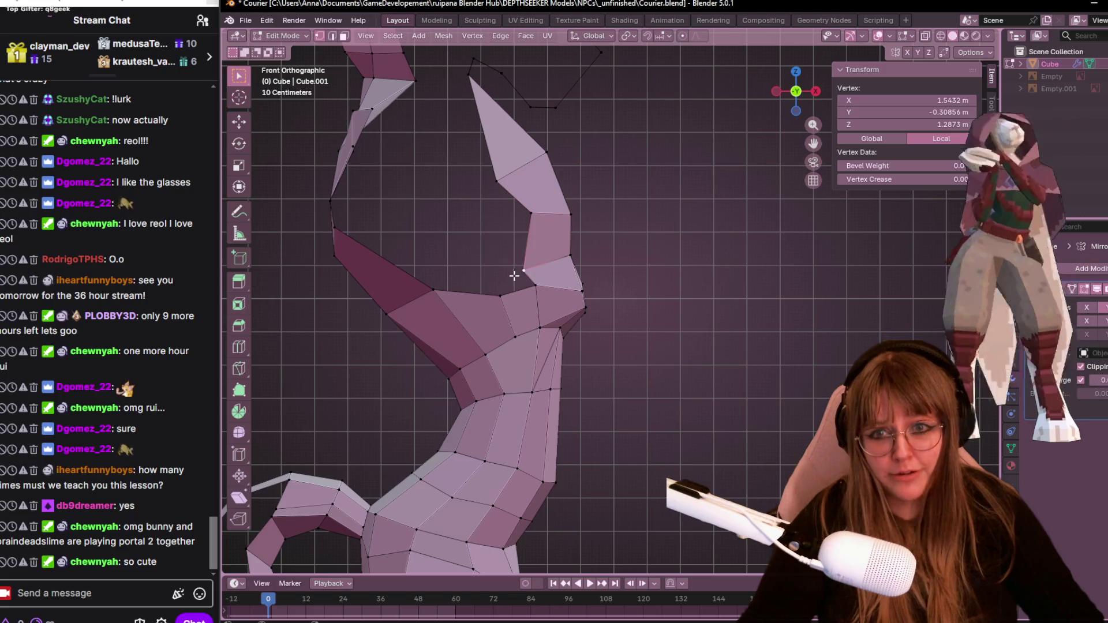
pyautogui.hotkey('shift', 'v')
pyautogui.click(534, 245)
pyautogui.press('g')
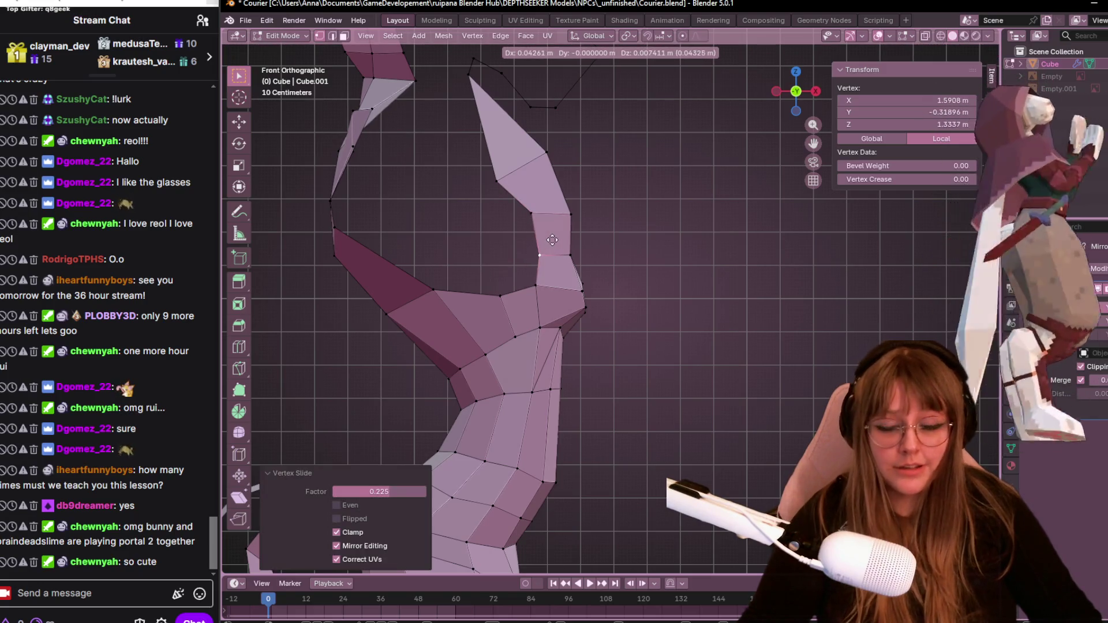
pyautogui.click(552, 240)
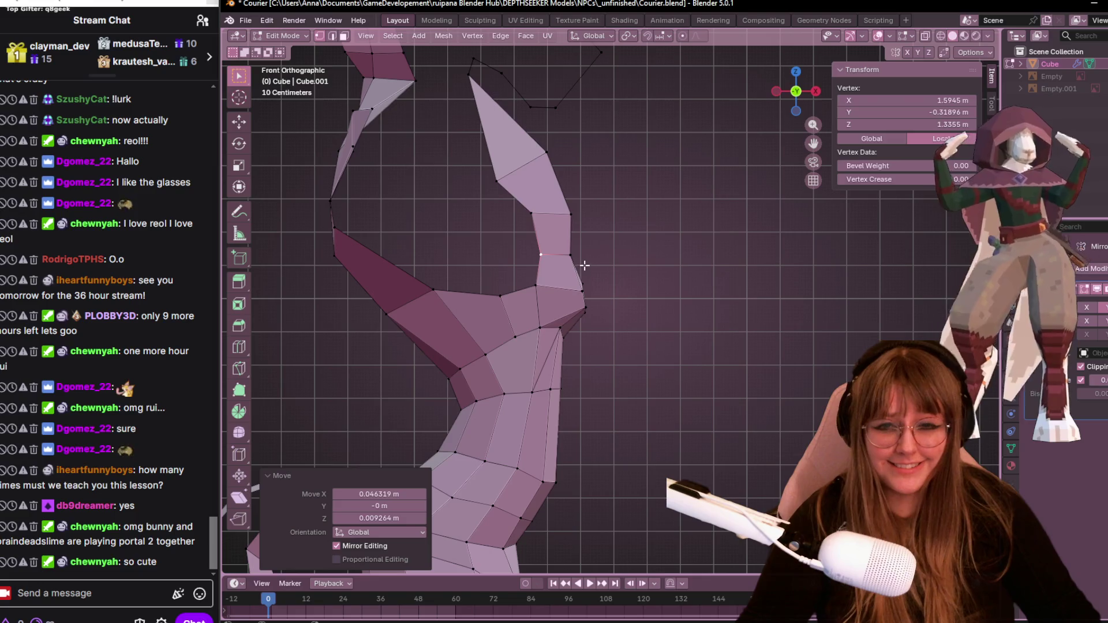
# Nudge the vertex where the neck meets the shoulder, then select a chest vertex.
pyautogui.click(572, 260)
pyautogui.moveTo(594, 292); pyautogui.dragTo(590, 293)
pyautogui.scroll(1, 814, 225)
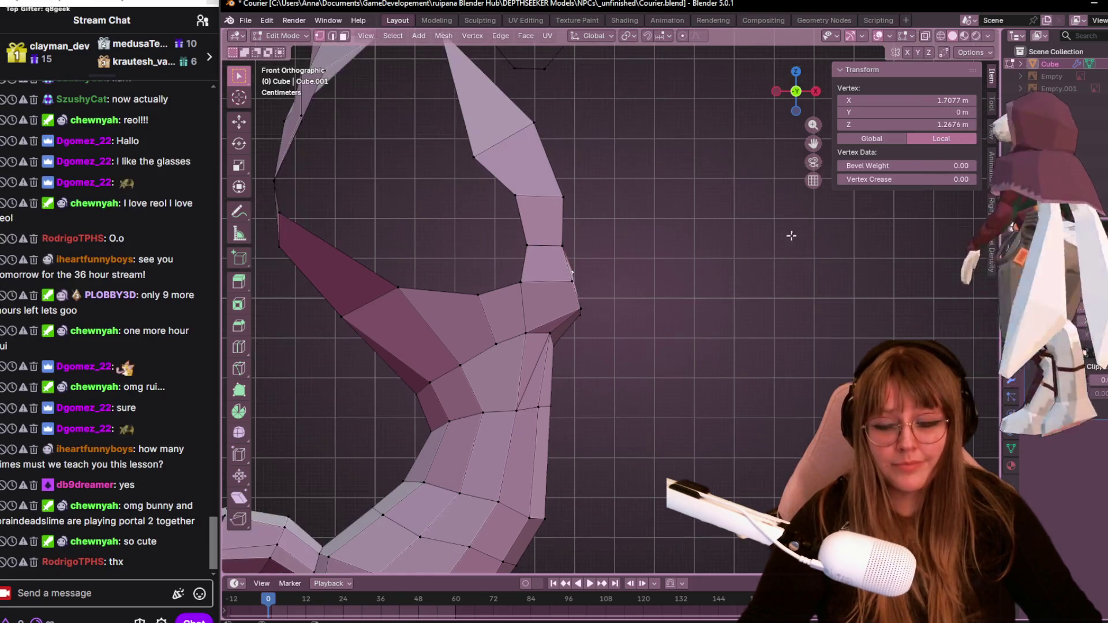
pyautogui.press('g')
pyautogui.click(732, 261)
pyautogui.scroll(-2, 731, 264)
pyautogui.scroll(-3, 732, 264)
pyautogui.moveTo(732, 254)
pyautogui.mouseDown(button='middle')
pyautogui.moveTo(514, 179)
pyautogui.moveTo(636, 231)
pyautogui.moveTo(552, 290)
pyautogui.mouseUp(button='middle')
pyautogui.scroll(3, 636, 231)
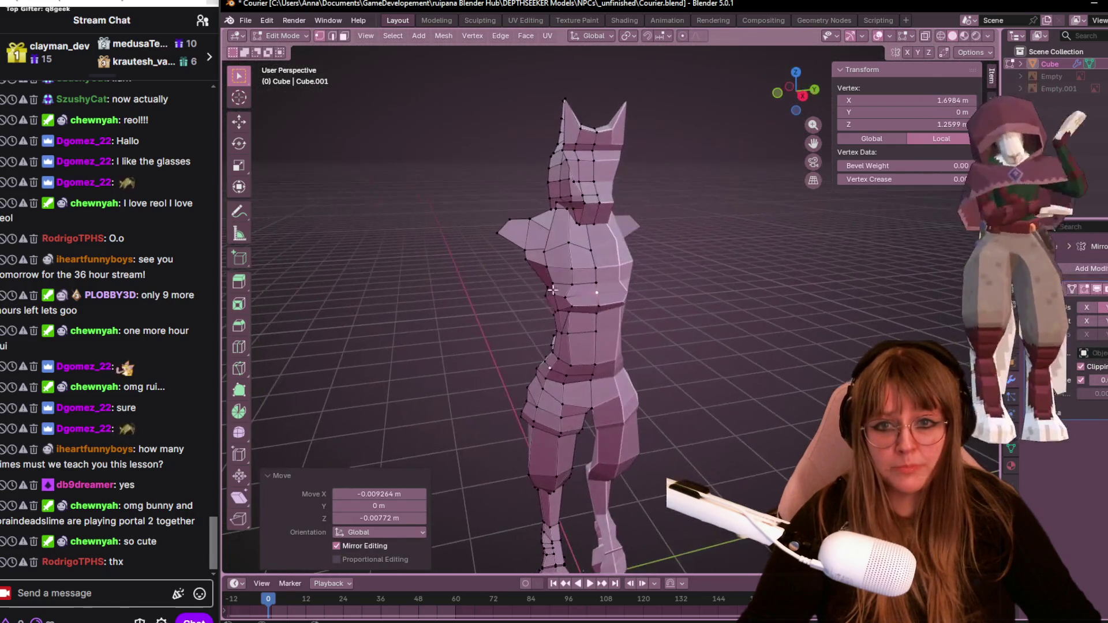
pyautogui.click(580, 303)
# In right orthographic view, move a chest vertex up and out, then lower another one.
pyautogui.press('KP_3')
pyautogui.scroll(3, 546, 267)
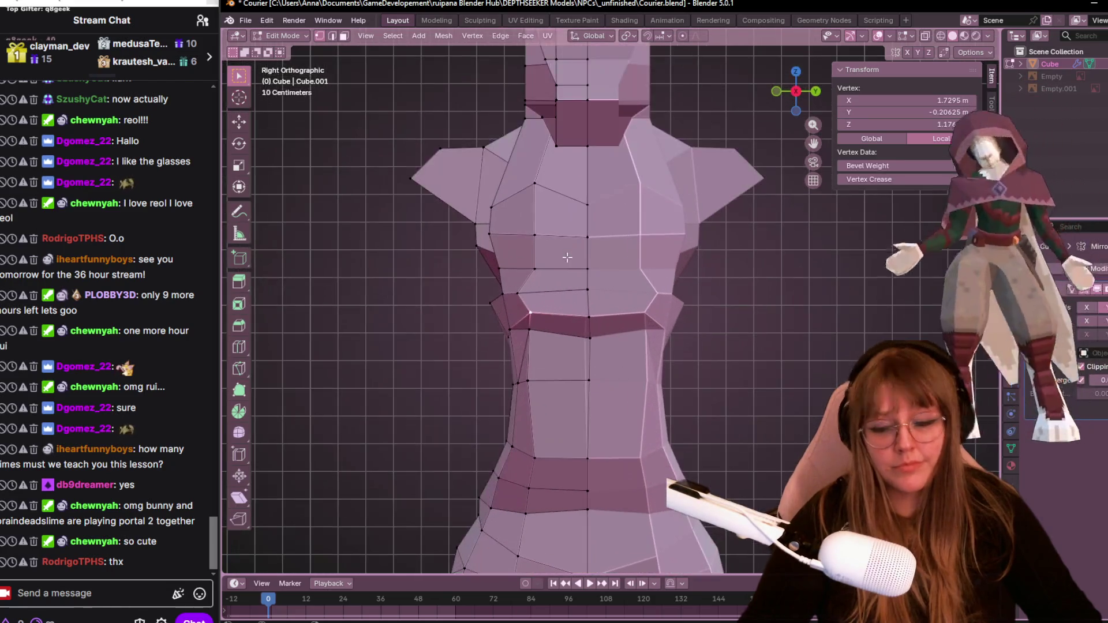
pyautogui.press('g')
pyautogui.click(515, 265)
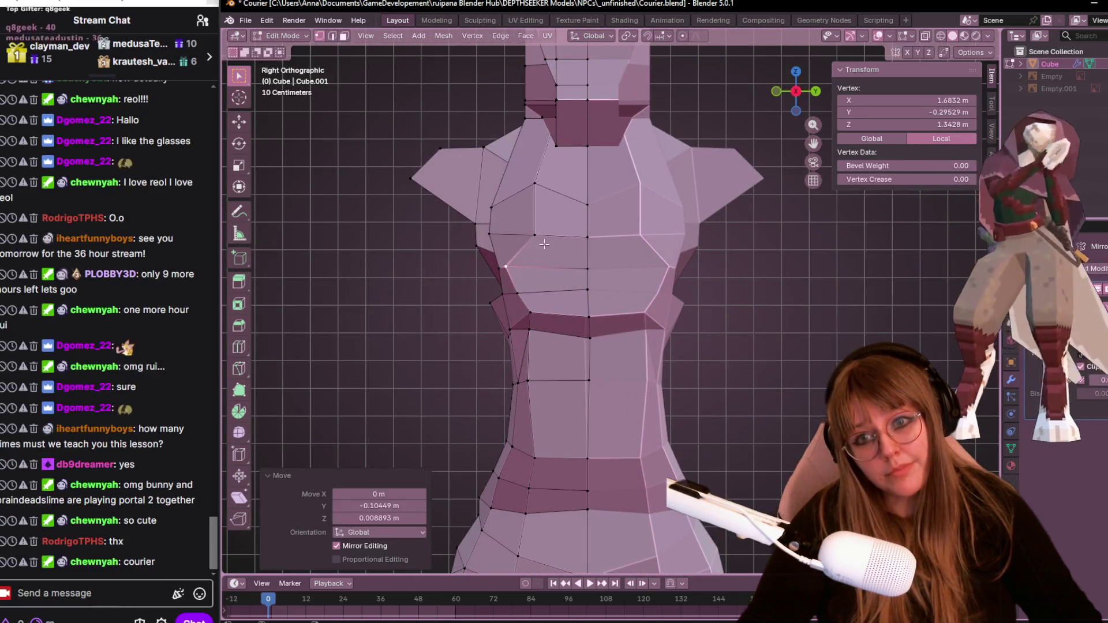
pyautogui.press('g')
pyautogui.click(524, 237)
pyautogui.press('g')
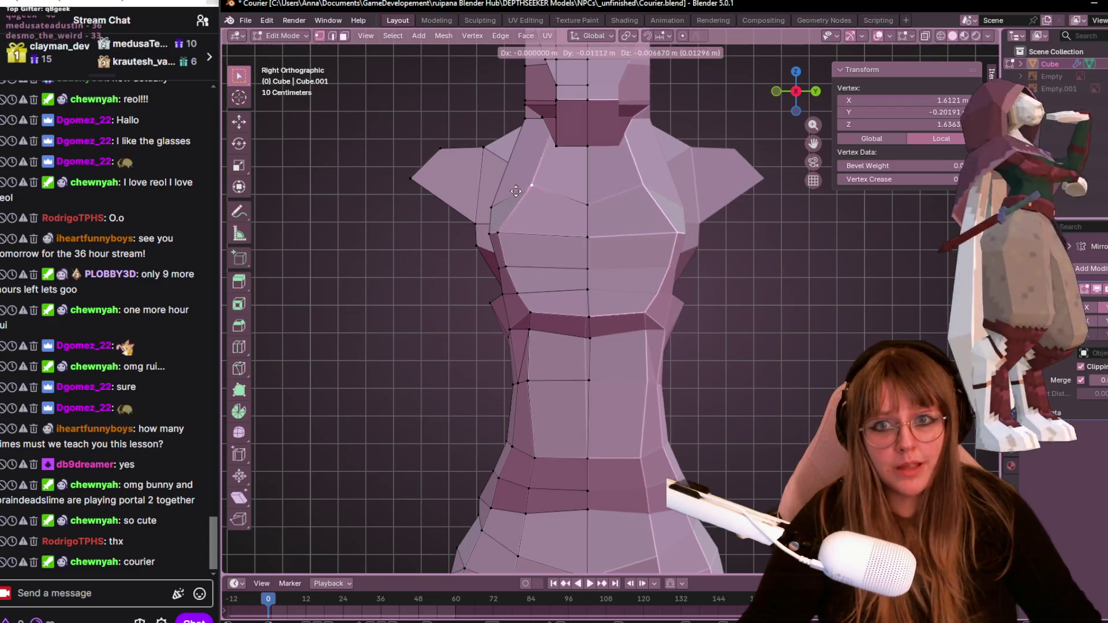
pyautogui.click(496, 200)
pyautogui.click(494, 200)
pyautogui.press('g')
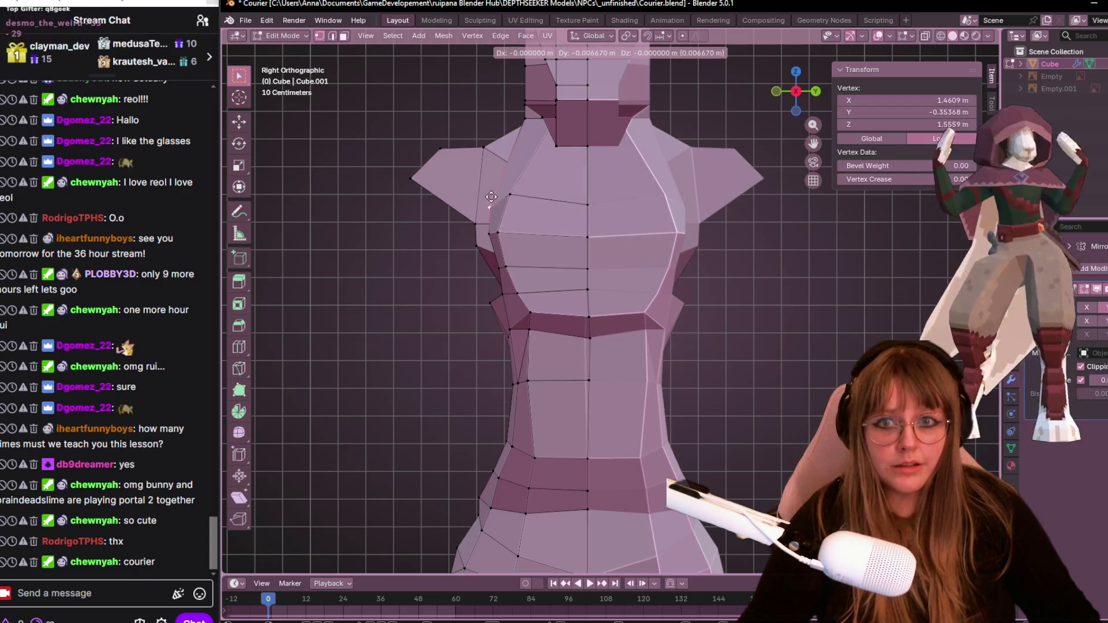
pyautogui.click(485, 228)
# Move a shoulder vertex outward and adjust a vertex on the chest's side.
pyautogui.click(485, 229)
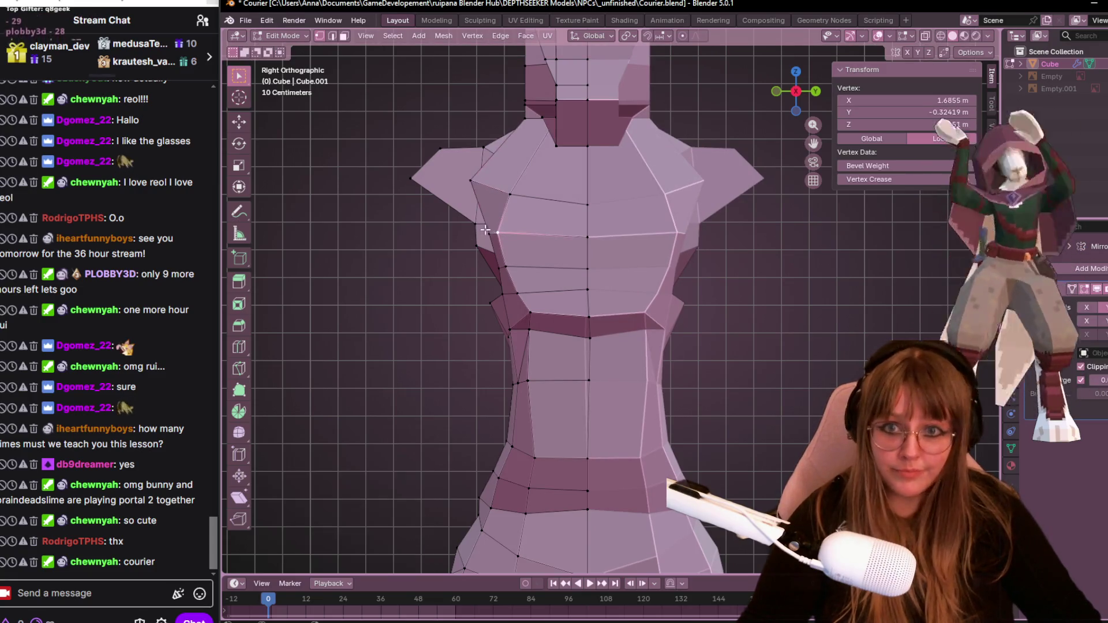
pyautogui.press('g')
pyautogui.click(459, 224)
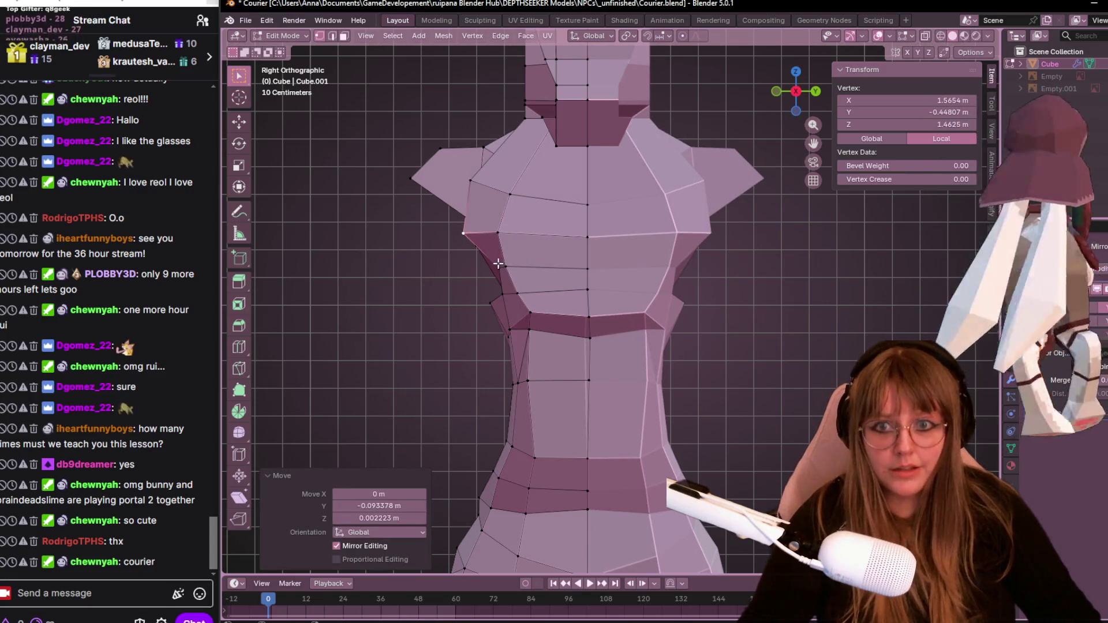
pyautogui.click(498, 265)
pyautogui.press('g')
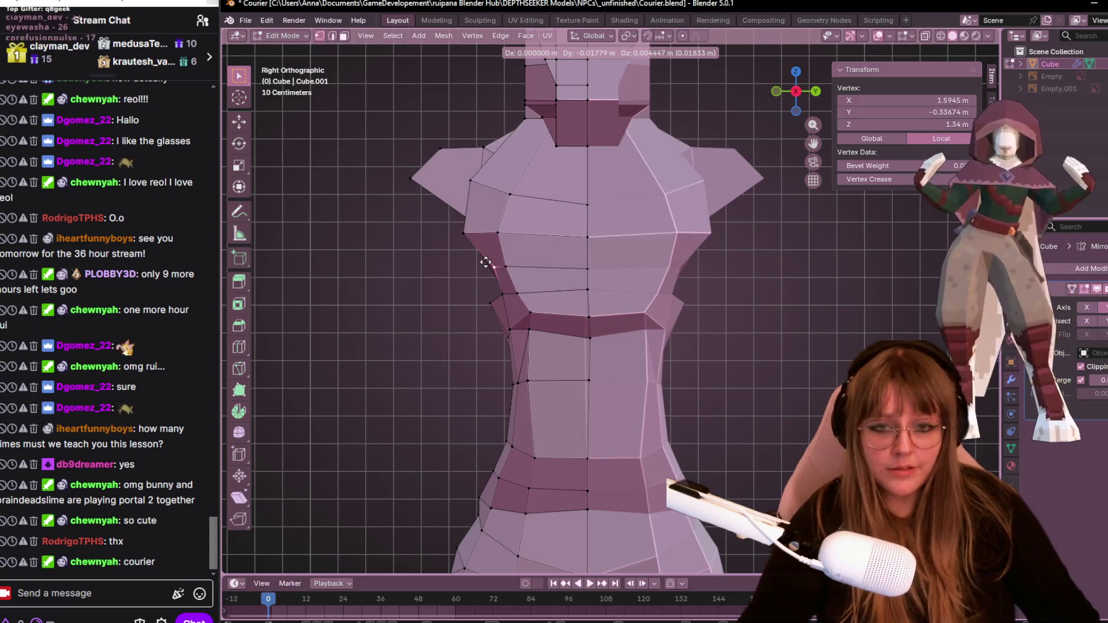
pyautogui.click(486, 262)
pyautogui.press('g')
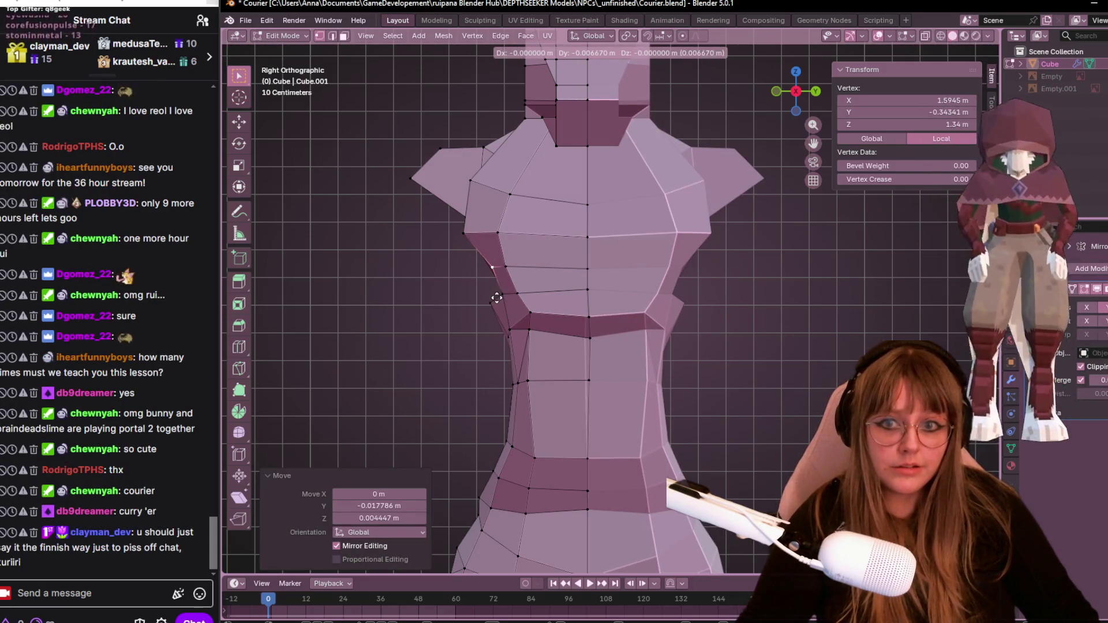
pyautogui.click(497, 297)
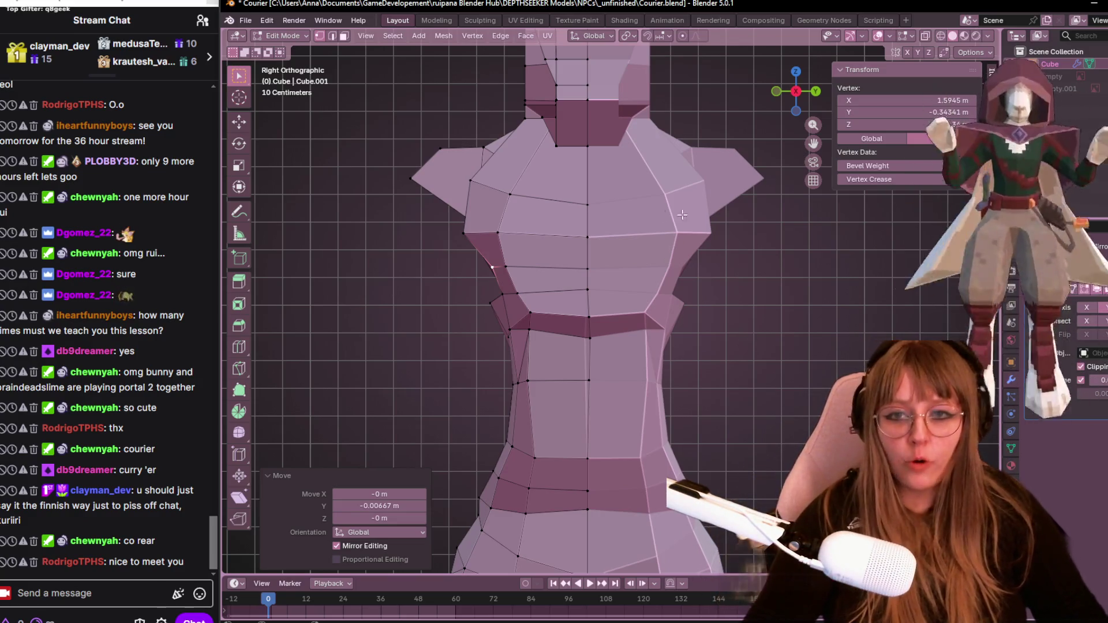
# Shift a two-vertex chest edge outward, then select a single vertex on the chest side.
pyautogui.keyDown('shift'); pyautogui.click(490, 301); pyautogui.keyUp('shift')
pyautogui.press('g')
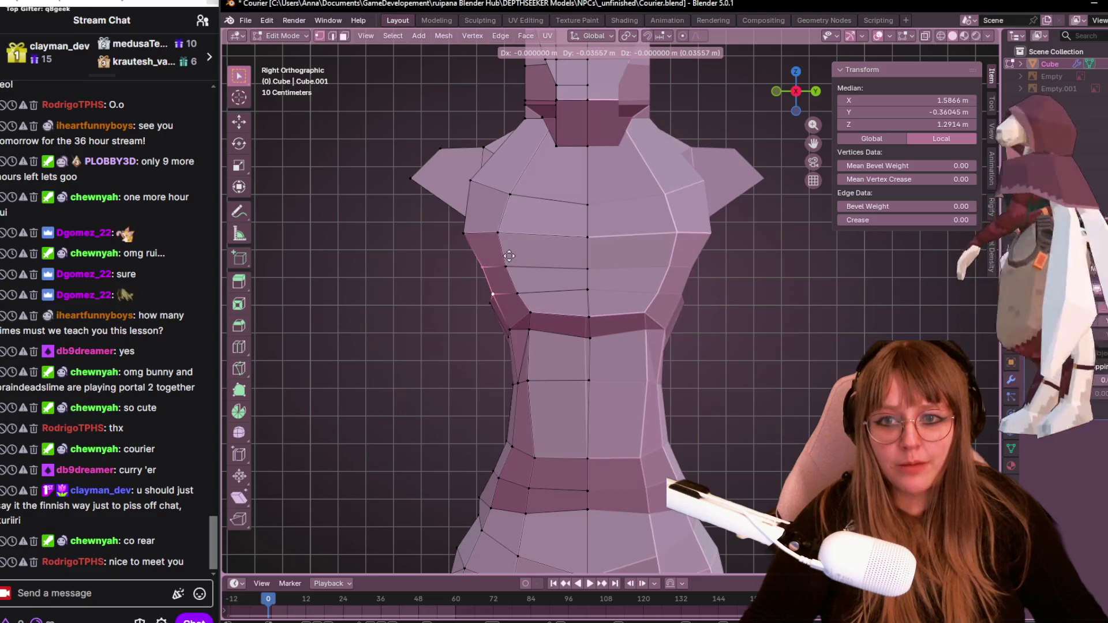
pyautogui.click(489, 294)
pyautogui.click(488, 296)
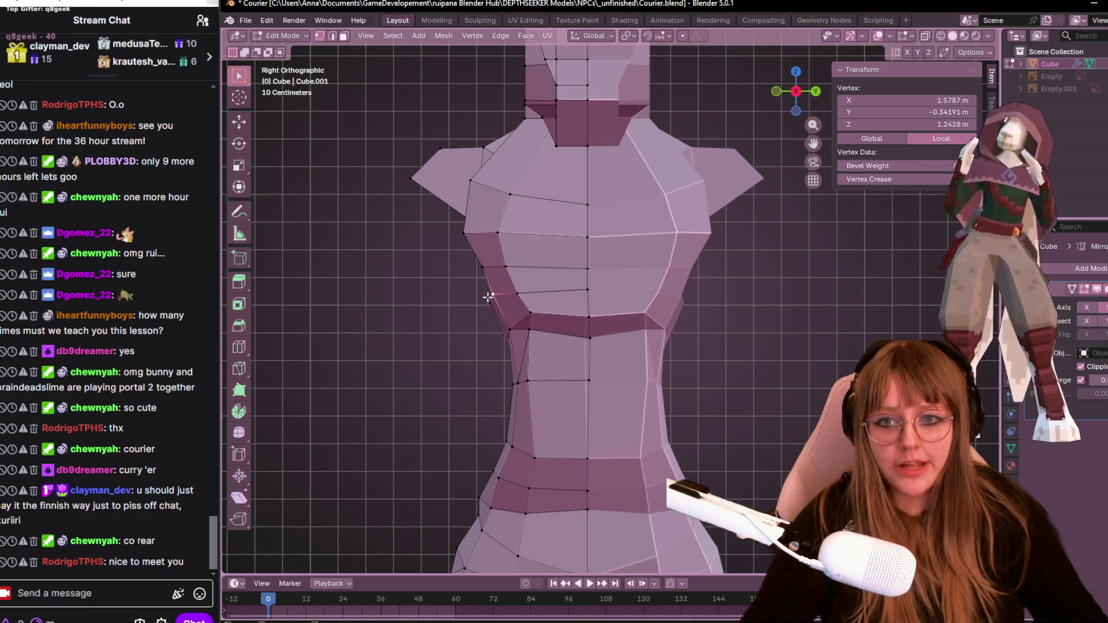
pyautogui.moveTo(517, 331)
pyautogui.mouseDown(button='middle')
pyautogui.moveTo(636, 336)
pyautogui.moveTo(611, 278)
pyautogui.moveTo(658, 346)
pyautogui.mouseUp(button='middle')
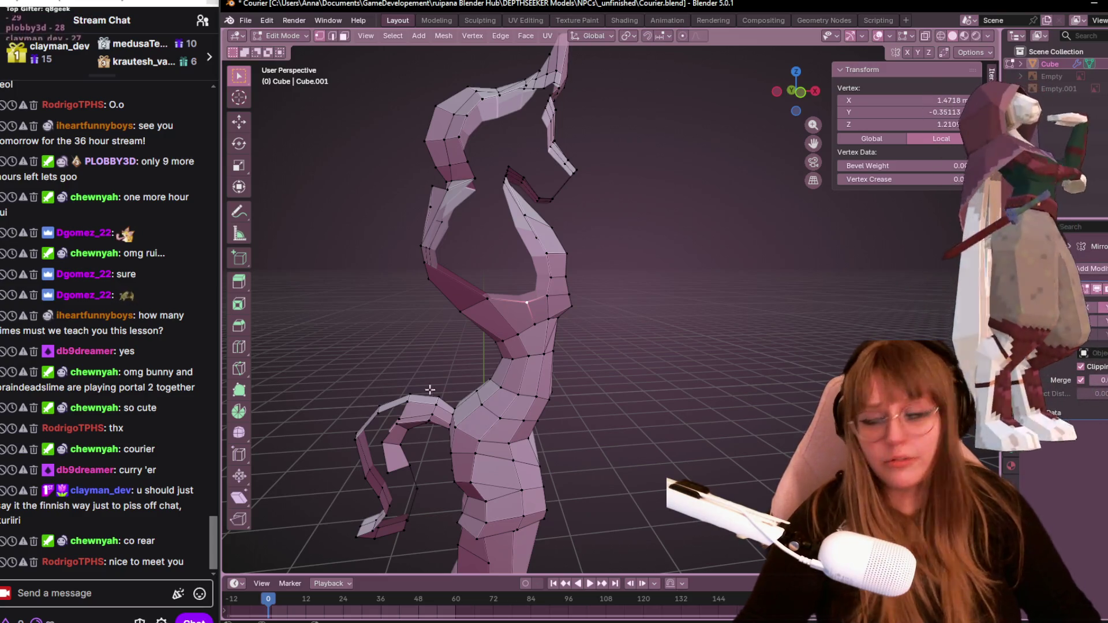
pyautogui.moveTo(610, 220); pyautogui.dragTo(642, 247, button='middle')
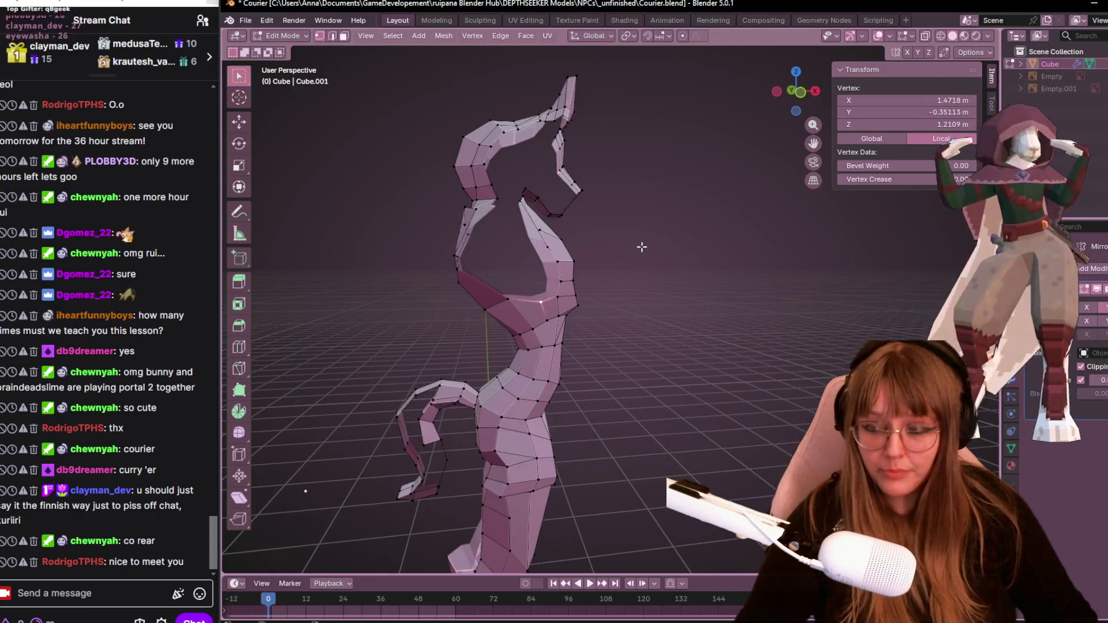
pyautogui.moveTo(710, 275); pyautogui.dragTo(712, 305, button='middle')
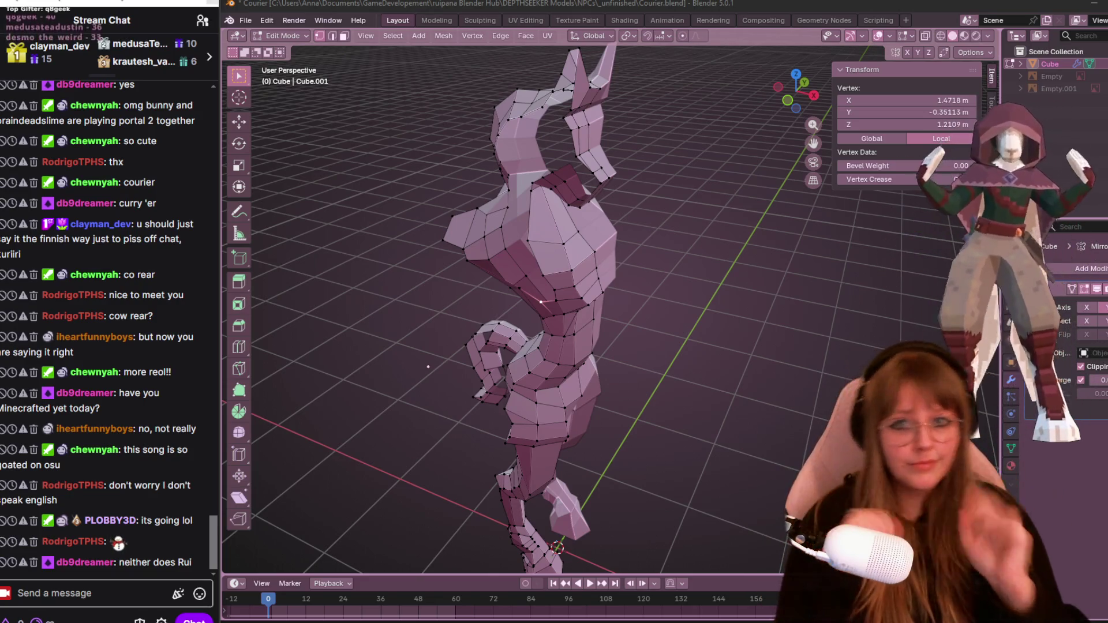
pyautogui.moveTo(504, 101); pyautogui.dragTo(638, 98, button='middle')
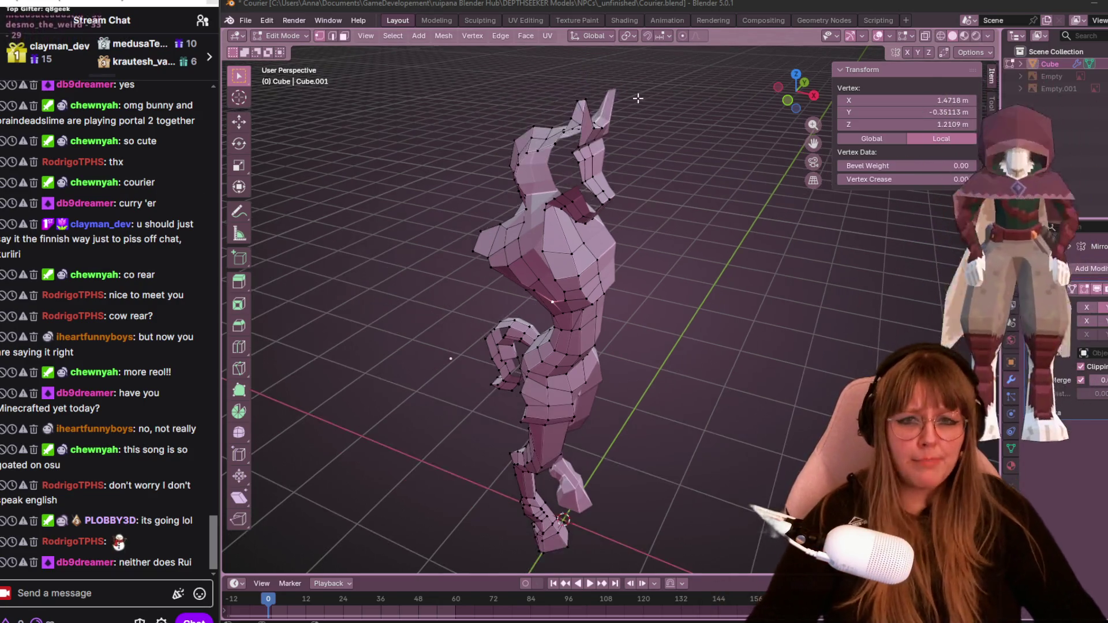
pyautogui.moveTo(508, 86)
pyautogui.mouseDown(button='middle')
pyautogui.moveTo(599, 141)
pyautogui.moveTo(558, 161)
pyautogui.moveTo(341, 178)
pyautogui.moveTo(792, 148)
pyautogui.moveTo(757, 161)
pyautogui.moveTo(568, 360)
pyautogui.moveTo(764, 312)
pyautogui.moveTo(512, 376)
pyautogui.moveTo(583, 345)
pyautogui.mouseUp(button='middle')
pyautogui.scroll(5, 568, 359)
pyautogui.scroll(-5, 511, 376)
pyautogui.moveTo(444, 332)
pyautogui.mouseDown(button='middle')
pyautogui.moveTo(596, 309)
pyautogui.moveTo(747, 327)
pyautogui.moveTo(787, 349)
pyautogui.moveTo(853, 322)
pyautogui.moveTo(448, 317)
pyautogui.moveTo(577, 324)
pyautogui.moveTo(477, 319)
pyautogui.moveTo(582, 308)
pyautogui.moveTo(693, 388)
pyautogui.moveTo(721, 290)
pyautogui.mouseUp(button='middle')
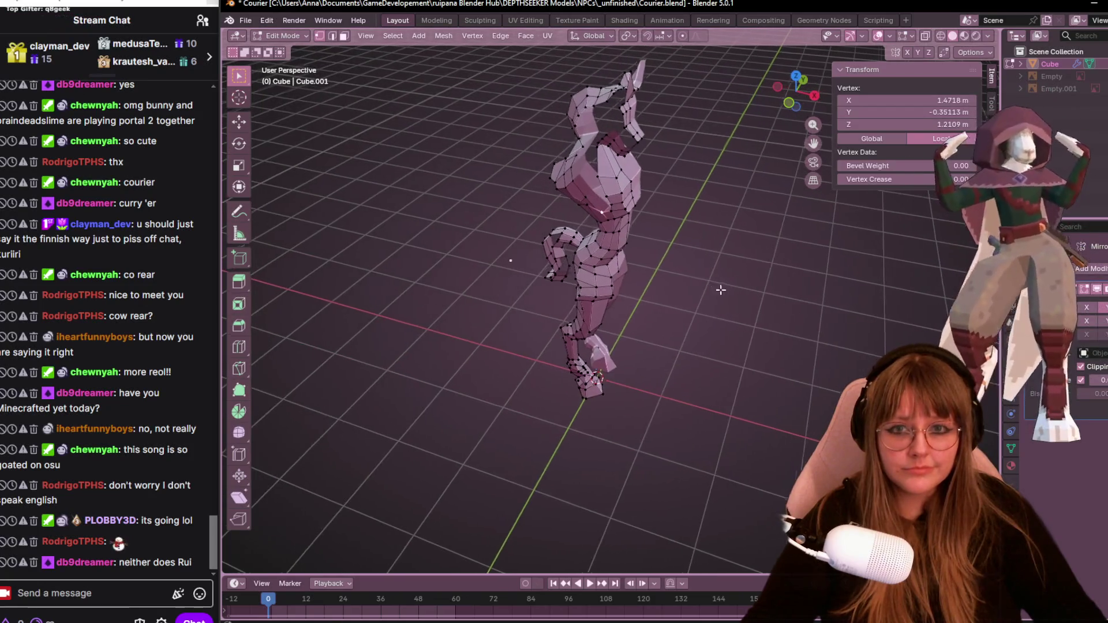
pyautogui.moveTo(569, 232)
pyautogui.mouseDown(button='middle')
pyautogui.moveTo(558, 217)
pyautogui.moveTo(552, 254)
pyautogui.moveTo(538, 178)
pyautogui.moveTo(522, 190)
pyautogui.mouseUp(button='middle')
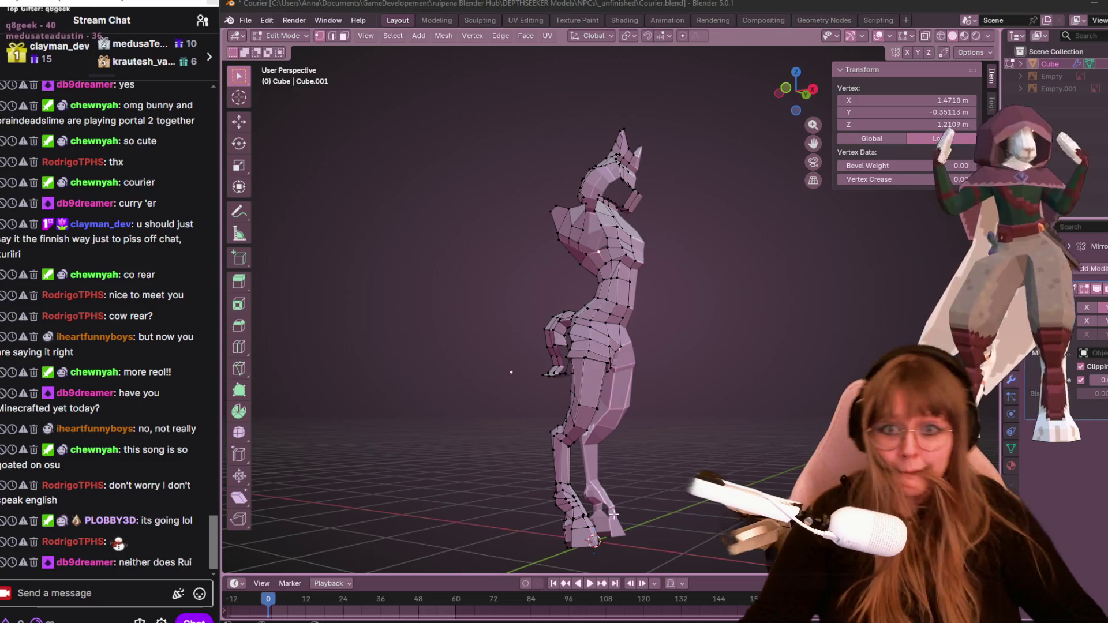
pyautogui.scroll(3, 662, 270)
pyautogui.moveTo(663, 269)
pyautogui.mouseDown(button='middle')
pyautogui.moveTo(710, 202)
pyautogui.moveTo(630, 263)
pyautogui.mouseUp(button='middle')
pyautogui.scroll(3, 713, 196)
pyautogui.click(527, 279)
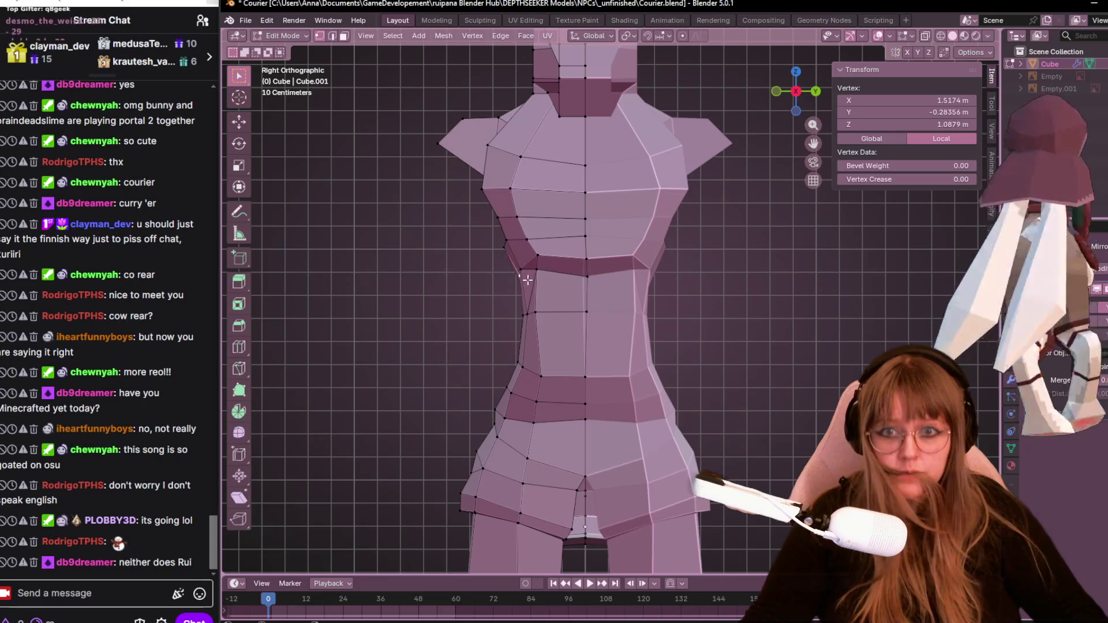
# Move two waist vertices, then drop a vertex under the chest down and inward.
pyautogui.keyDown('shift'); pyautogui.click(538, 312); pyautogui.keyUp('shift')
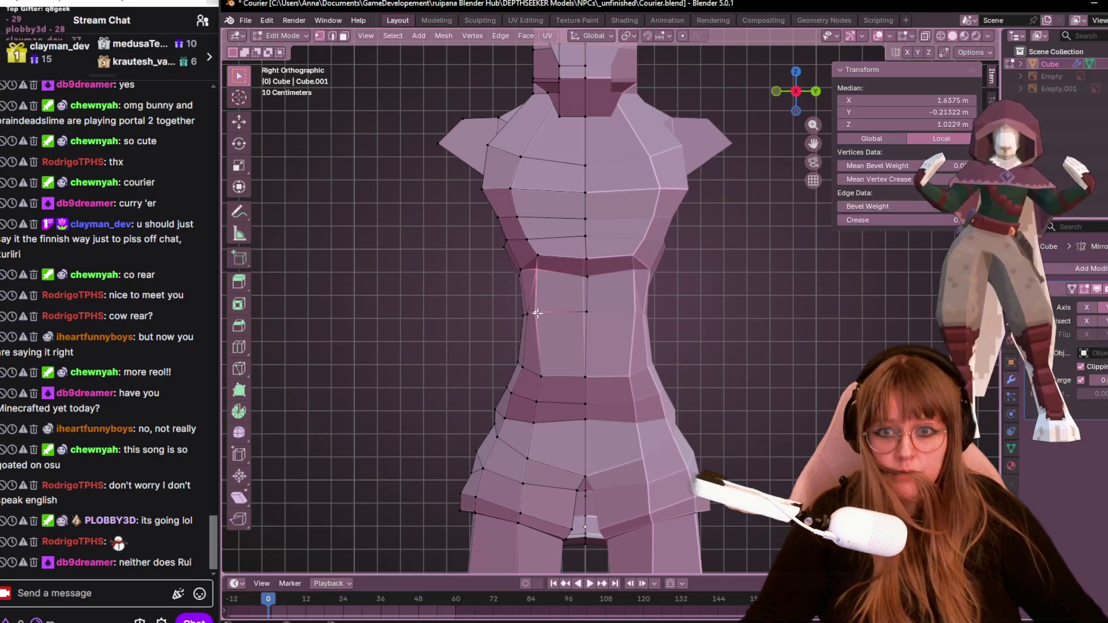
pyautogui.press('g')
pyautogui.click(552, 314)
pyautogui.click(548, 260)
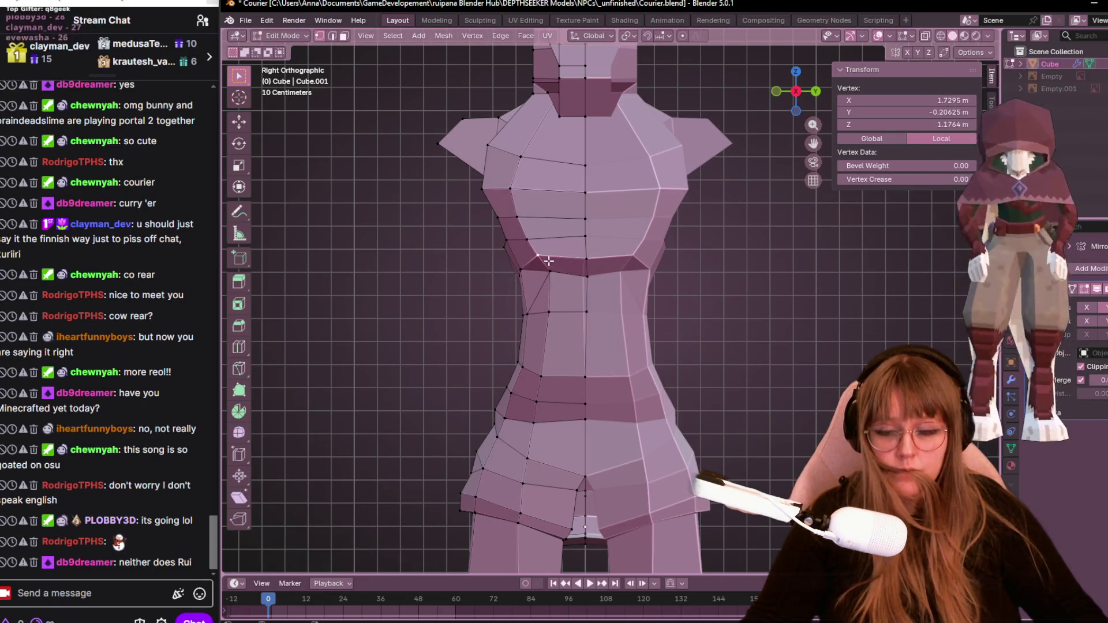
pyautogui.press('g')
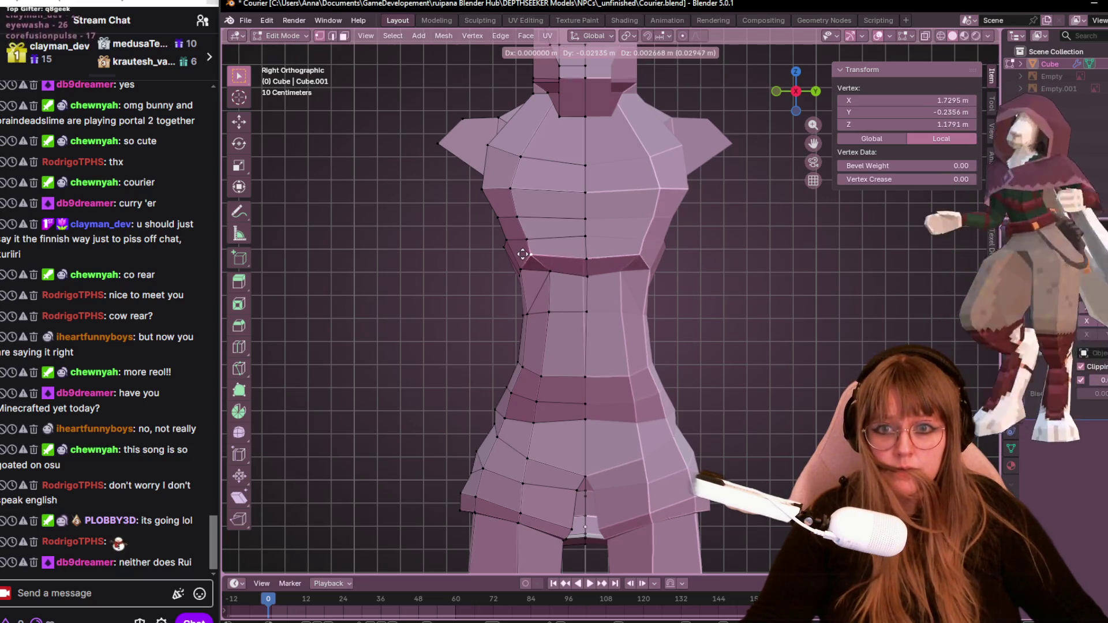
pyautogui.click(548, 276)
pyautogui.press('g')
pyautogui.click(555, 283)
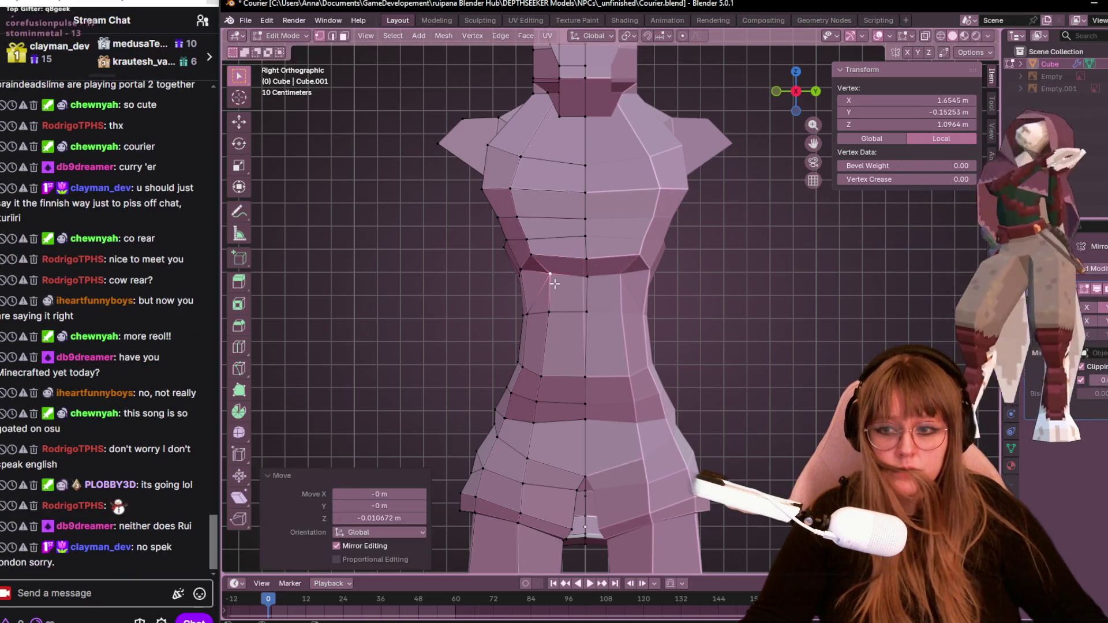
# Slide the centre under-chest edge and lower the waist vertices down and left.
pyautogui.click(589, 276)
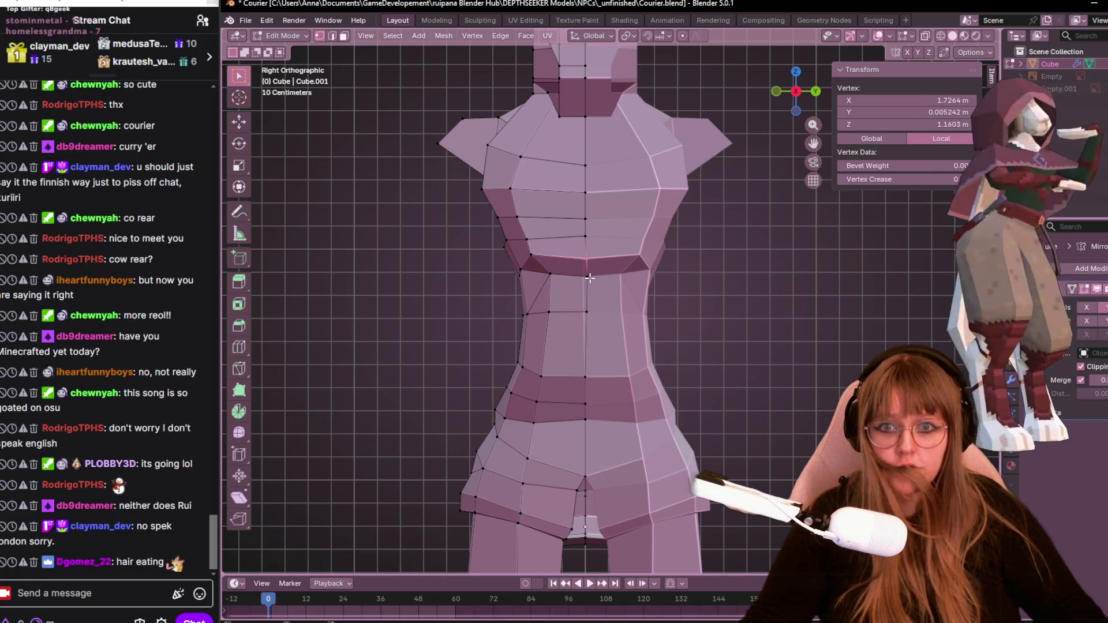
pyautogui.keyDown('shift'); pyautogui.click(585, 278); pyautogui.keyUp('shift')
pyautogui.press('g')
pyautogui.press('g')
pyautogui.click(599, 285)
pyautogui.press('g')
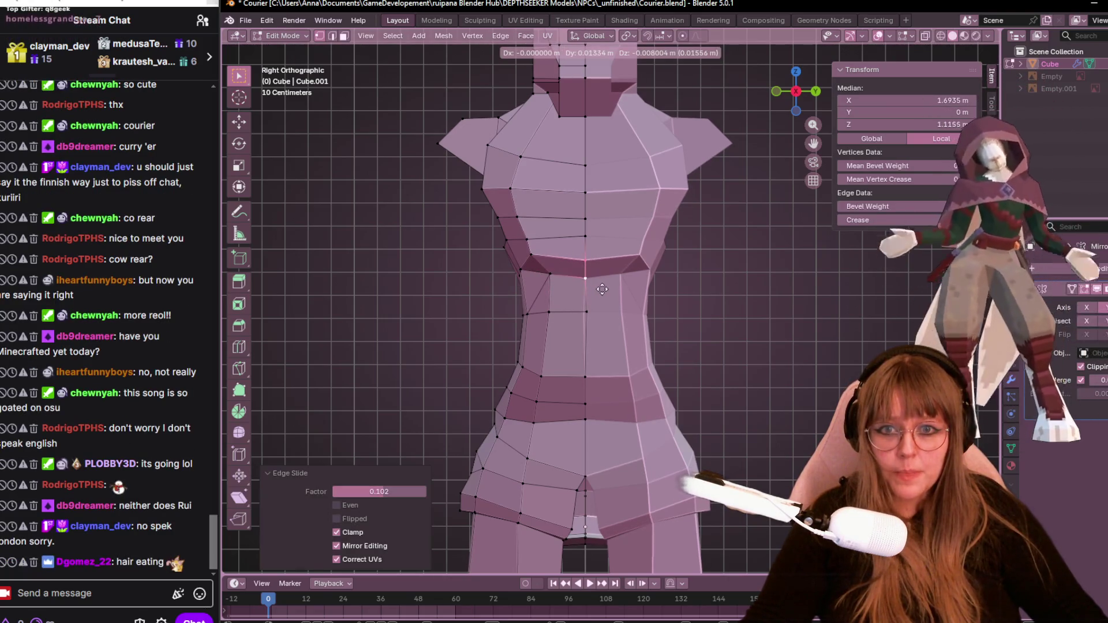
pyautogui.click(557, 285)
pyautogui.click(558, 285)
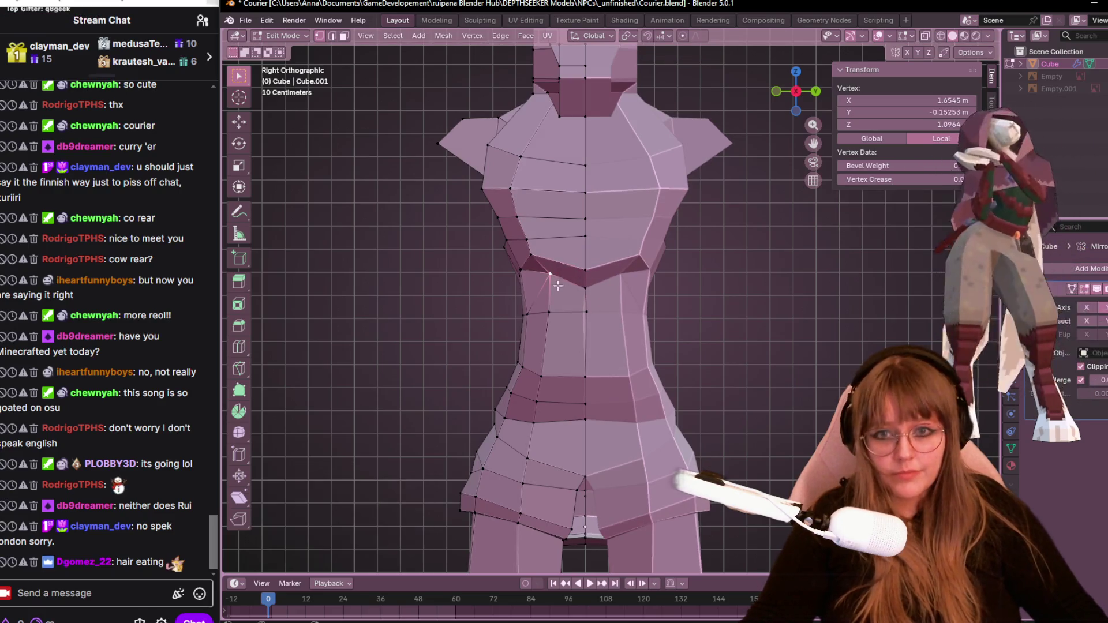
pyautogui.press('g')
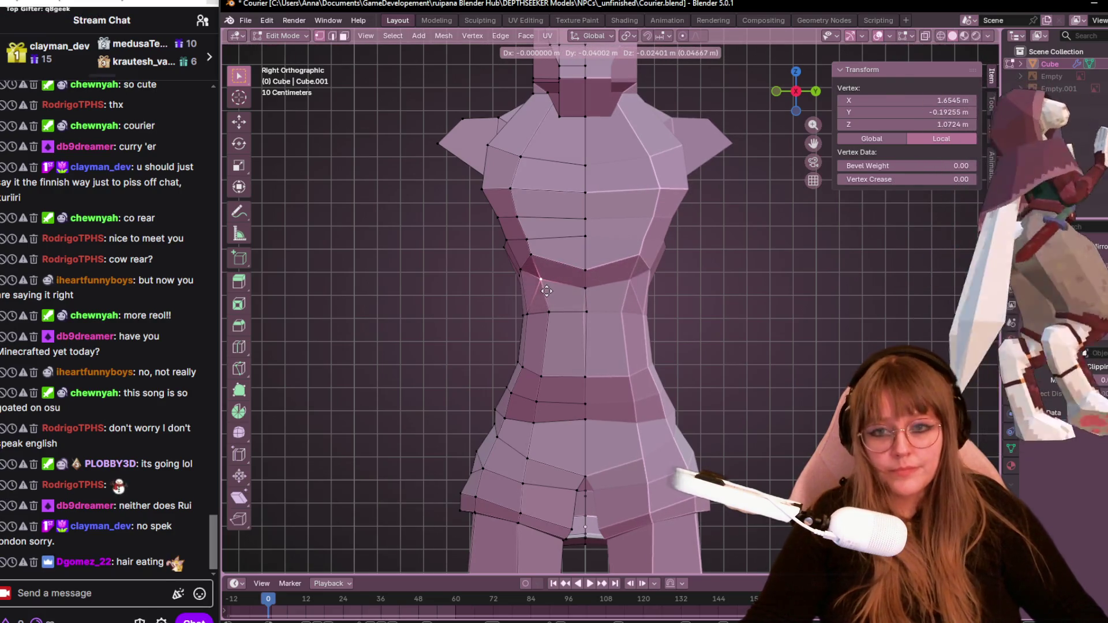
pyautogui.click(546, 291)
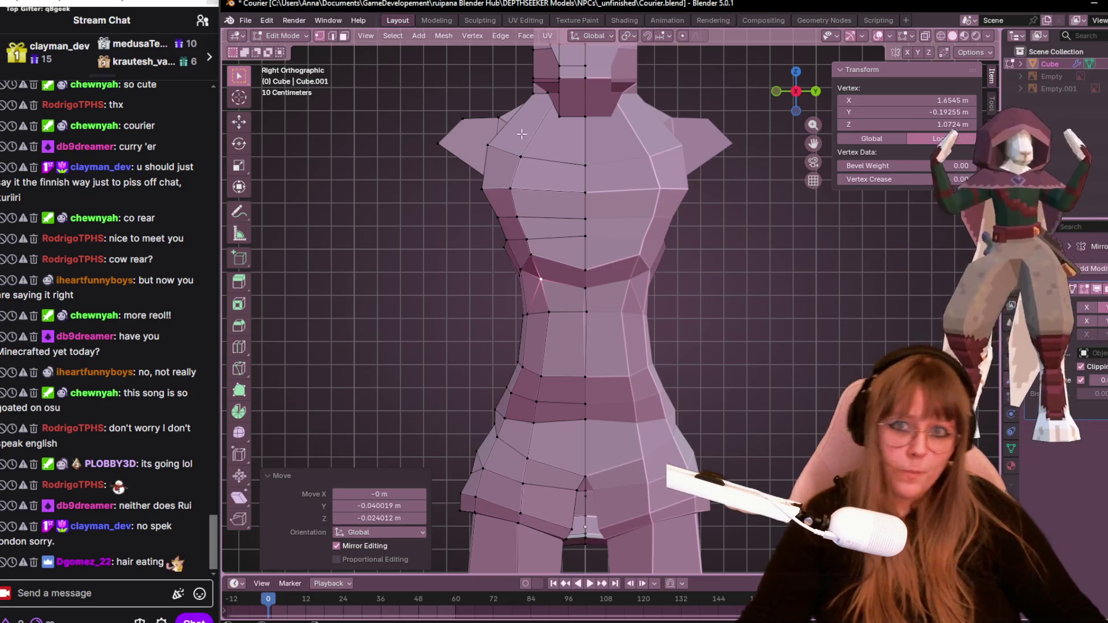
# Move an upper-chest vertex in side view, then vertex-slide it with factor 0.123.
pyautogui.moveTo(522, 134); pyautogui.dragTo(426, 131, button='middle')
pyautogui.click(444, 140)
pyautogui.click(810, 101)
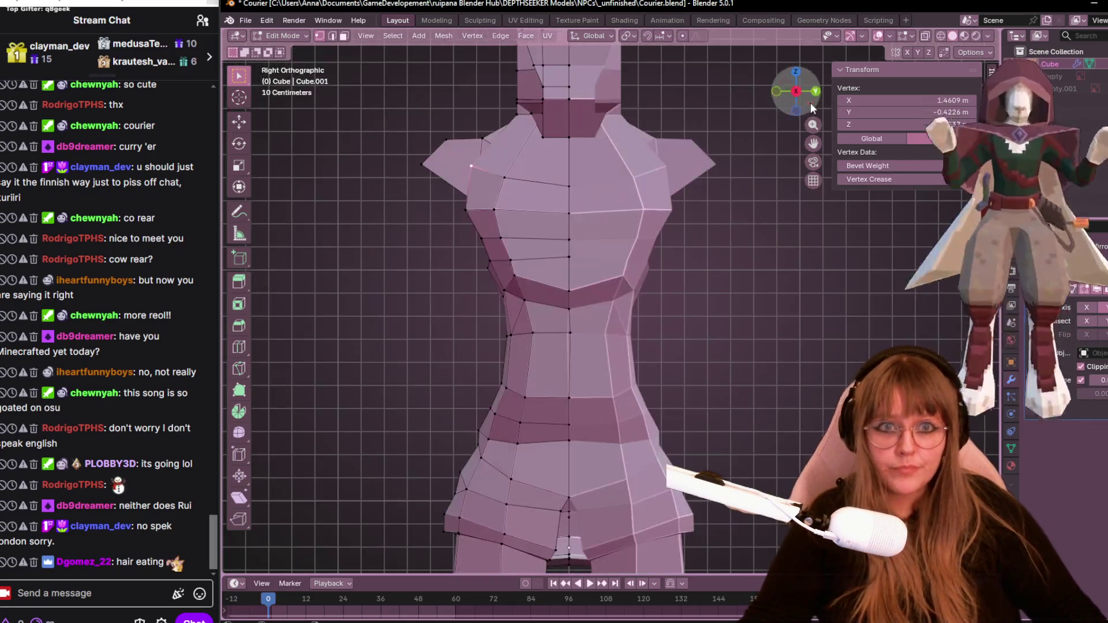
pyautogui.scroll(3, 623, 258)
pyautogui.press('g')
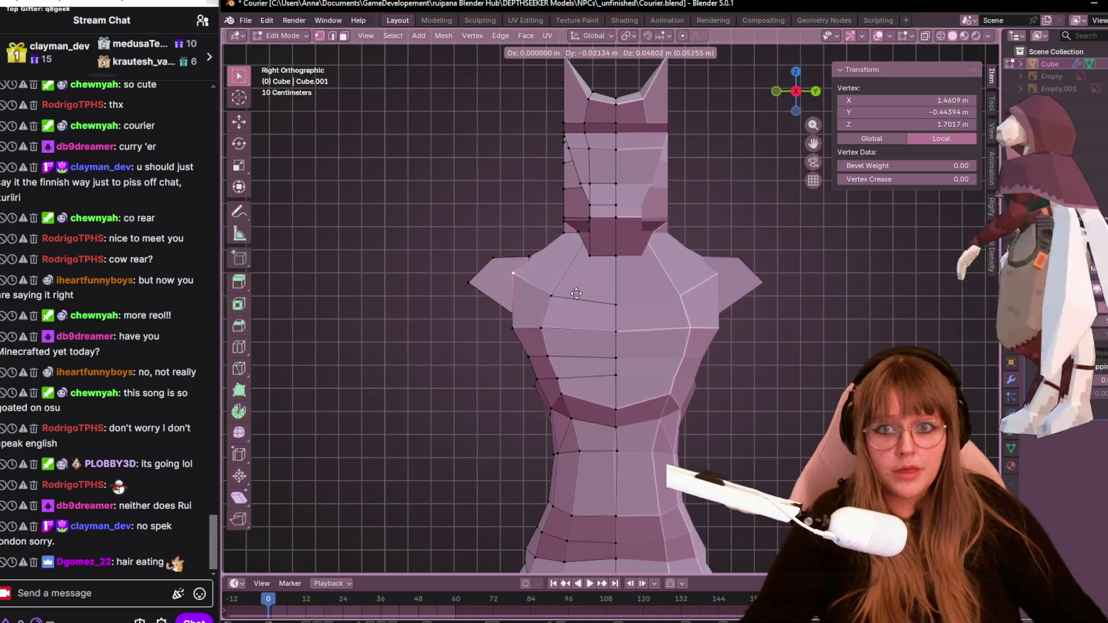
pyautogui.click(563, 293)
pyautogui.click(563, 293)
pyautogui.click(563, 293)
pyautogui.press('g')
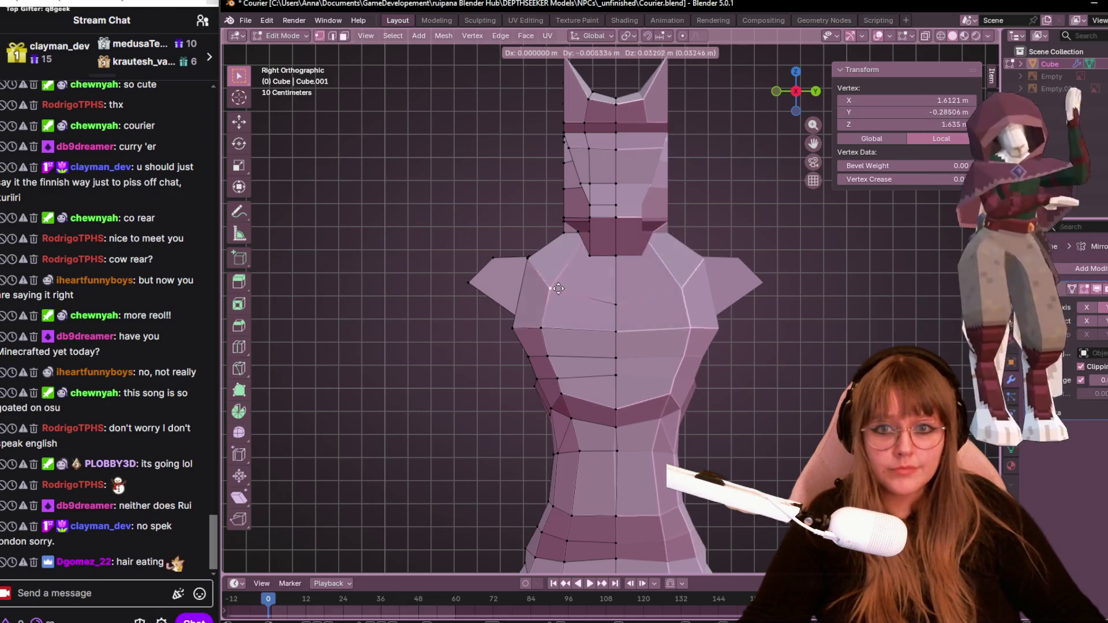
pyautogui.press('g')
pyautogui.click(573, 287)
# Slide the centre chest vertex up its edge and select a vertex near the shoulder.
pyautogui.click(616, 304)
pyautogui.press('g')
pyautogui.press('g')
pyautogui.click(633, 301)
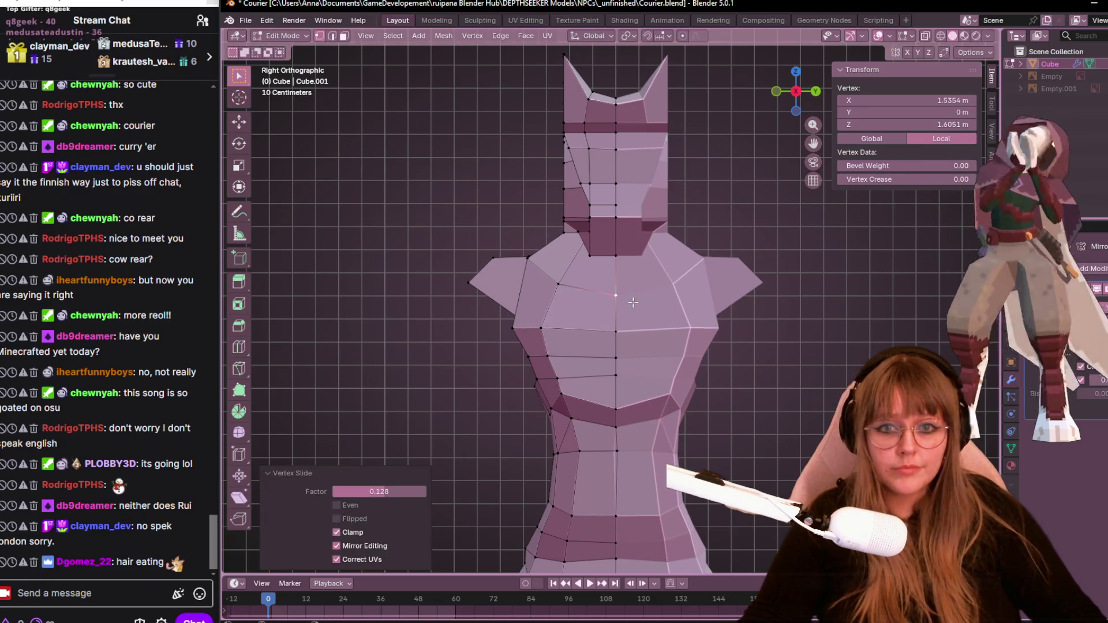
pyautogui.click(528, 258)
pyautogui.moveTo(529, 258); pyautogui.dragTo(472, 233, button='middle')
# Select two upper-body vertices and the adjacent face, orbiting to inspect them.
pyautogui.keyDown('shift'); pyautogui.click(509, 199); pyautogui.keyUp('shift')
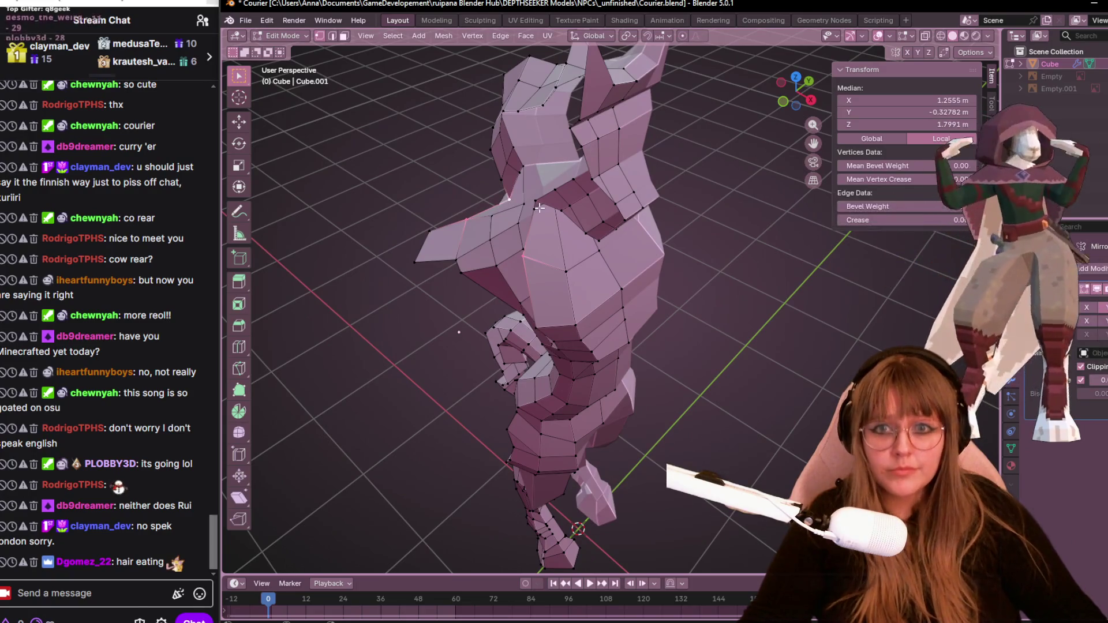
pyautogui.keyDown('shift'); pyautogui.click(573, 213); pyautogui.keyUp('shift')
pyautogui.moveTo(574, 213); pyautogui.dragTo(678, 205, button='middle')
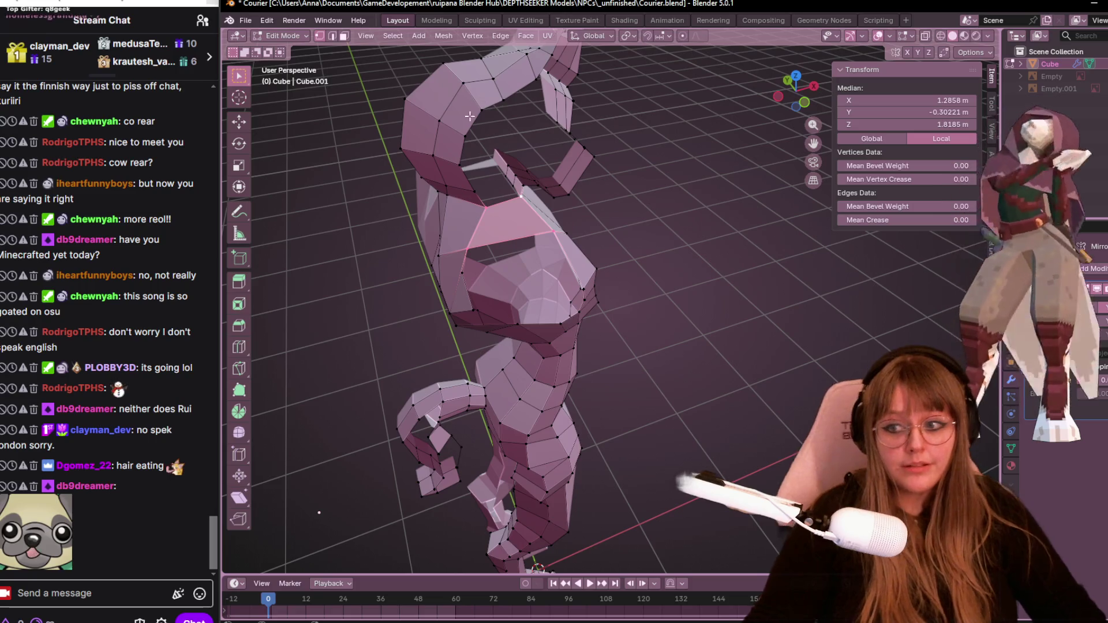
pyautogui.moveTo(562, 310); pyautogui.dragTo(536, 240, button='middle')
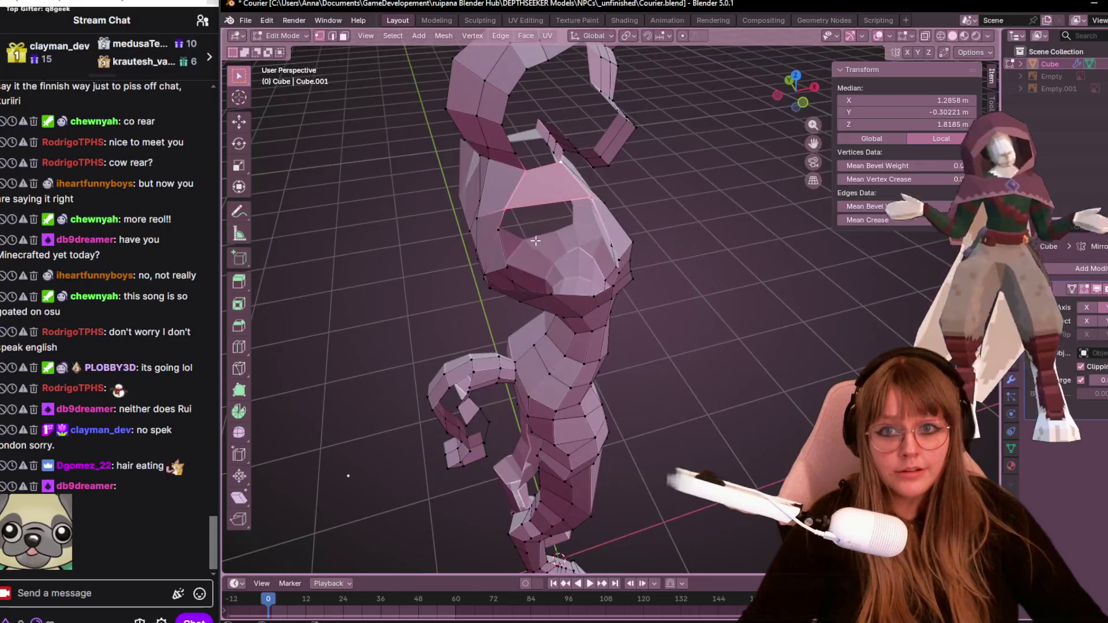
# Frame a neck vertex and move it in side and front views (0.075592 m X, -0.015563 m Z).
pyautogui.click(498, 233)
pyautogui.press('KP_Decimal')
pyautogui.press('ctrl+KP_3')
pyautogui.press('g')
pyautogui.click(556, 195)
pyautogui.moveTo(556, 195); pyautogui.dragTo(712, 133, button='middle')
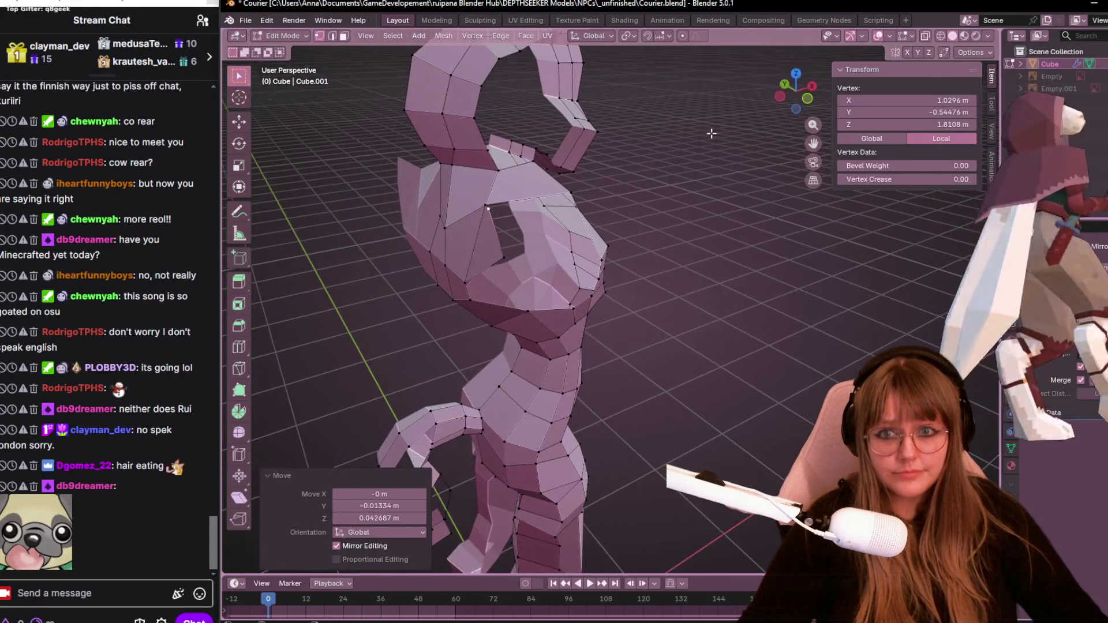
pyautogui.press('KP_1')
pyautogui.press('g')
pyautogui.click(610, 157)
pyautogui.moveTo(612, 157)
pyautogui.mouseDown(button='middle')
pyautogui.moveTo(648, 230)
pyautogui.moveTo(673, 156)
pyautogui.moveTo(643, 166)
pyautogui.moveTo(483, 325)
pyautogui.moveTo(583, 245)
pyautogui.moveTo(521, 282)
pyautogui.moveTo(624, 309)
pyautogui.mouseUp(button='middle')
pyautogui.keyDown('shift'); pyautogui.click(527, 303); pyautogui.keyUp('shift')
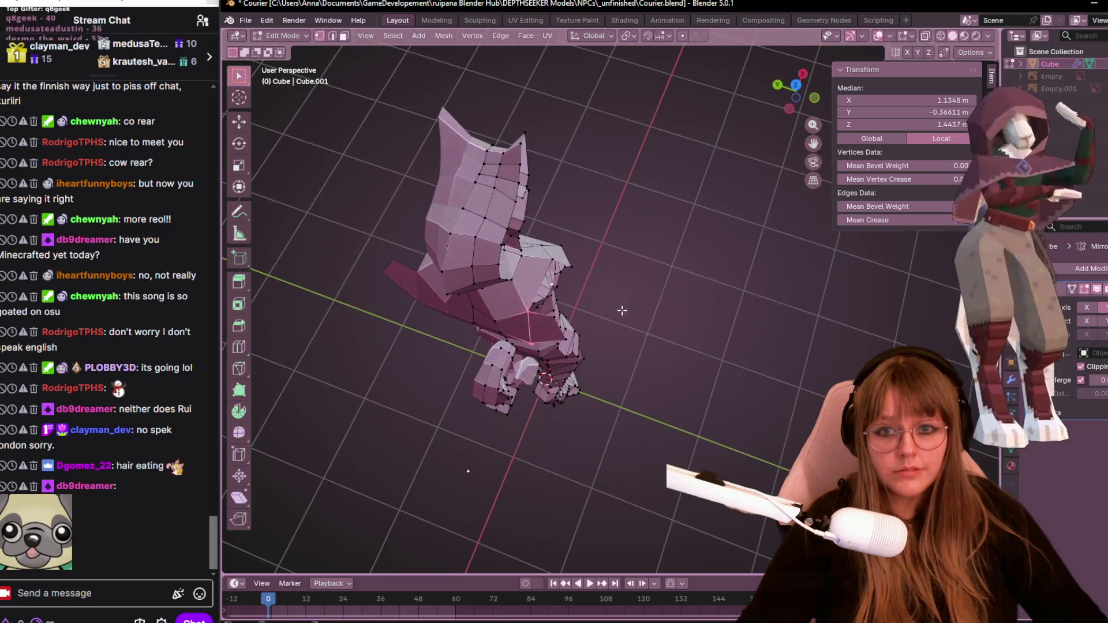
# In top orthographic view, move a front face of the body sideways.
pyautogui.keyDown('shift'); pyautogui.click(567, 345); pyautogui.keyUp('shift')
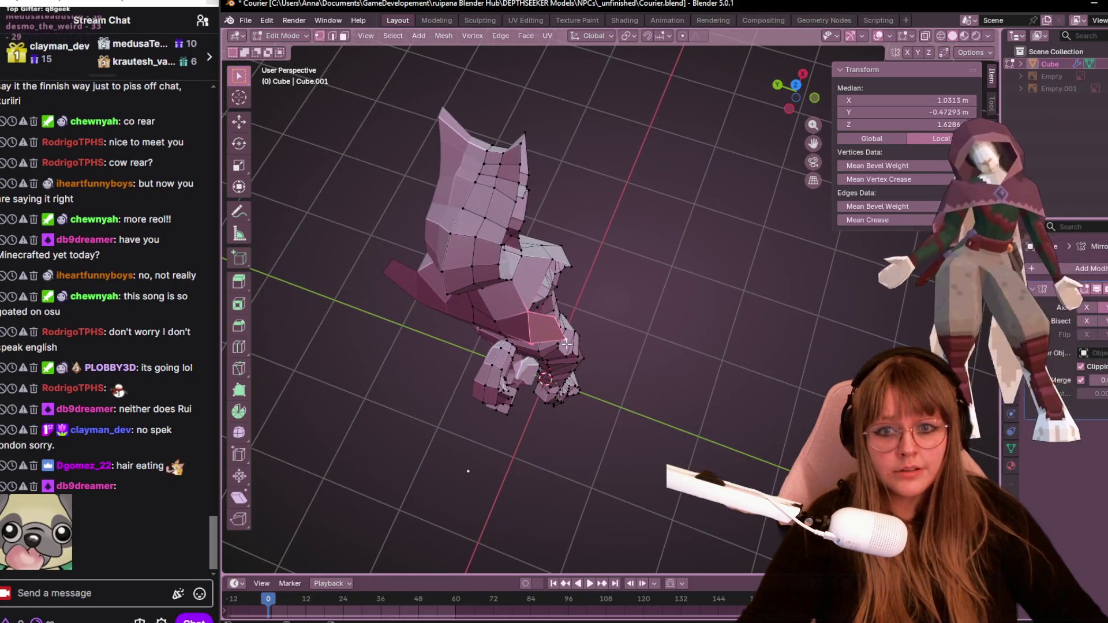
pyautogui.click(795, 85)
pyautogui.press('g')
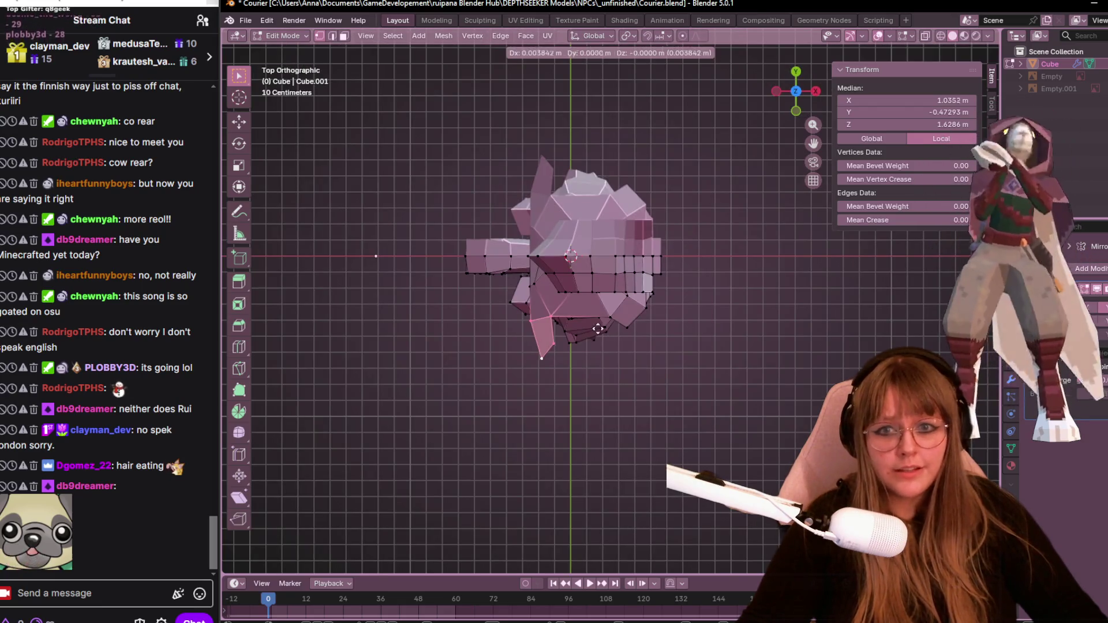
pyautogui.click(603, 329)
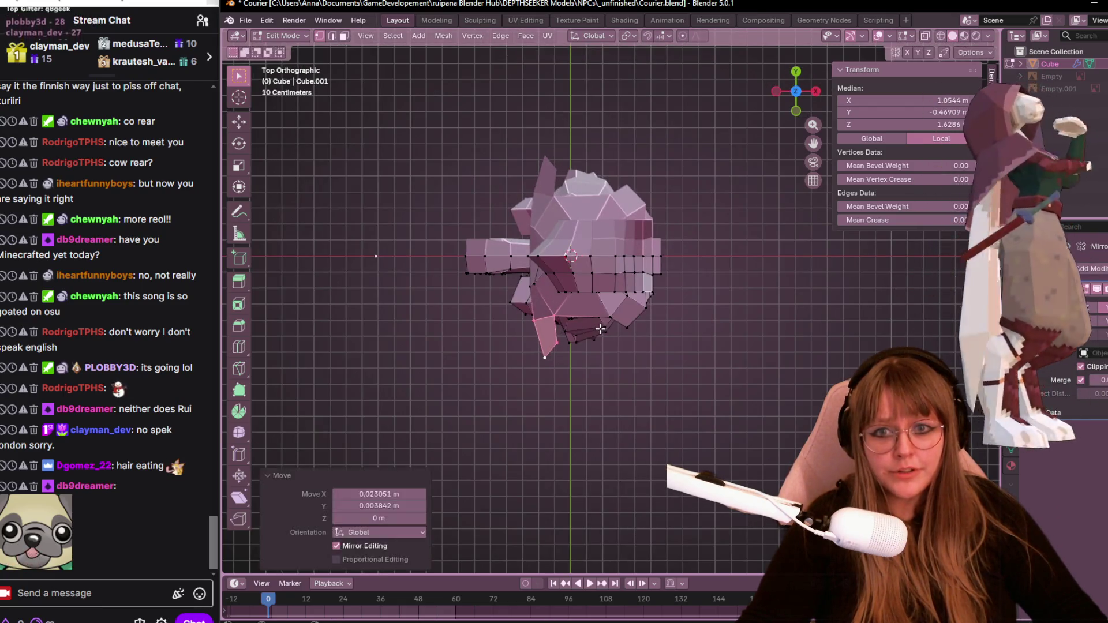
# Shift a single vertex -0.034577 m along X, then return to front view.
pyautogui.click(556, 319)
pyautogui.press('g')
pyautogui.click(556, 319)
pyautogui.click(545, 315)
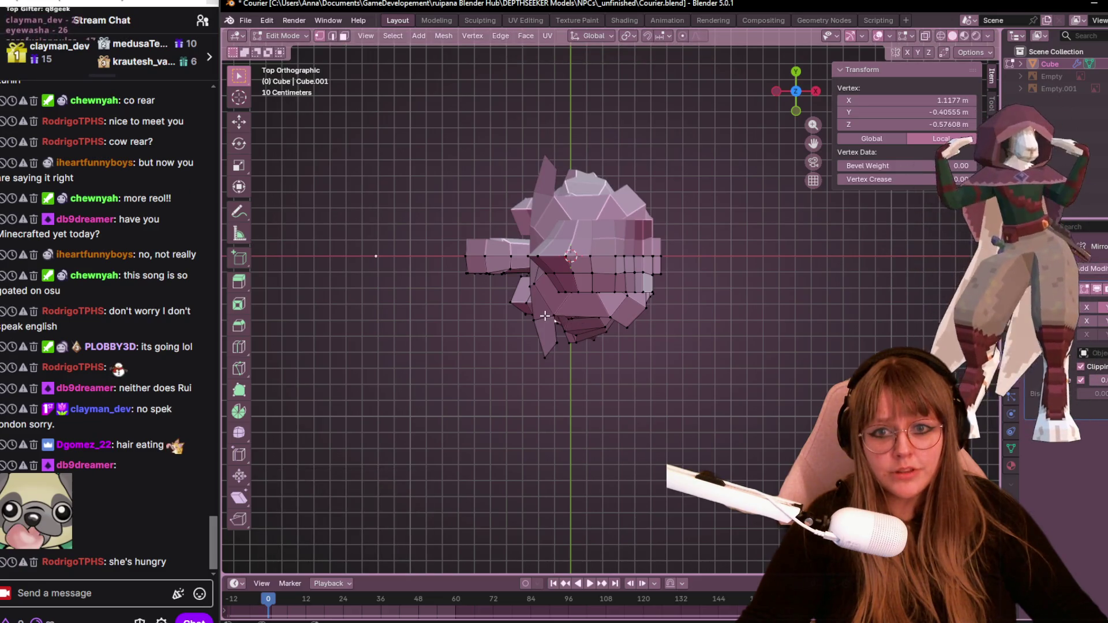
pyautogui.click(572, 317)
pyautogui.moveTo(577, 316)
pyautogui.mouseDown(button='middle')
pyautogui.moveTo(674, 257)
pyautogui.moveTo(630, 277)
pyautogui.mouseUp(button='middle')
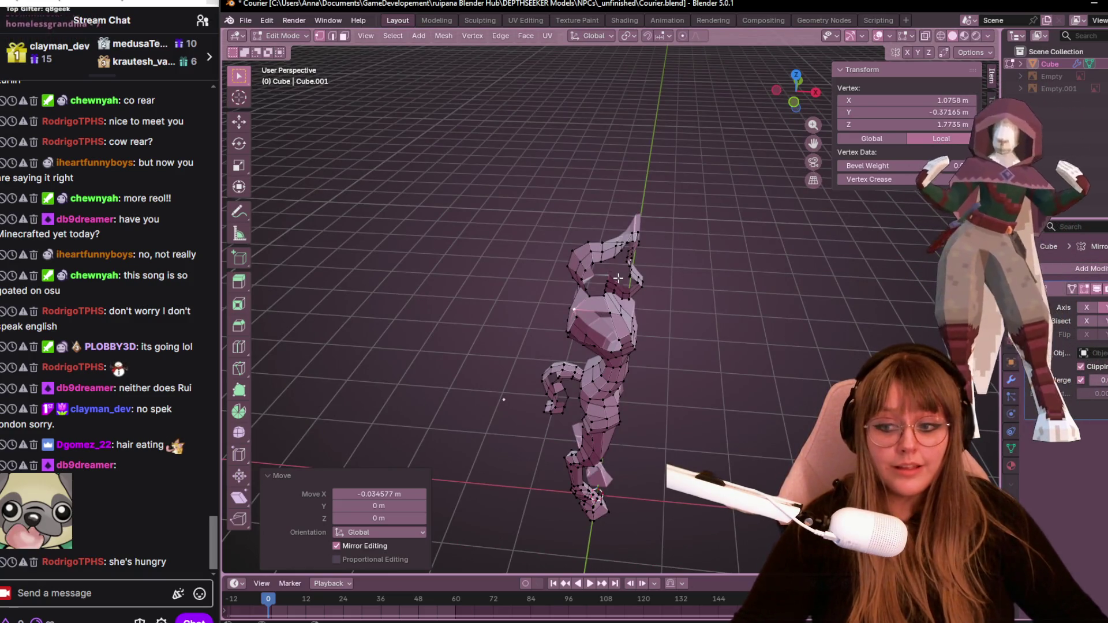
pyautogui.keyDown('shift'); pyautogui.moveTo(625, 390); pyautogui.dragTo(624, 316, button='middle'); pyautogui.keyUp('shift')
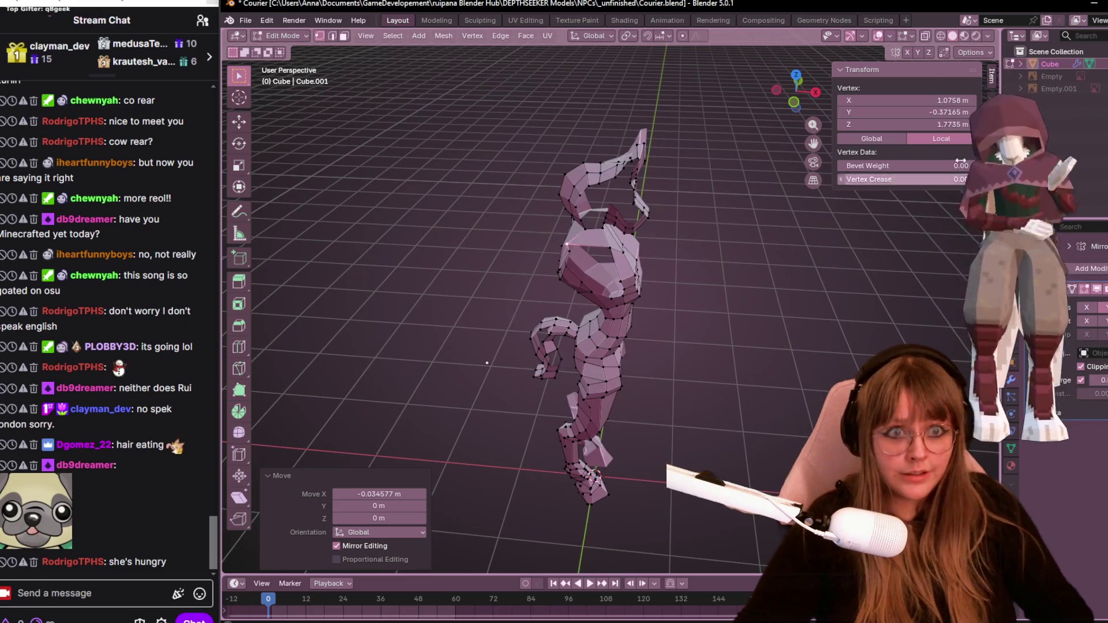
pyautogui.click(795, 103)
pyautogui.scroll(1, 643, 415)
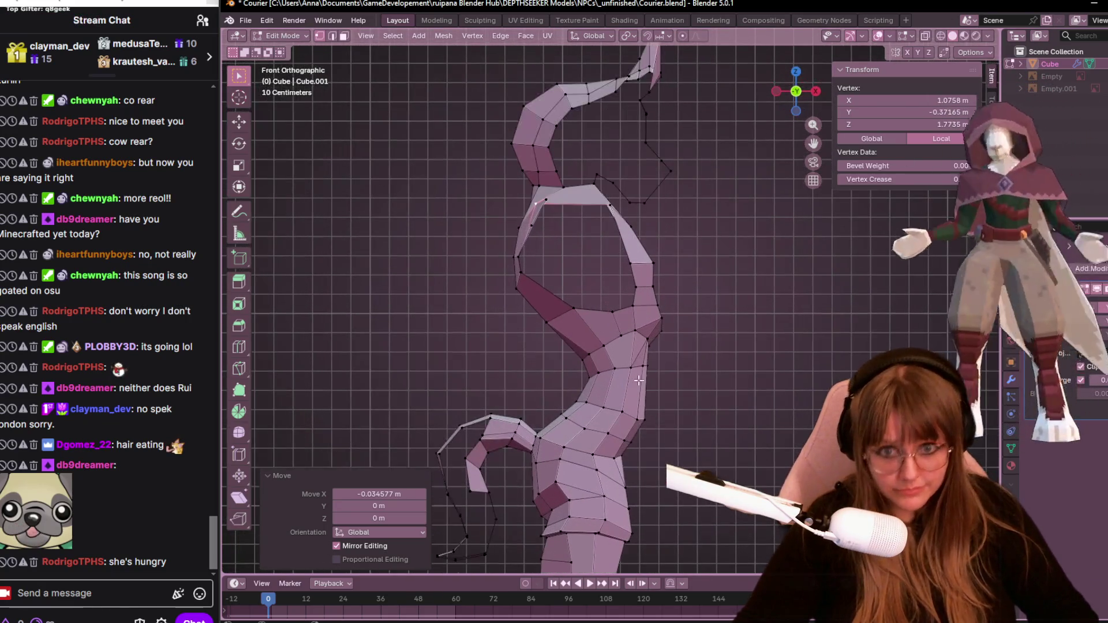
# Reposition two vertices around the neck opening to reshape its outline.
pyautogui.click(590, 310)
pyautogui.scroll(1, 556, 323)
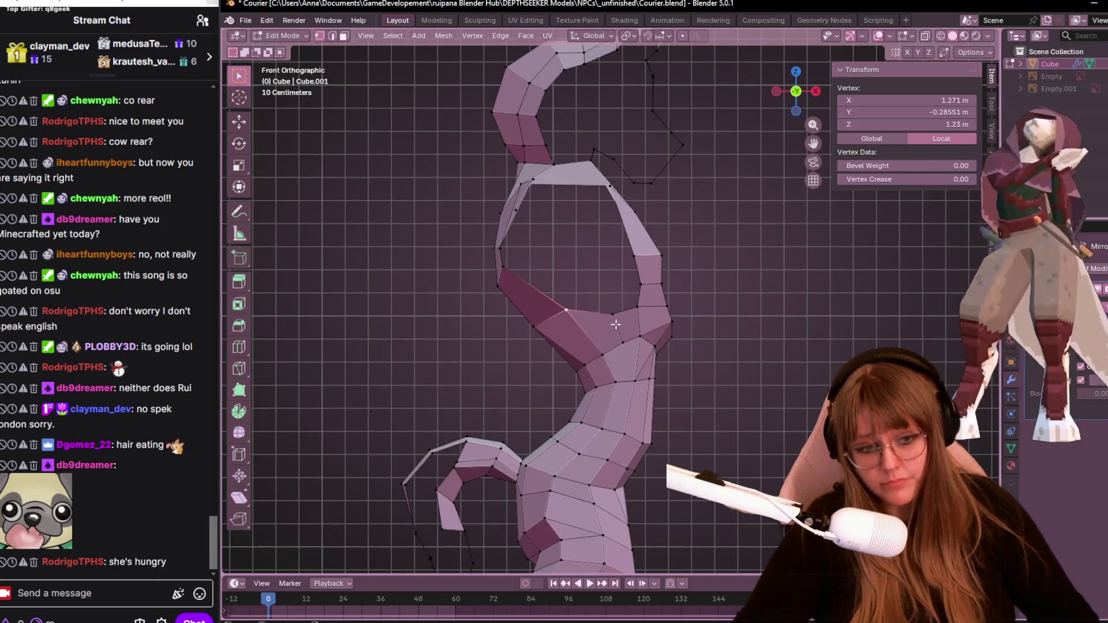
pyautogui.scroll(1, 577, 329)
pyautogui.press('g')
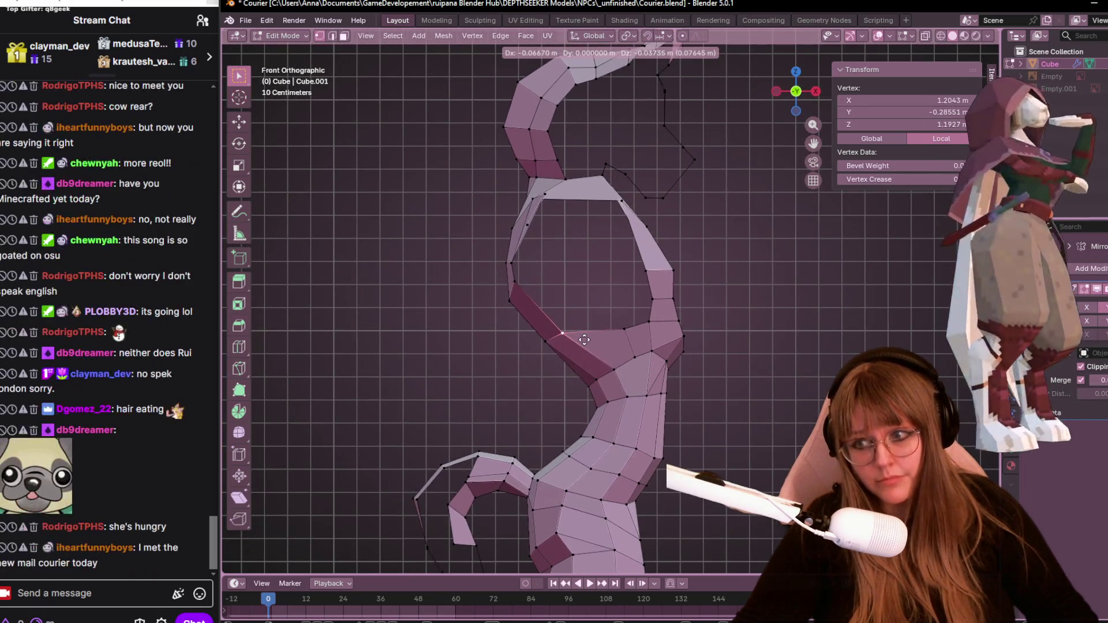
pyautogui.click(585, 340)
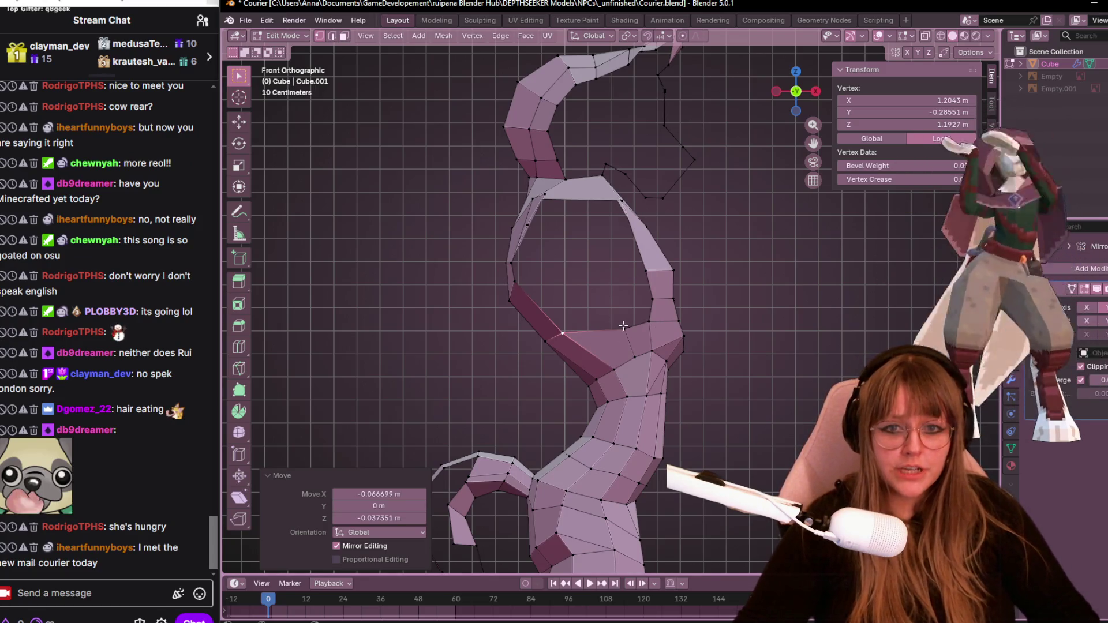
pyautogui.click(605, 331)
pyautogui.moveTo(635, 332)
pyautogui.keyDown('shift'); pyautogui.mouseDown(button='middle')
pyautogui.moveTo(592, 348)
pyautogui.moveTo(707, 342)
pyautogui.mouseUp(button='middle'); pyautogui.keyUp('shift')
pyautogui.hotkey('shift', 'g')
pyautogui.press('g')
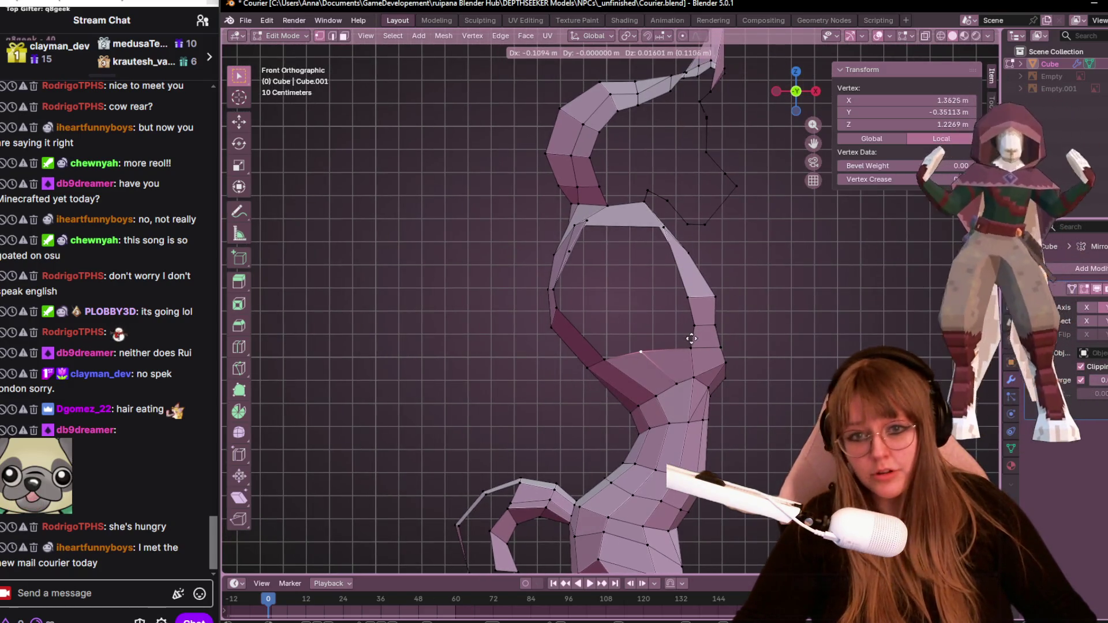
pyautogui.click(712, 338)
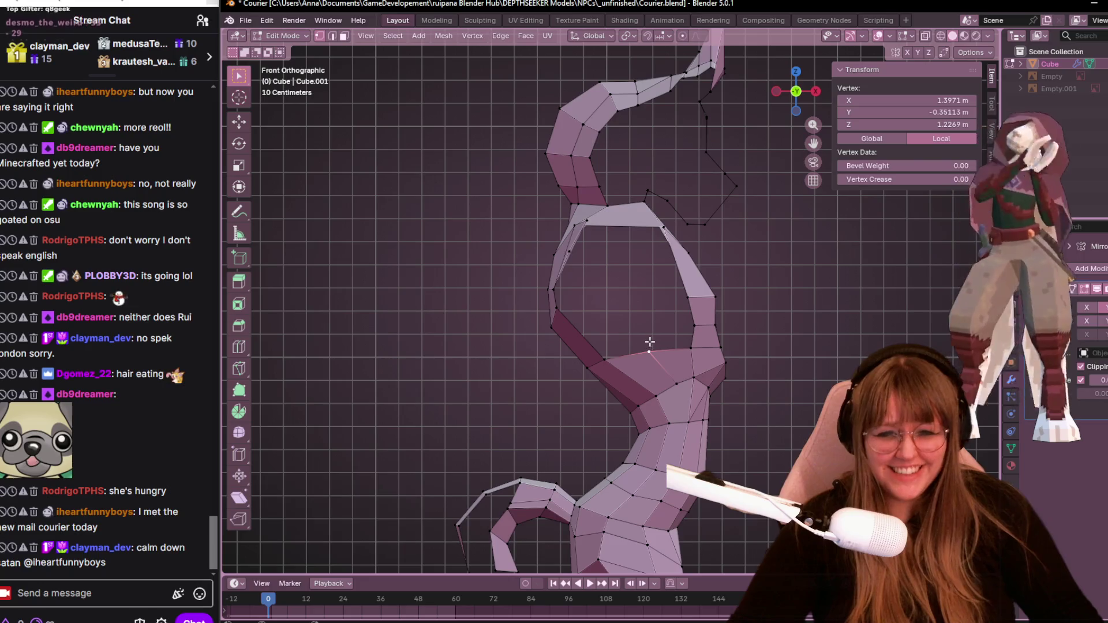
# In front view, fill a new face from four vertices across the neck opening's lower gap.
pyautogui.moveTo(549, 453)
pyautogui.mouseDown(button='middle')
pyautogui.moveTo(517, 337)
pyautogui.moveTo(573, 292)
pyautogui.moveTo(487, 384)
pyautogui.moveTo(468, 314)
pyautogui.mouseUp(button='middle')
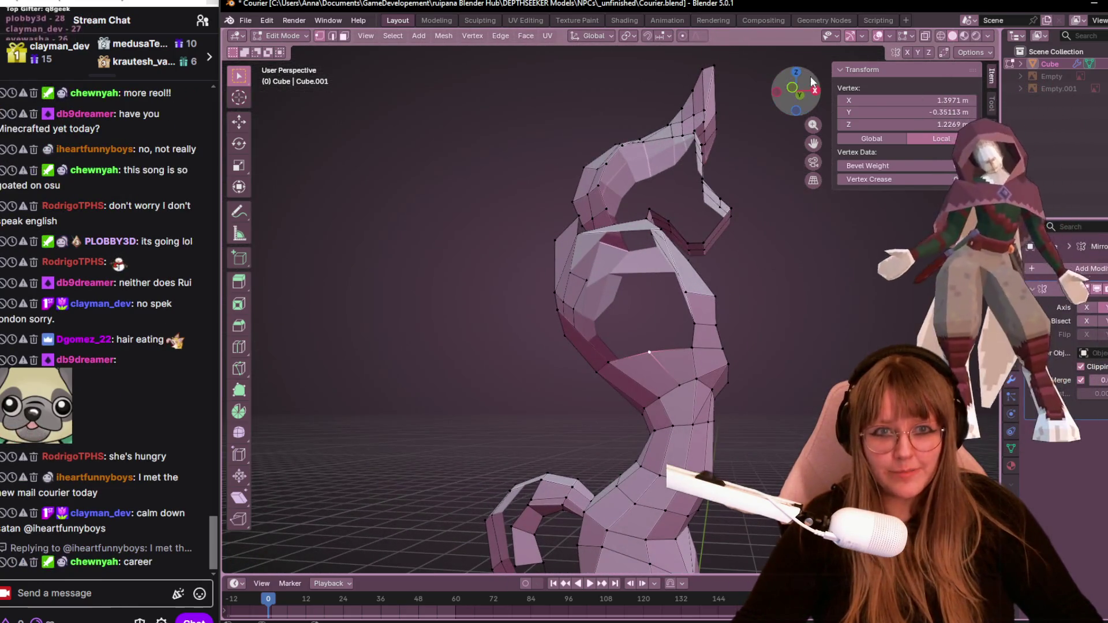
pyautogui.click(792, 88)
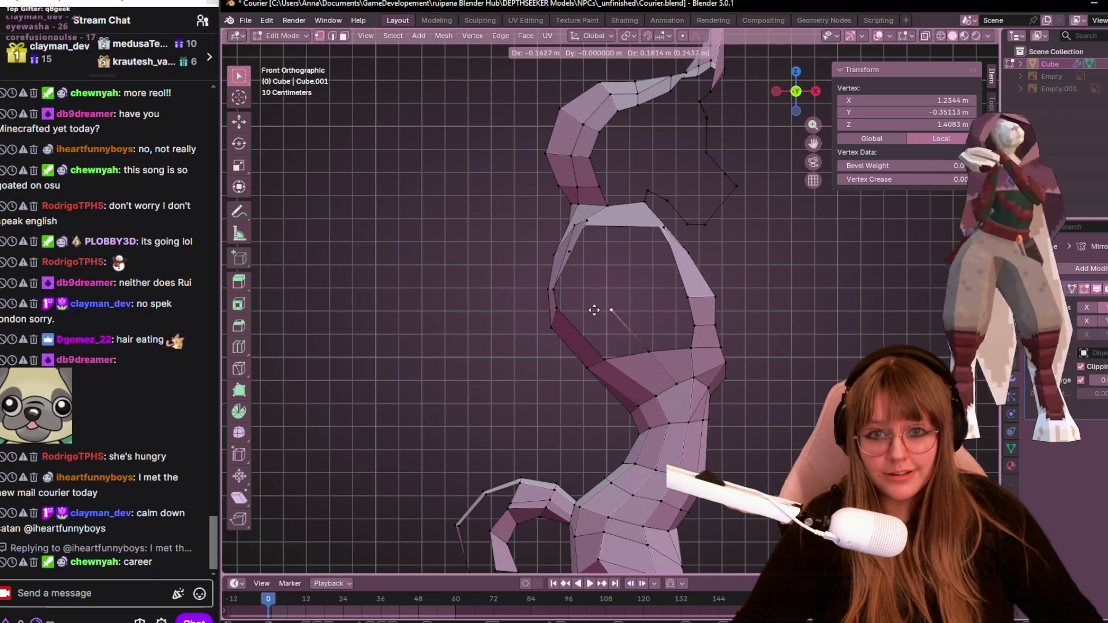
pyautogui.click(601, 309)
pyautogui.keyDown('shift'); pyautogui.click(555, 308); pyautogui.keyUp('shift')
pyautogui.keyDown('shift'); pyautogui.click(649, 349); pyautogui.keyUp('shift')
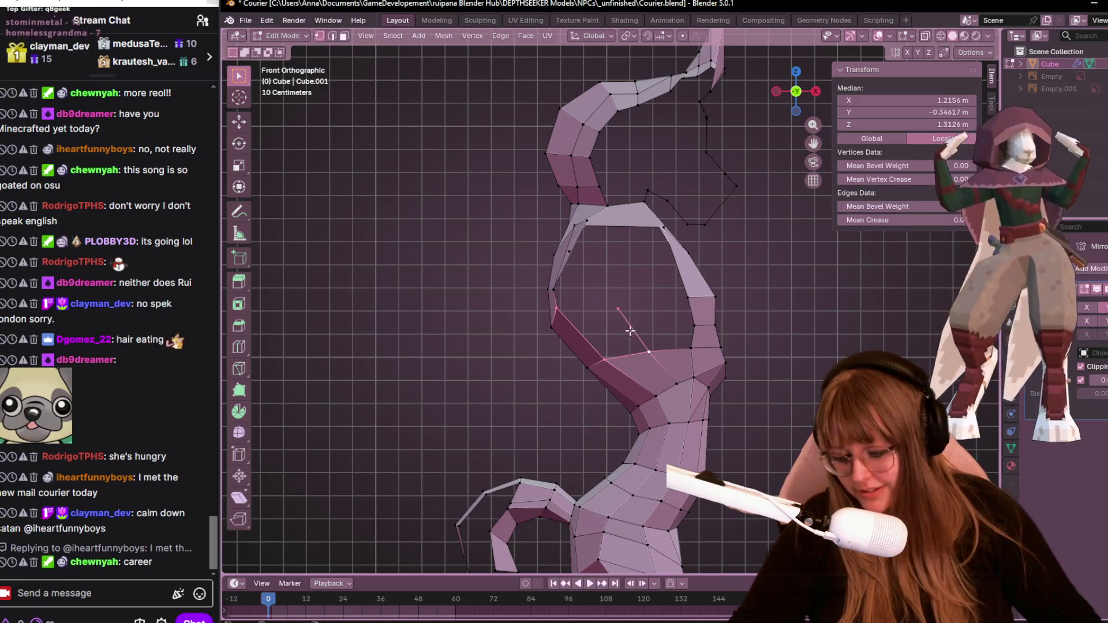
pyautogui.press('f')
# Vertex-slide a nearby body vertex along its edge, ending at factor 0.335.
pyautogui.click(694, 325)
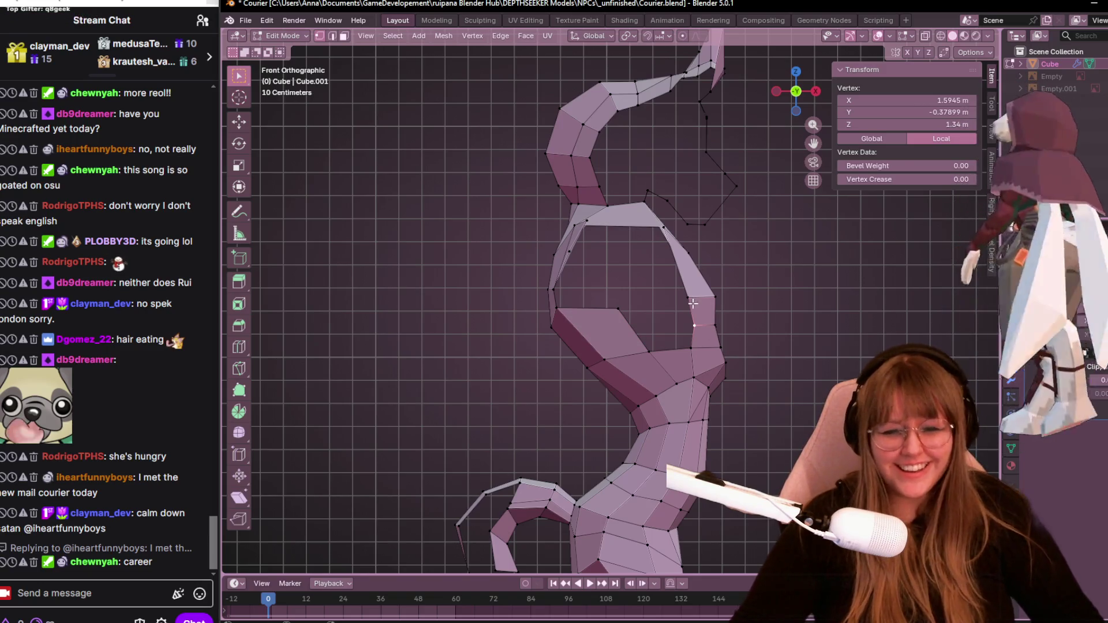
pyautogui.keyDown('ctrl'); pyautogui.click(642, 335); pyautogui.keyUp('ctrl')
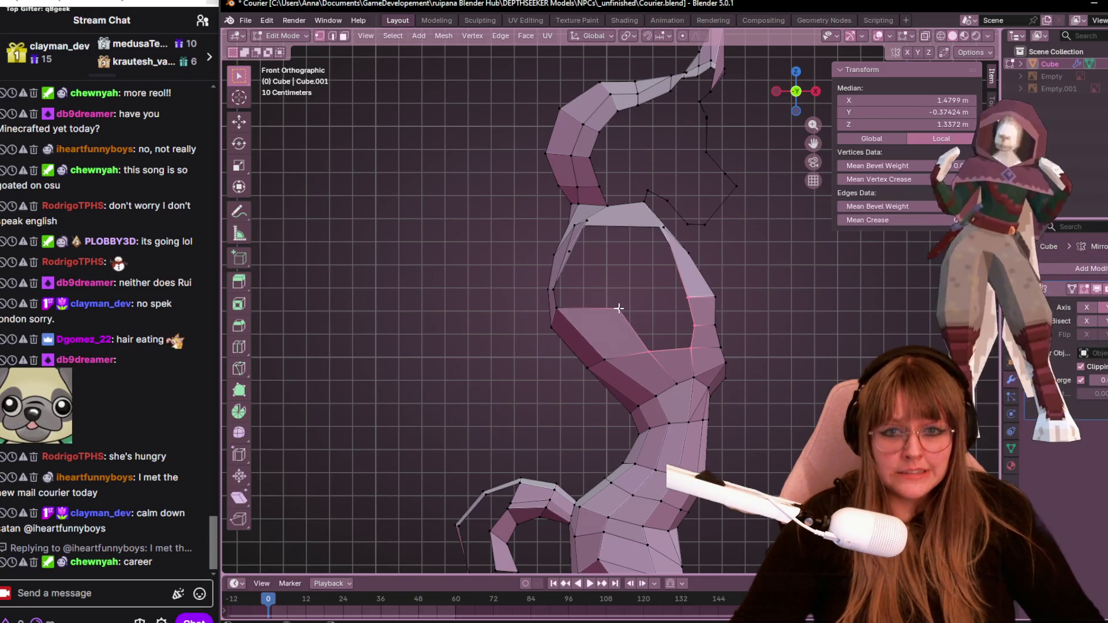
pyautogui.moveTo(707, 254)
pyautogui.mouseDown(button='middle')
pyautogui.moveTo(643, 247)
pyautogui.moveTo(584, 277)
pyautogui.moveTo(592, 231)
pyautogui.moveTo(705, 268)
pyautogui.moveTo(709, 254)
pyautogui.moveTo(657, 315)
pyautogui.moveTo(733, 304)
pyautogui.moveTo(667, 365)
pyautogui.moveTo(631, 217)
pyautogui.mouseUp(button='middle')
pyautogui.click(592, 231)
pyautogui.click(594, 238)
pyautogui.hotkey('shift', 'v')
pyautogui.click(710, 254)
pyautogui.hotkey('shift', 'v')
pyautogui.click(714, 304)
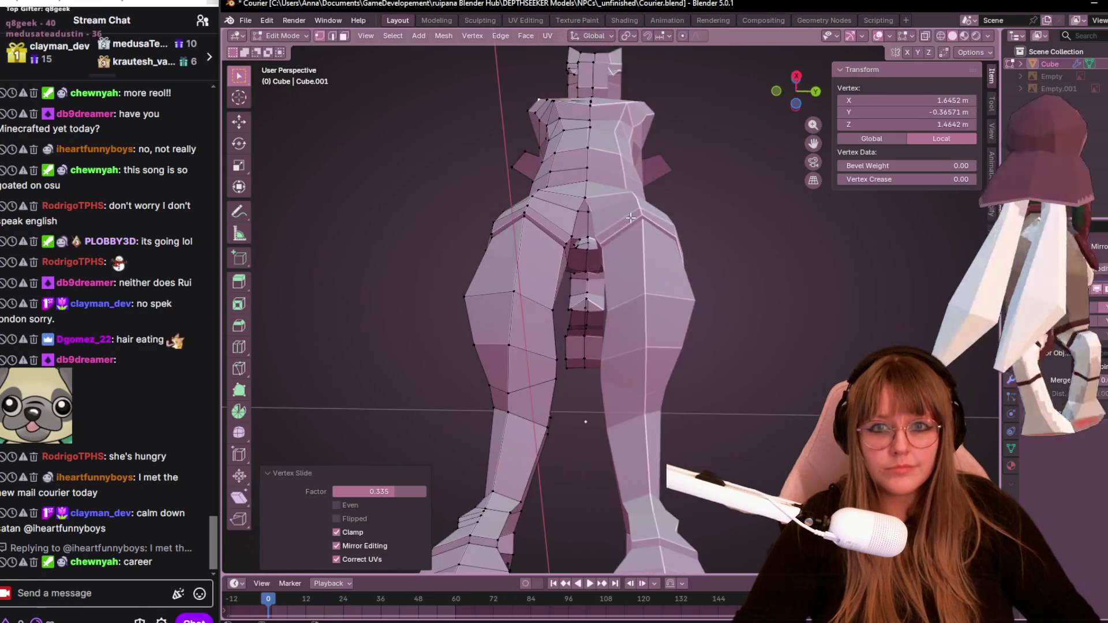
pyautogui.moveTo(782, 197); pyautogui.dragTo(733, 270, button='middle')
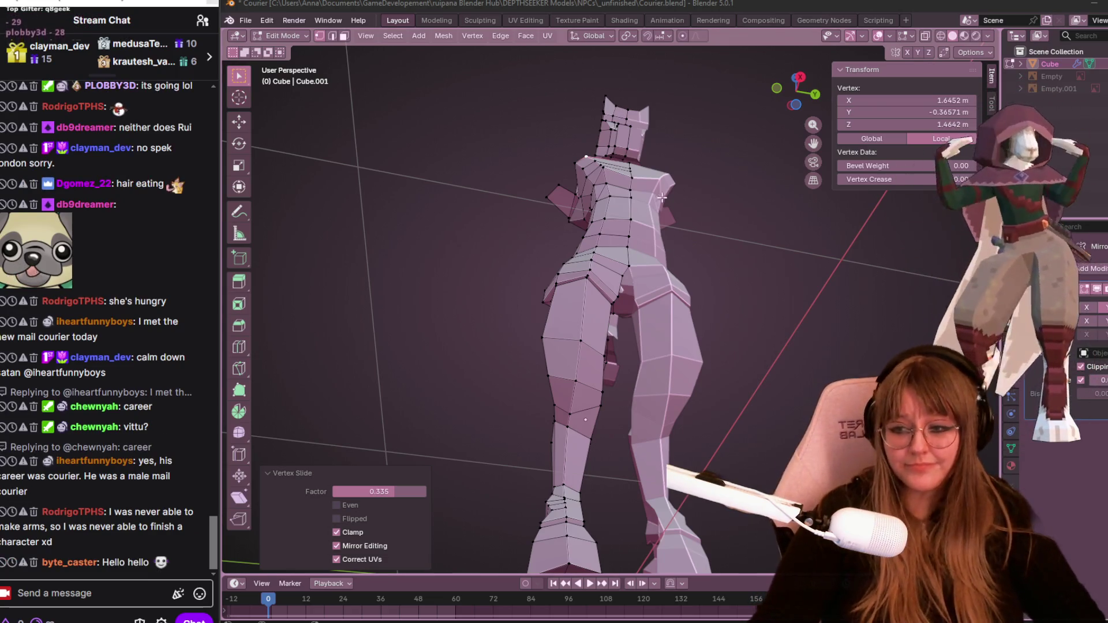
# In Right Orthographic view, slide the chest vertex along its edge to factor 0.125.
pyautogui.moveTo(669, 224)
pyautogui.mouseDown(button='middle')
pyautogui.moveTo(594, 181)
pyautogui.moveTo(577, 202)
pyautogui.mouseUp(button='middle')
pyautogui.press('KP_3')
pyautogui.scroll(3, 548, 240)
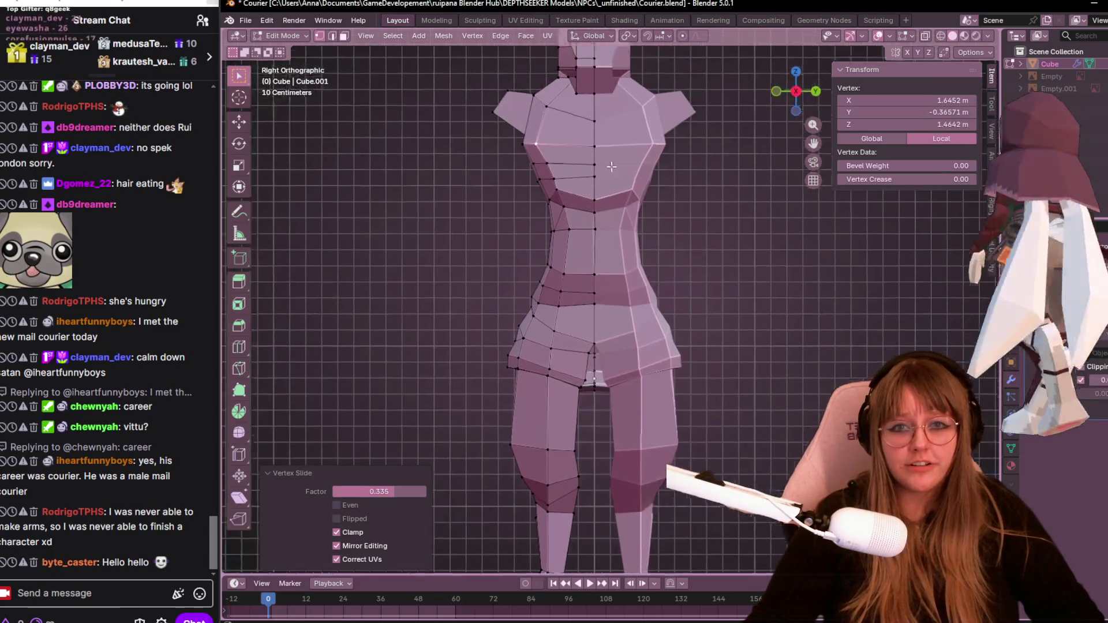
pyautogui.click(497, 224)
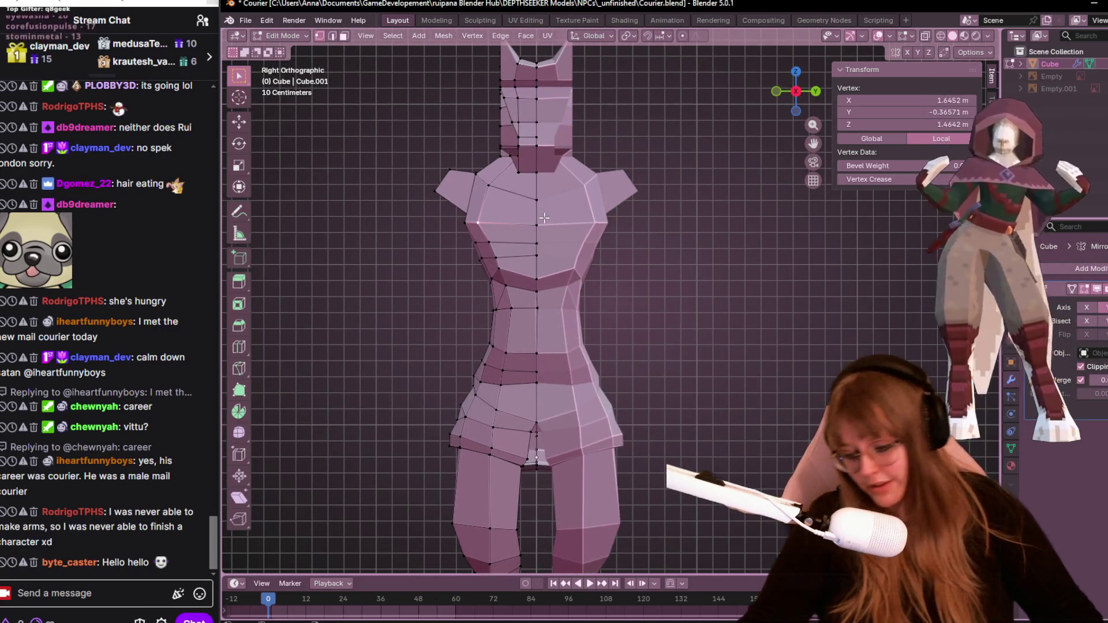
pyautogui.hotkey('shift', 'v')
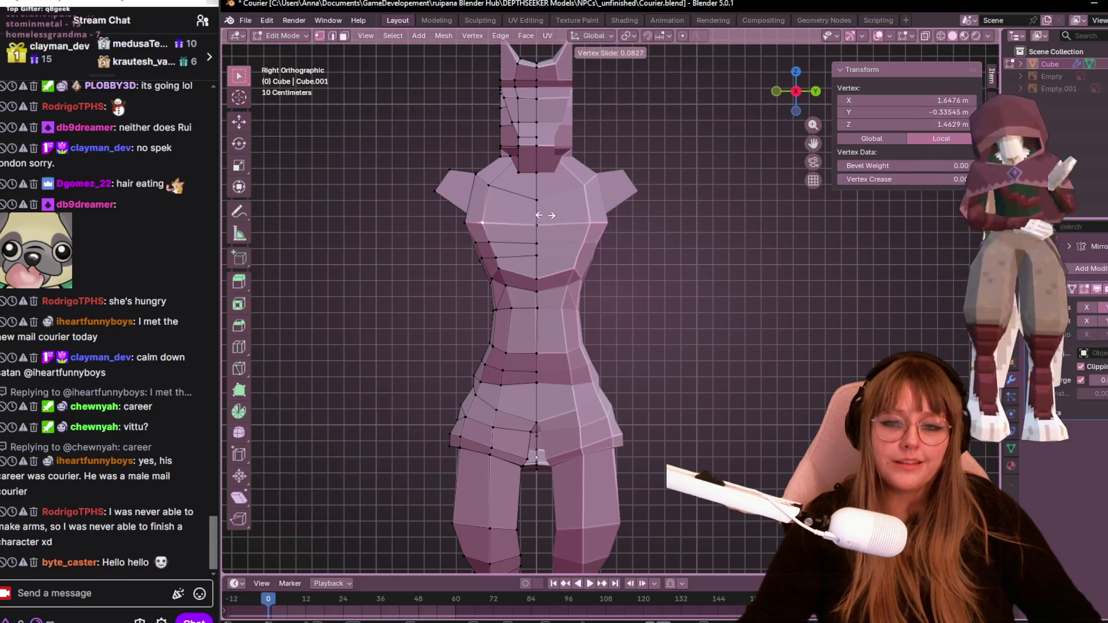
pyautogui.click(547, 208)
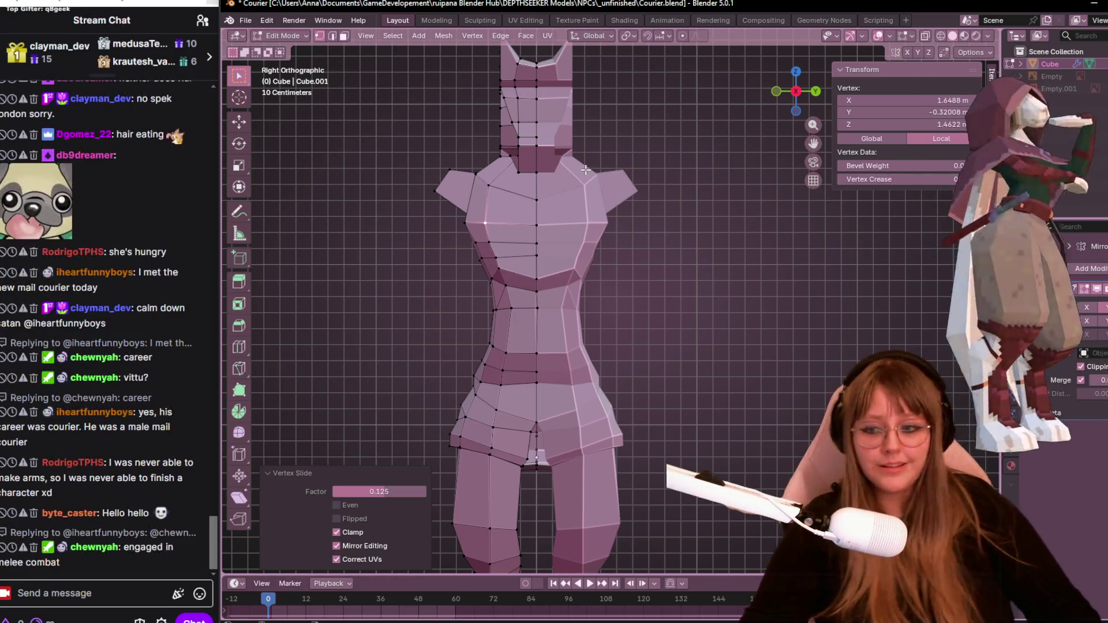
# Open a chat viewer card, check the viewer's earlier messages, then close it.
pyautogui.click(84, 508)
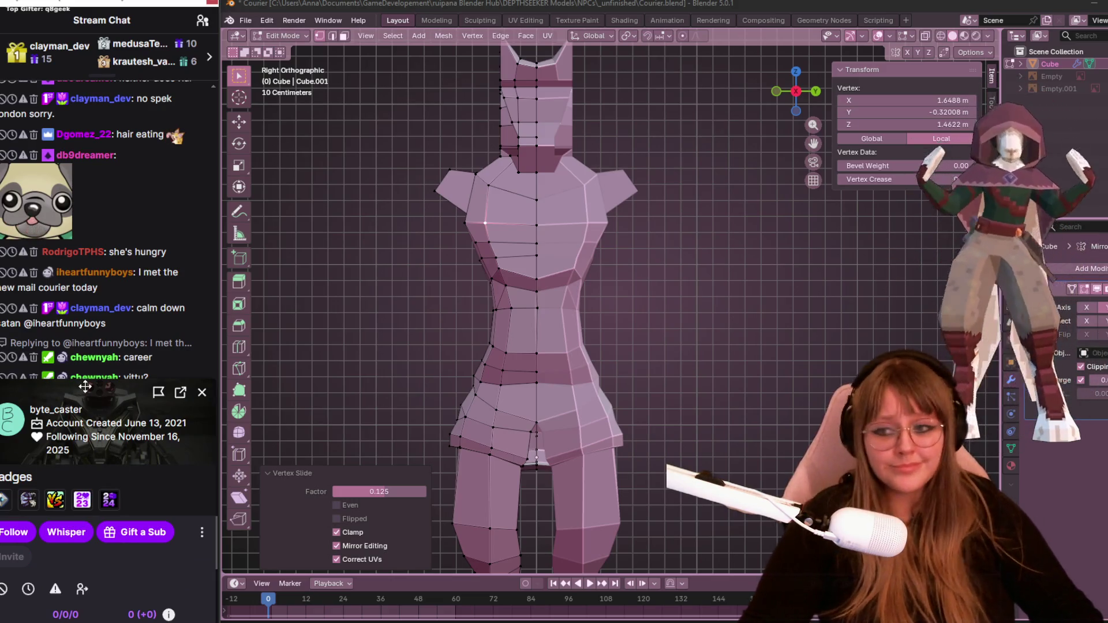
pyautogui.moveTo(85, 386); pyautogui.dragTo(93, 263)
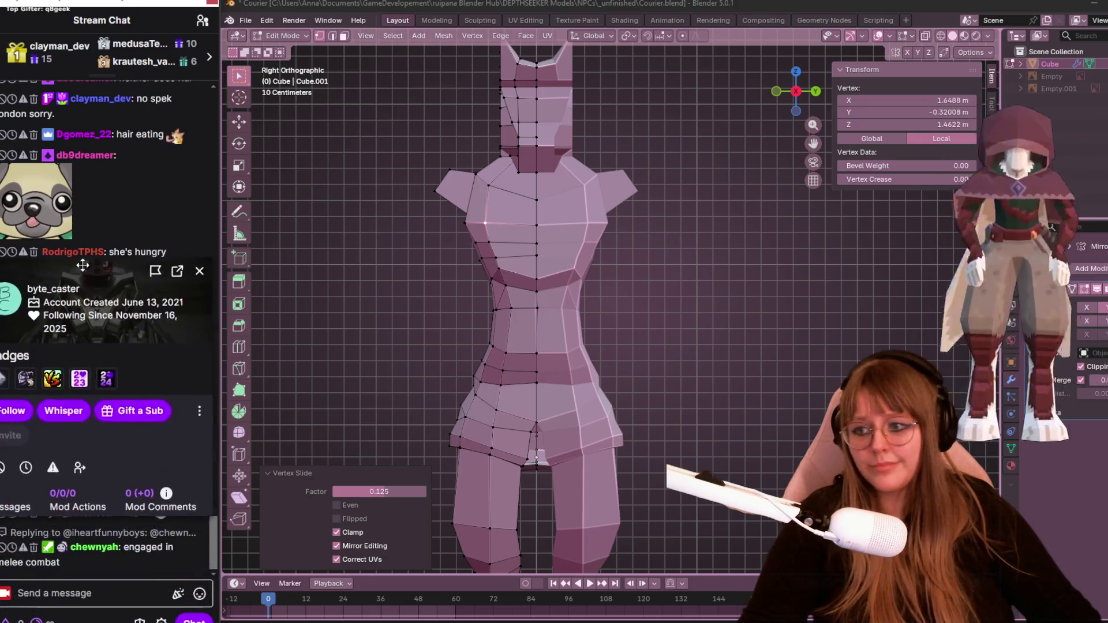
pyautogui.click(23, 498)
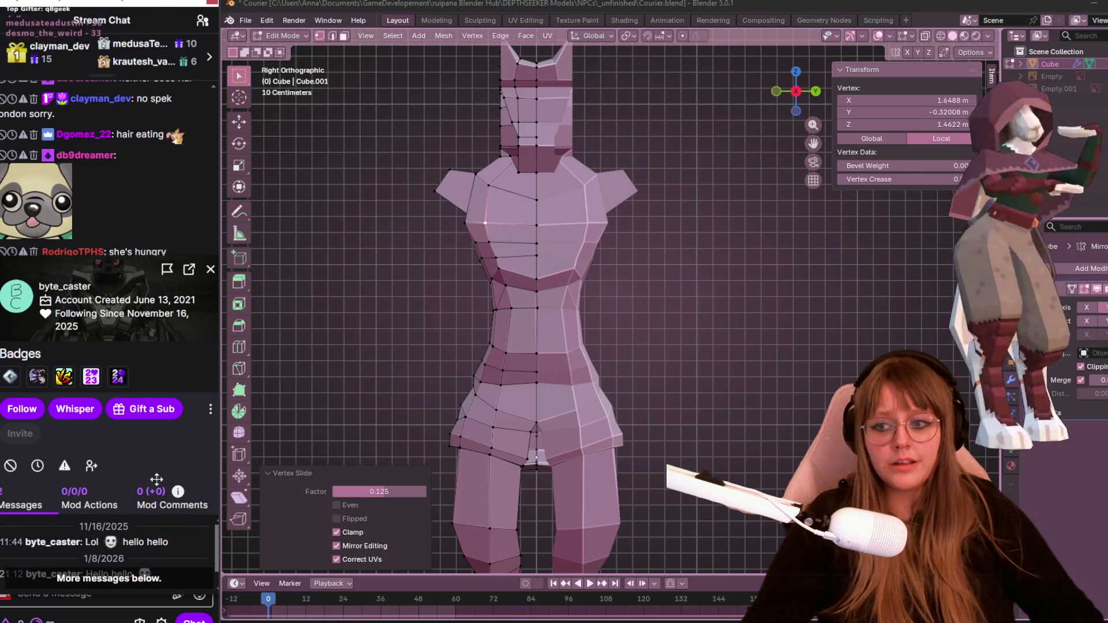
pyautogui.scroll(-1, 149, 519)
pyautogui.click(211, 269)
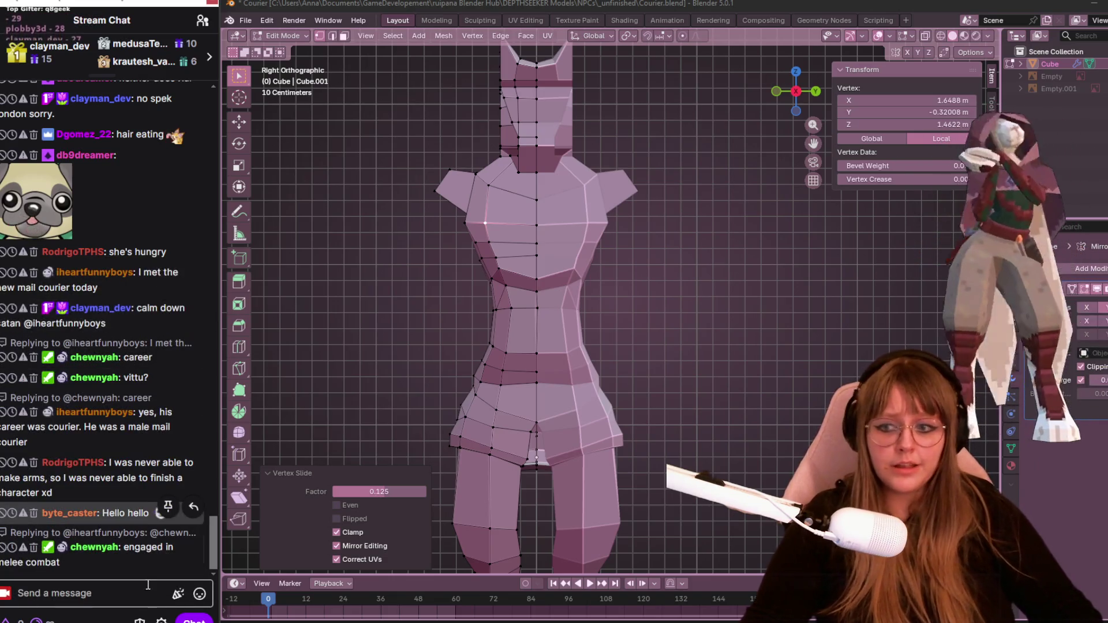
# Select another upper-body vertex and frame the torso in side orthographic view.
pyautogui.keyDown('shift'); pyautogui.moveTo(464, 370); pyautogui.dragTo(553, 237, button='middle'); pyautogui.keyUp('shift')
pyautogui.scroll(2, 553, 236)
pyautogui.moveTo(542, 180); pyautogui.dragTo(531, 177, button='middle')
pyautogui.click(496, 136)
pyautogui.moveTo(496, 136)
pyautogui.mouseDown(button='middle')
pyautogui.moveTo(568, 183)
pyautogui.moveTo(693, 144)
pyautogui.mouseUp(button='middle')
pyautogui.click(799, 92)
pyautogui.keyDown('shift'); pyautogui.moveTo(466, 180); pyautogui.dragTo(561, 226, button='middle'); pyautogui.keyUp('shift')
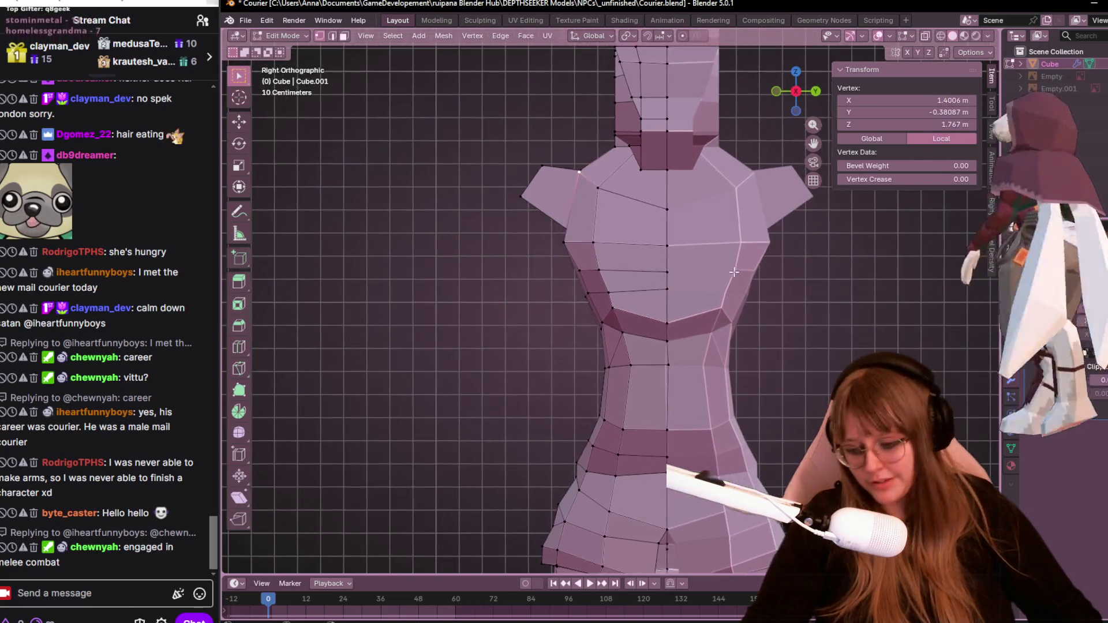
# Extrude a new vertex on the head and place it.
pyautogui.press('g')
pyautogui.click(683, 288)
pyautogui.moveTo(682, 288); pyautogui.dragTo(750, 270, button='middle')
pyautogui.keyDown('shift'); pyautogui.click(479, 136); pyautogui.keyUp('shift')
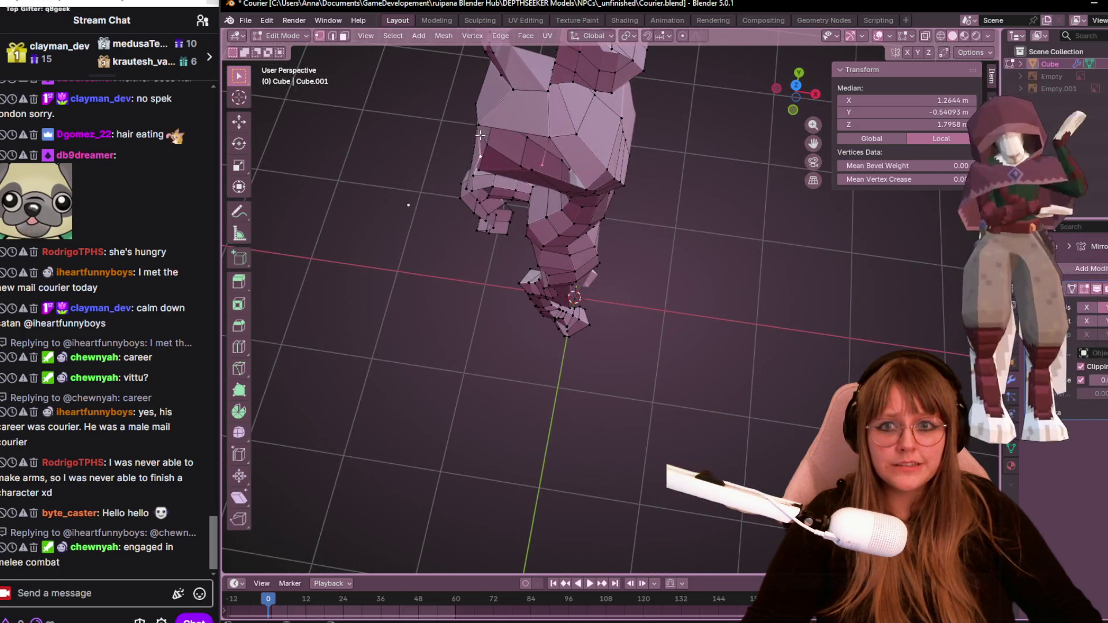
pyautogui.moveTo(551, 129)
pyautogui.mouseDown(button='middle')
pyautogui.moveTo(655, 216)
pyautogui.moveTo(565, 255)
pyautogui.mouseUp(button='middle')
pyautogui.click(655, 215)
# Fill a mirrored face between three vertices near the nose.
pyautogui.click(542, 233)
pyautogui.keyDown('shift'); pyautogui.click(505, 234); pyautogui.keyUp('shift')
pyautogui.keyDown('shift'); pyautogui.click(516, 162); pyautogui.keyUp('shift')
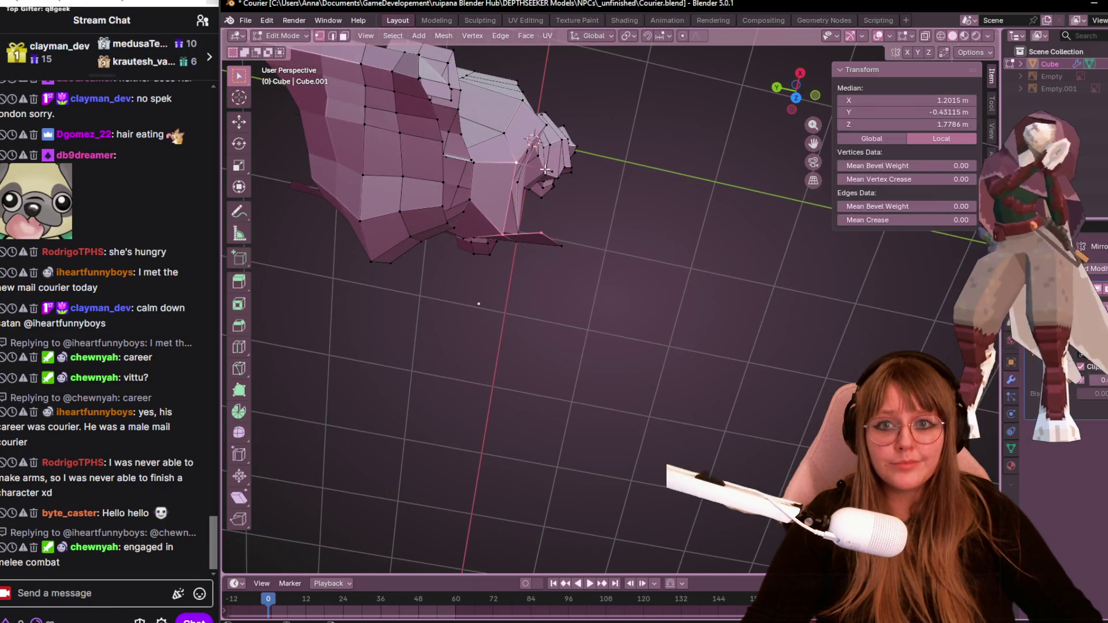
pyautogui.moveTo(613, 258)
pyautogui.mouseDown(button='middle')
pyautogui.moveTo(730, 366)
pyautogui.moveTo(574, 210)
pyautogui.moveTo(734, 199)
pyautogui.moveTo(703, 289)
pyautogui.moveTo(543, 374)
pyautogui.mouseUp(button='middle')
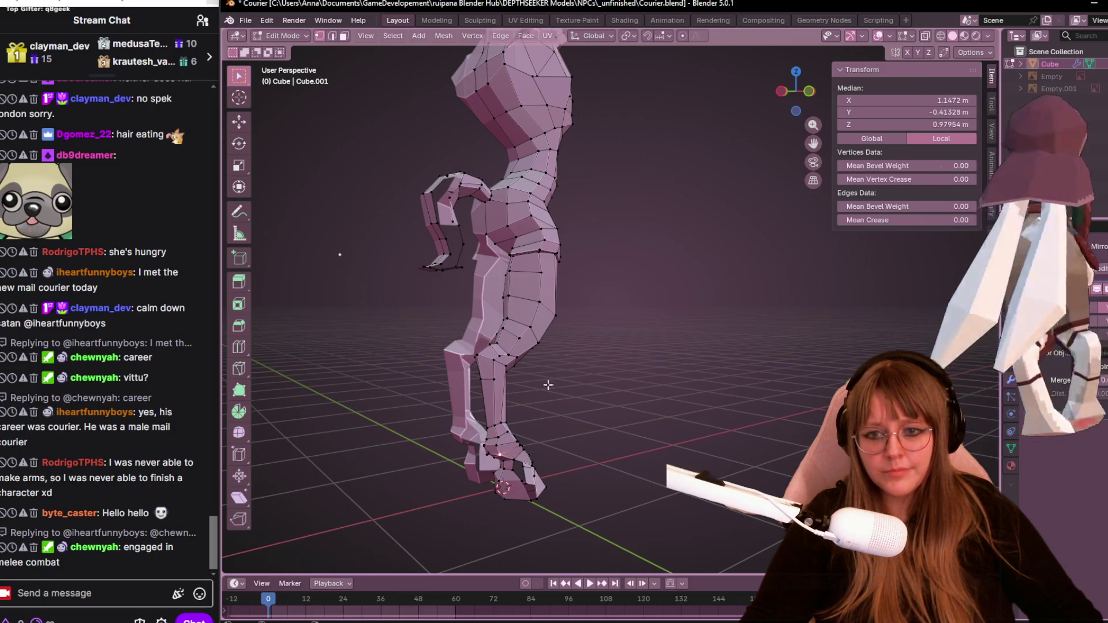
pyautogui.moveTo(559, 347)
pyautogui.mouseDown(button='middle')
pyautogui.moveTo(717, 242)
pyautogui.moveTo(685, 366)
pyautogui.moveTo(633, 408)
pyautogui.moveTo(594, 216)
pyautogui.moveTo(550, 185)
pyautogui.mouseUp(button='middle')
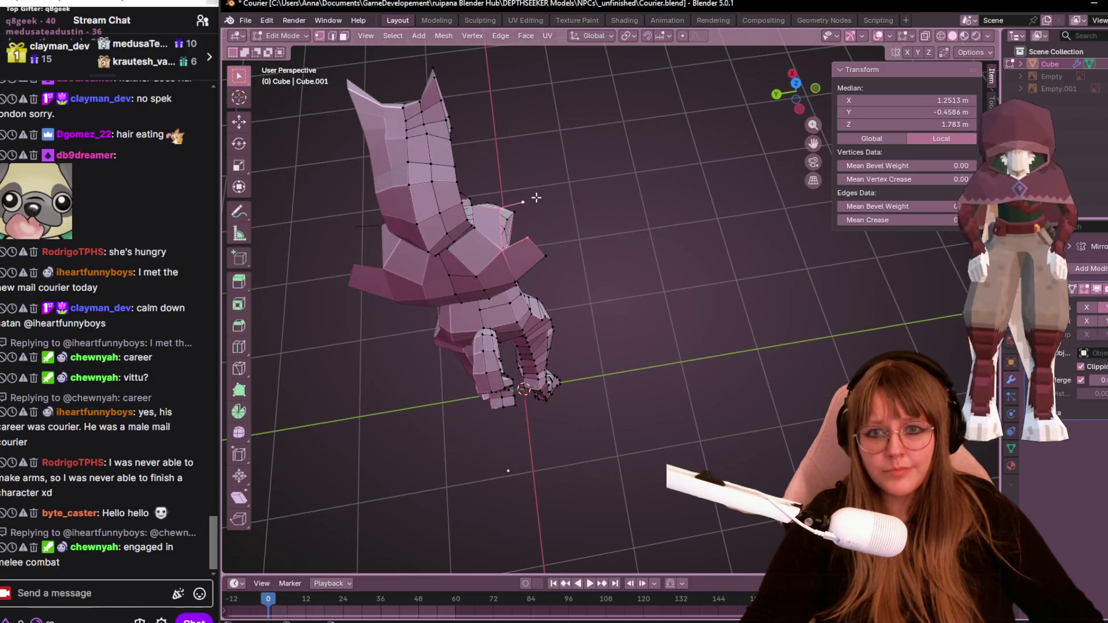
pyautogui.press('f')
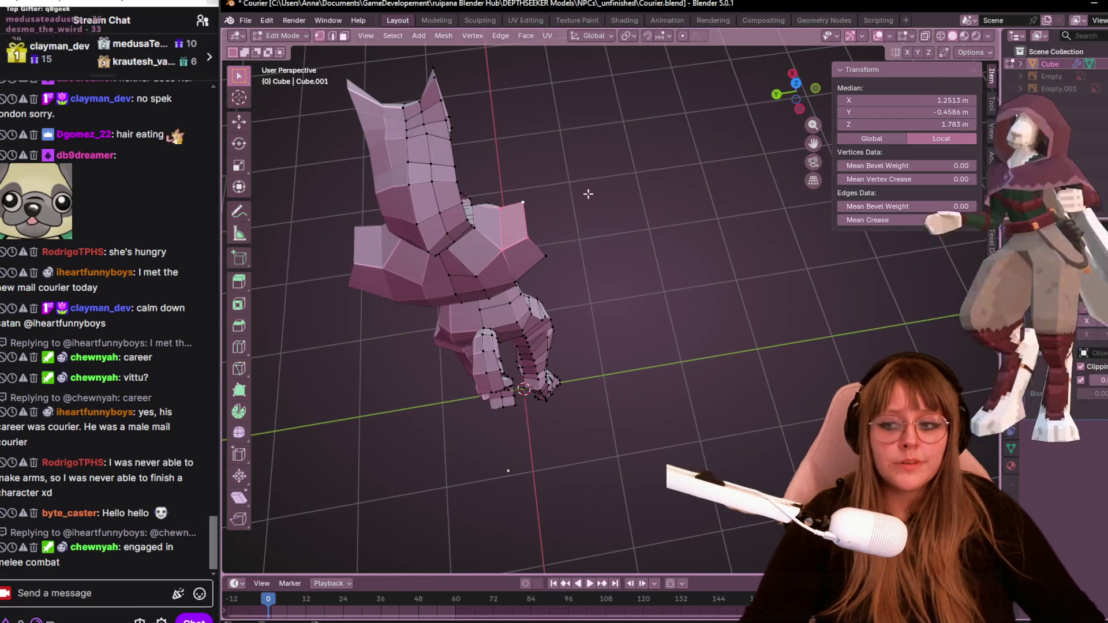
pyautogui.click(641, 224)
# In front view, nudge the top neck-opening vertex by -0.024 m along X.
pyautogui.moveTo(641, 224); pyautogui.dragTo(715, 118, button='middle')
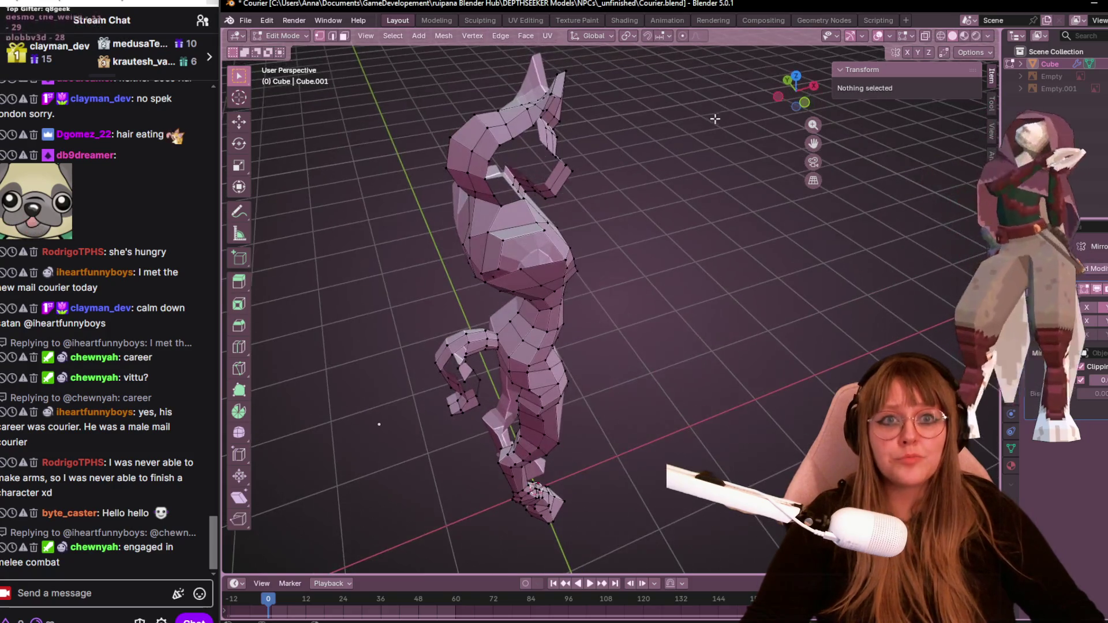
pyautogui.click(807, 101)
pyautogui.scroll(4, 769, 368)
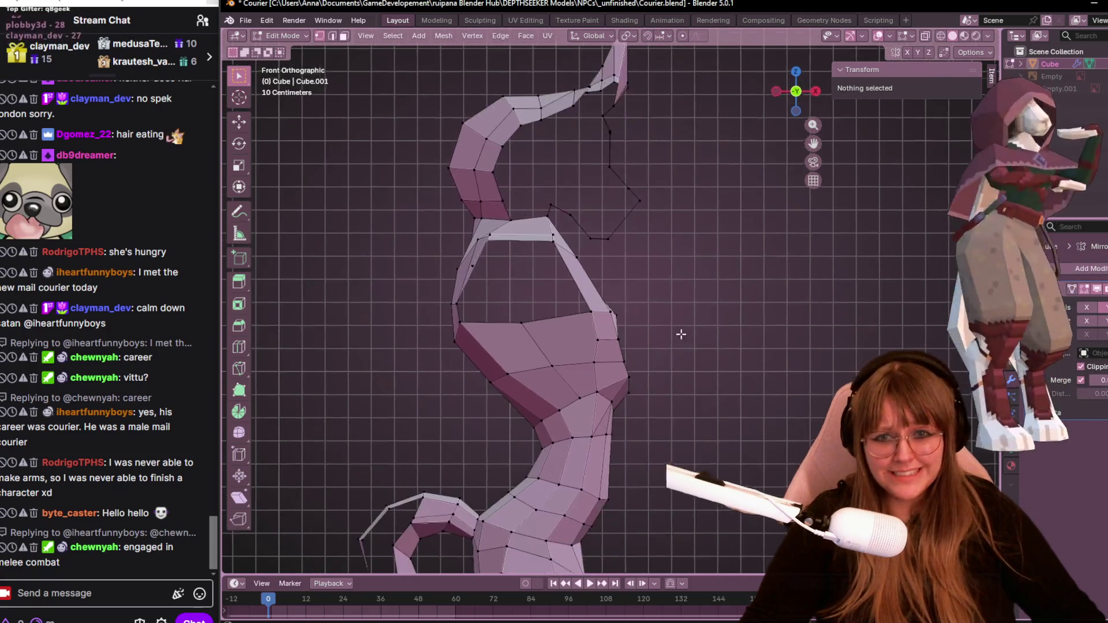
pyautogui.click(536, 226)
pyautogui.press('g')
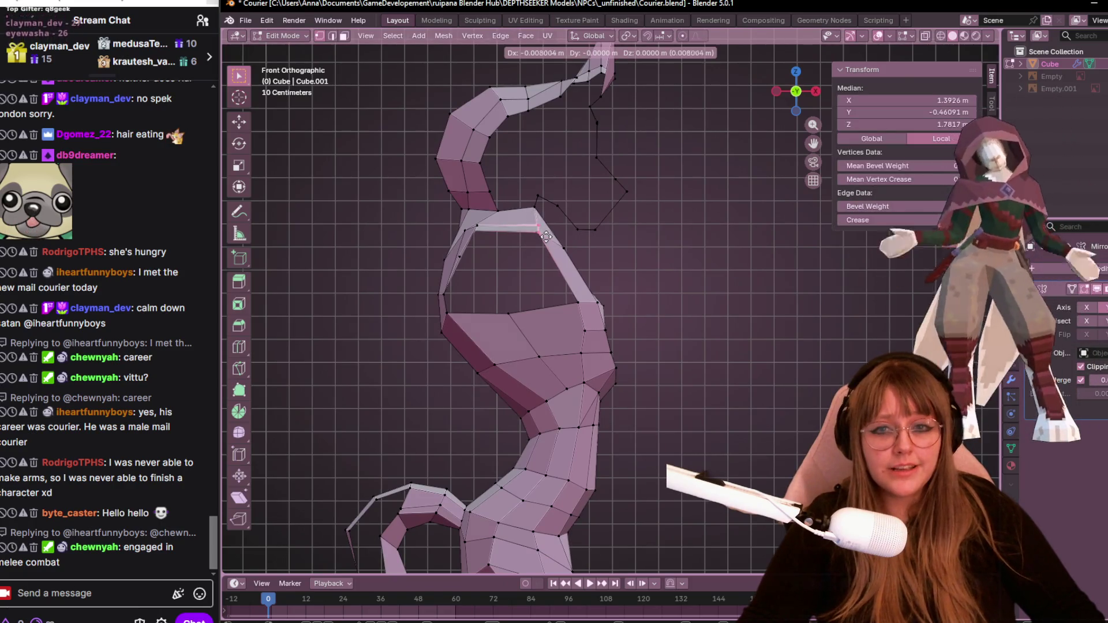
pyautogui.click(563, 239)
pyautogui.moveTo(583, 247)
pyautogui.mouseDown(button='middle')
pyautogui.moveTo(620, 243)
pyautogui.moveTo(452, 218)
pyautogui.moveTo(495, 240)
pyautogui.moveTo(618, 228)
pyautogui.mouseUp(button='middle')
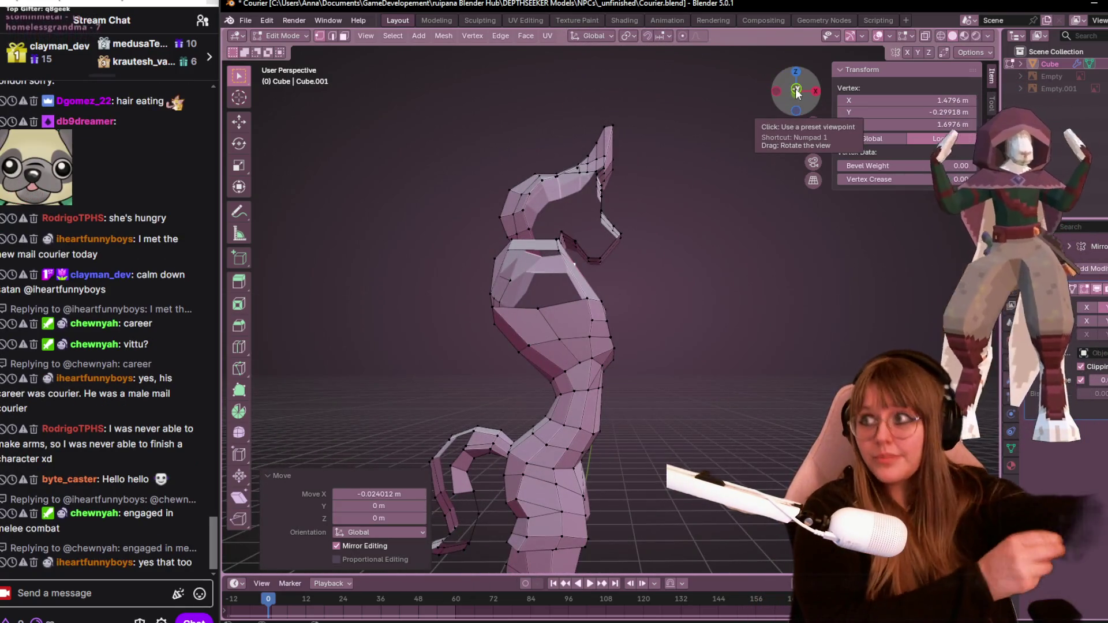
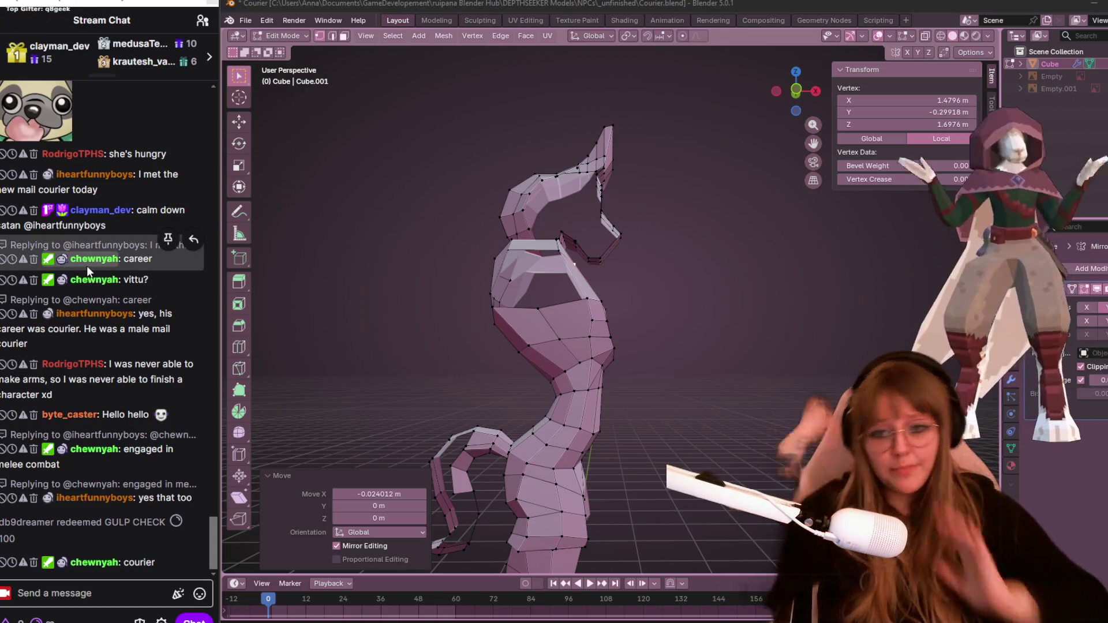
# Orbit and pan around the character mesh, then zoom in on the torso from the right.
pyautogui.moveTo(641, 271); pyautogui.dragTo(621, 275, button='middle')
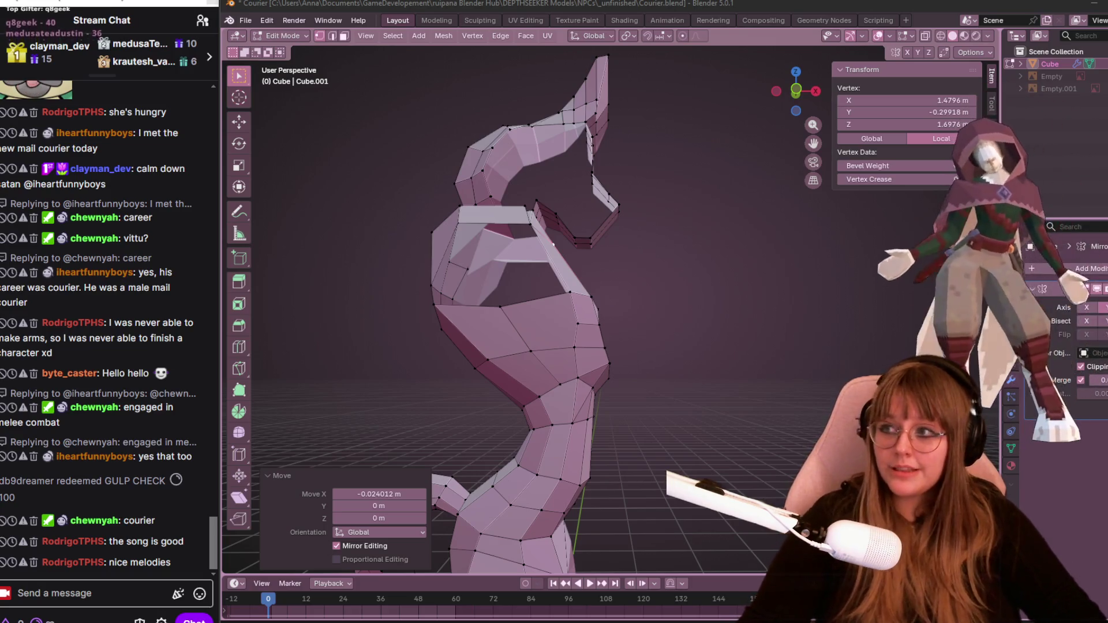
pyautogui.moveTo(701, 250)
pyautogui.mouseDown(button='middle')
pyautogui.moveTo(673, 354)
pyautogui.moveTo(798, 328)
pyautogui.mouseUp(button='middle')
pyautogui.moveTo(568, 243)
pyautogui.keyDown('shift'); pyautogui.mouseDown(button='middle')
pyautogui.moveTo(583, 73)
pyautogui.moveTo(595, 173)
pyautogui.mouseUp(button='middle'); pyautogui.keyUp('shift')
pyautogui.moveTo(471, 485)
pyautogui.mouseDown(button='middle')
pyautogui.moveTo(641, 369)
pyautogui.moveTo(675, 228)
pyautogui.moveTo(627, 151)
pyautogui.moveTo(650, 316)
pyautogui.moveTo(583, 271)
pyautogui.moveTo(551, 224)
pyautogui.moveTo(750, 127)
pyautogui.moveTo(663, 150)
pyautogui.moveTo(564, 221)
pyautogui.mouseUp(button='middle')
pyautogui.scroll(5, 804, 99)
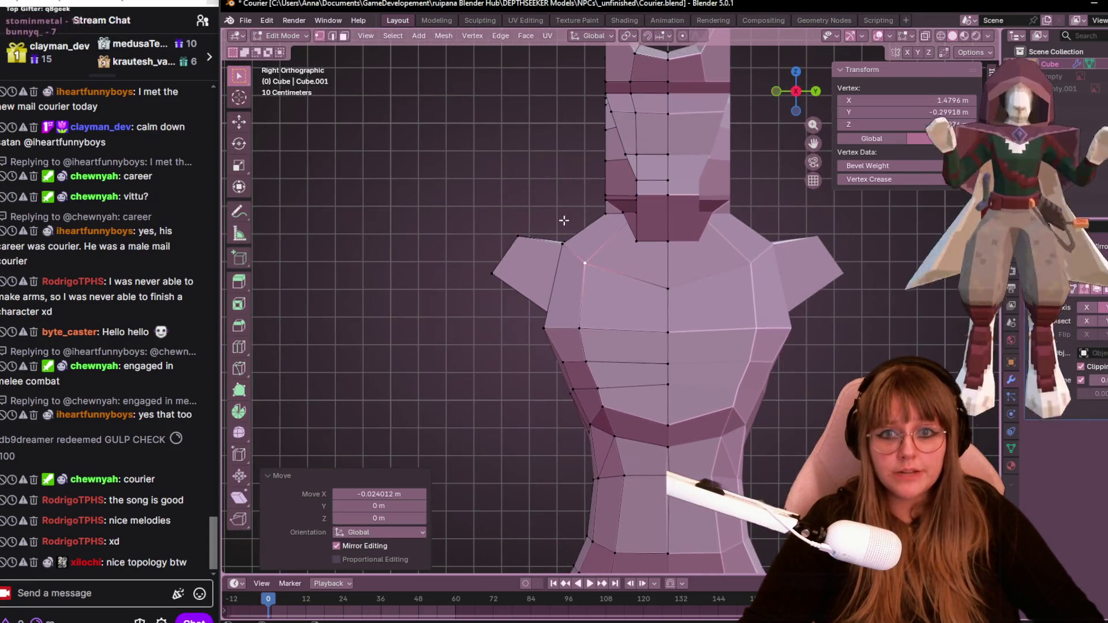
# Nudge the shoulder vertex and slide the chest-centre vertex along its edge.
pyautogui.keyDown('shift'); pyautogui.moveTo(567, 252); pyautogui.dragTo(568, 252); pyautogui.keyUp('shift')
pyautogui.press('g')
pyautogui.click(579, 260)
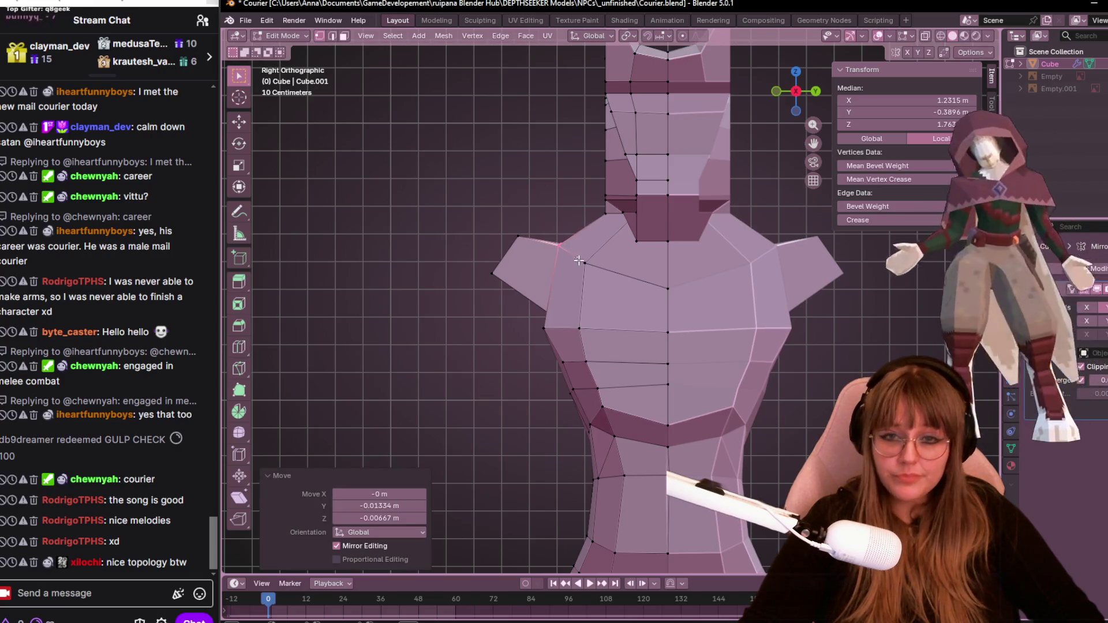
pyautogui.click(689, 297)
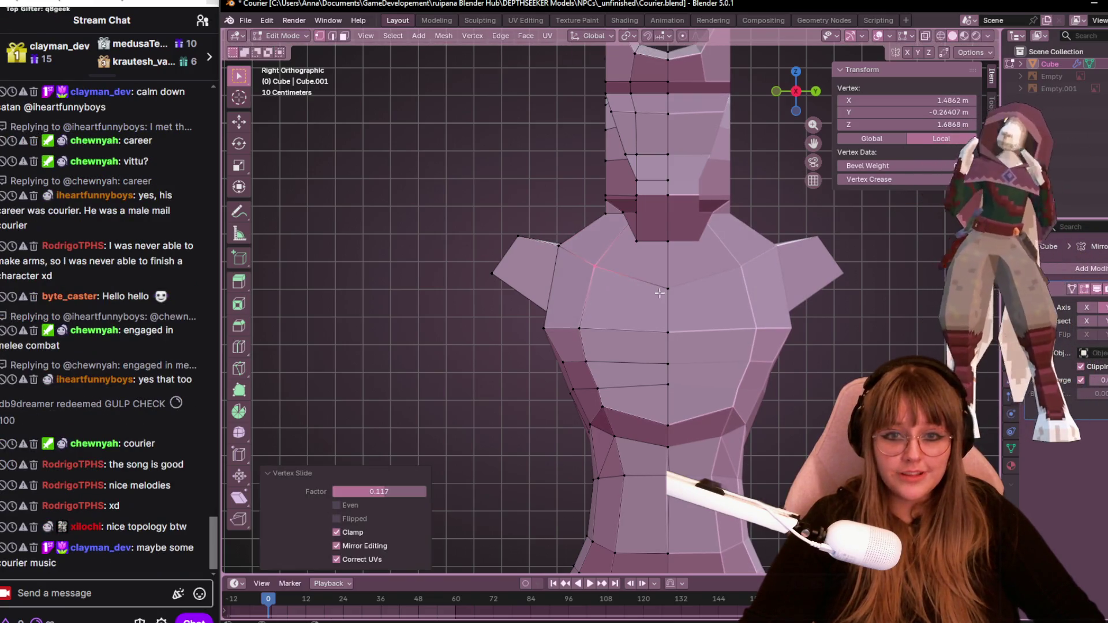
pyautogui.hotkey('shift', 'v')
pyautogui.click(689, 293)
# Slide two more torso vertices along their edges to even out the chest.
pyautogui.moveTo(555, 291)
pyautogui.keyDown('shift'); pyautogui.mouseDown(button='middle')
pyautogui.moveTo(584, 252)
pyautogui.moveTo(629, 335)
pyautogui.moveTo(606, 333)
pyautogui.mouseUp(button='middle'); pyautogui.keyUp('shift')
pyautogui.click(626, 337)
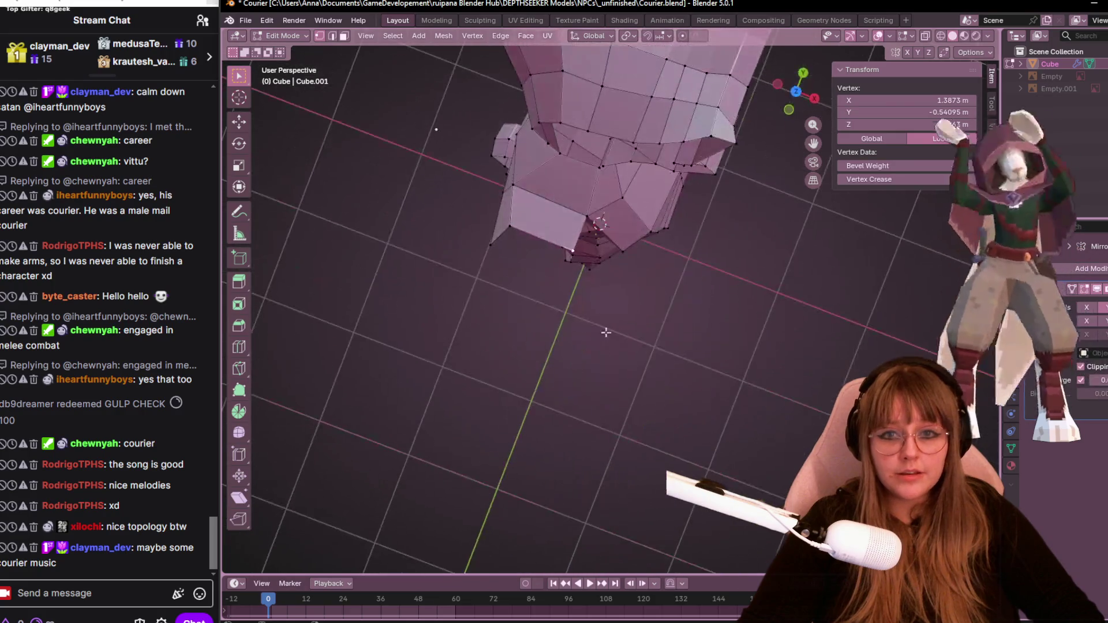
pyautogui.click(542, 234)
pyautogui.moveTo(542, 234)
pyautogui.mouseDown(button='middle')
pyautogui.moveTo(560, 240)
pyautogui.moveTo(649, 197)
pyautogui.moveTo(594, 271)
pyautogui.moveTo(567, 146)
pyautogui.moveTo(668, 116)
pyautogui.moveTo(649, 223)
pyautogui.moveTo(712, 226)
pyautogui.moveTo(589, 307)
pyautogui.moveTo(631, 161)
pyautogui.moveTo(732, 128)
pyautogui.mouseUp(button='middle')
pyautogui.press('g')
pyautogui.press('g')
pyautogui.click(649, 196)
pyautogui.press('g')
pyautogui.press('g')
pyautogui.click(589, 267)
pyautogui.click(589, 306)
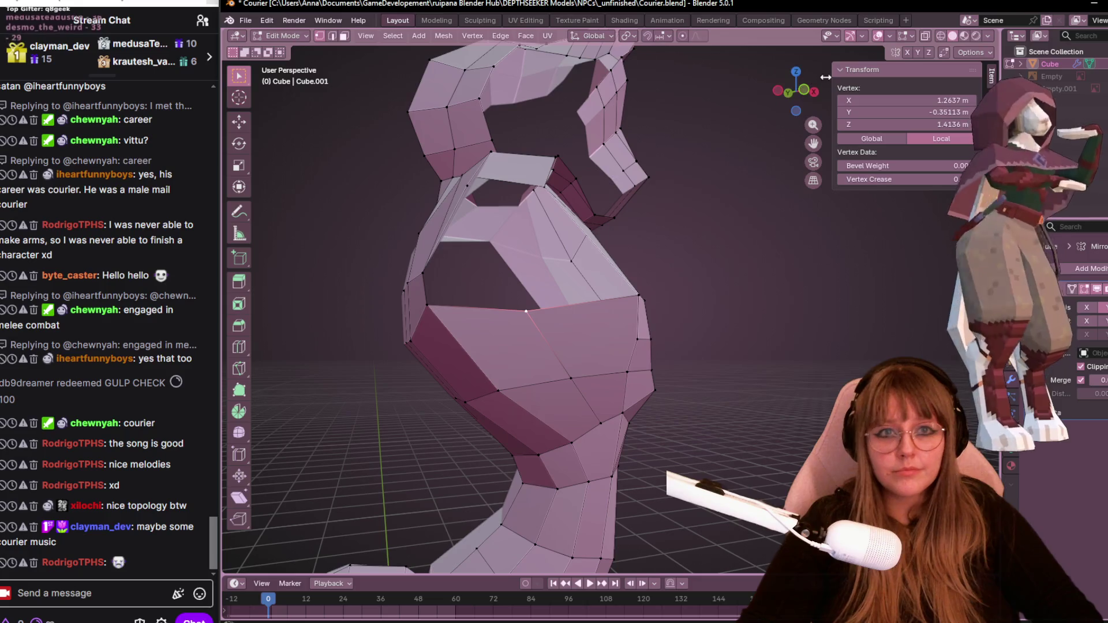
# In front view, extrude a vertex upward and fill the chest gap below the hood with a face.
pyautogui.press('KP_1')
pyautogui.scroll(5, 589, 293)
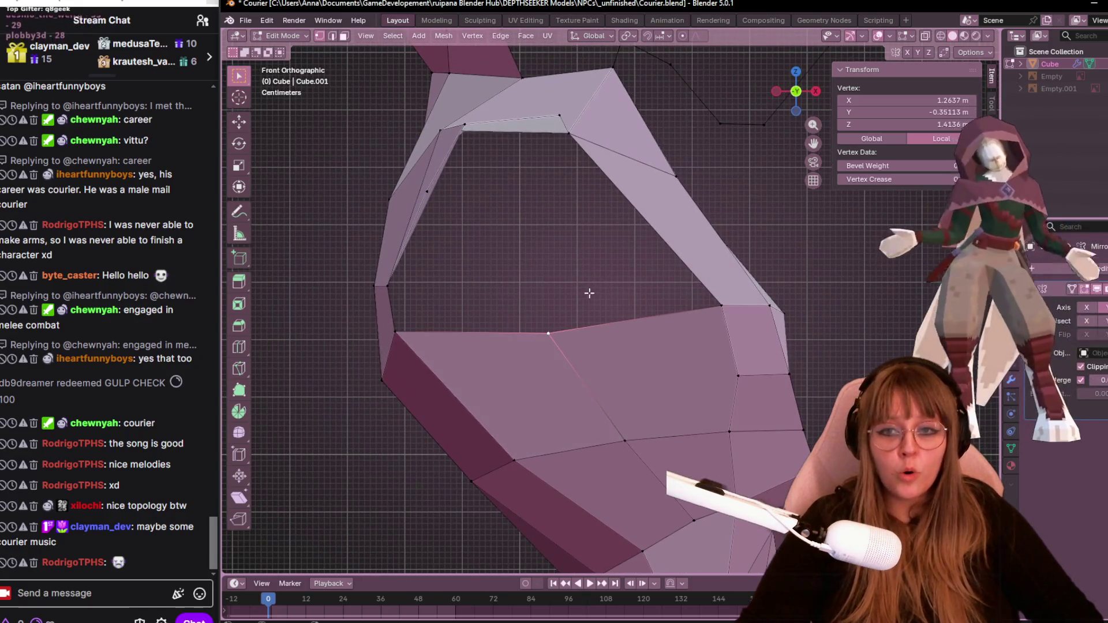
pyautogui.press('e')
pyautogui.click(563, 235)
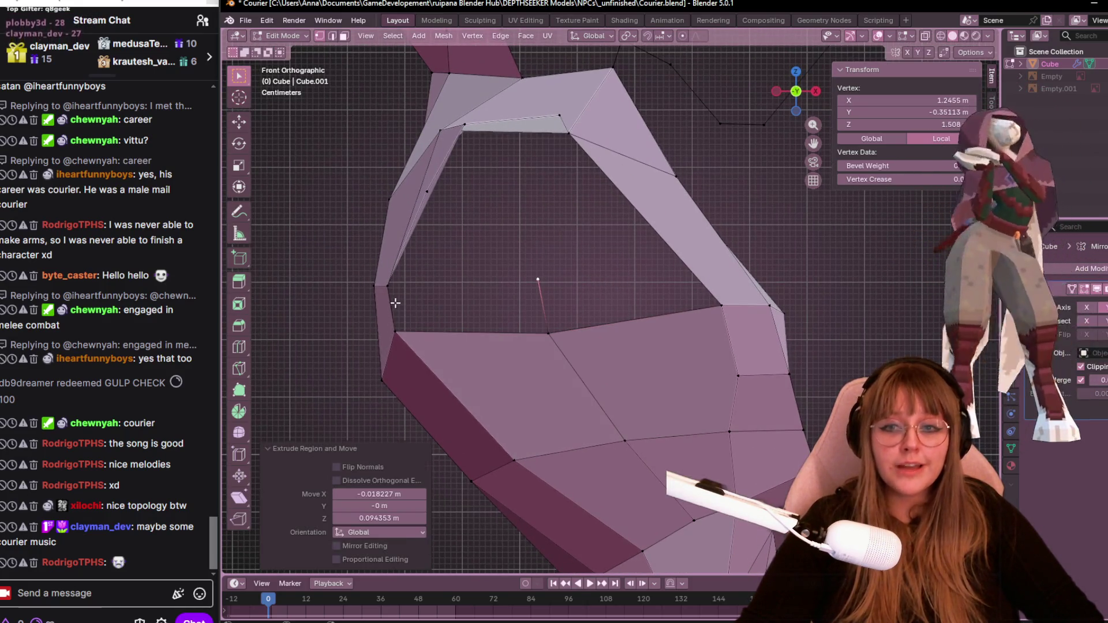
pyautogui.keyDown('alt'); pyautogui.click(402, 324); pyautogui.keyUp('alt')
pyautogui.keyDown('alt'); pyautogui.keyDown('shift'); pyautogui.click(585, 350); pyautogui.keyUp('shift'); pyautogui.keyUp('alt')
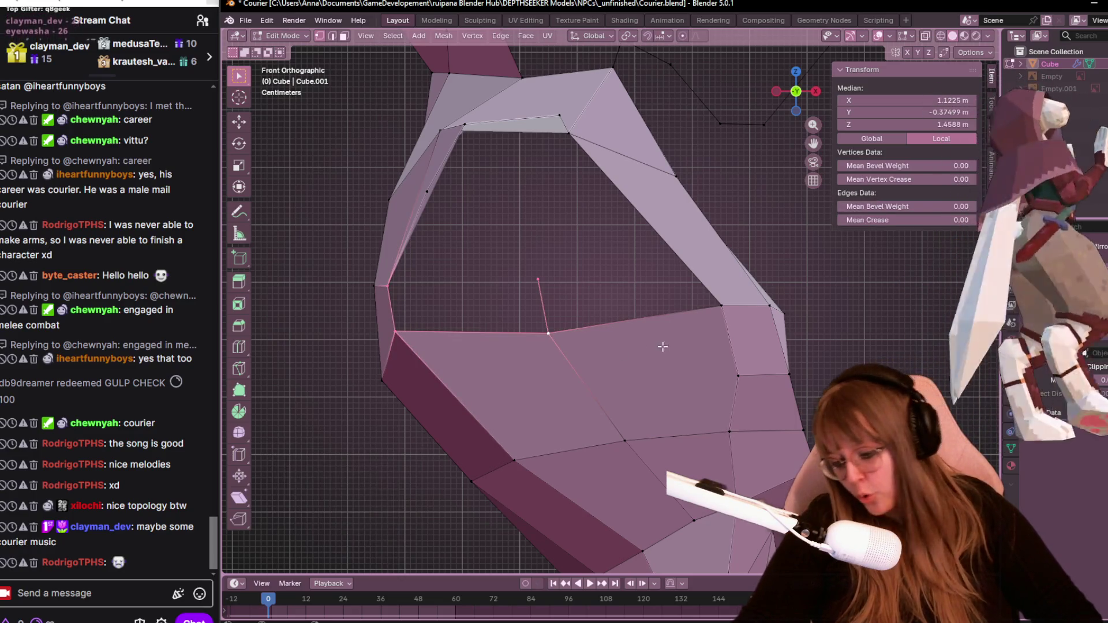
pyautogui.click(692, 343)
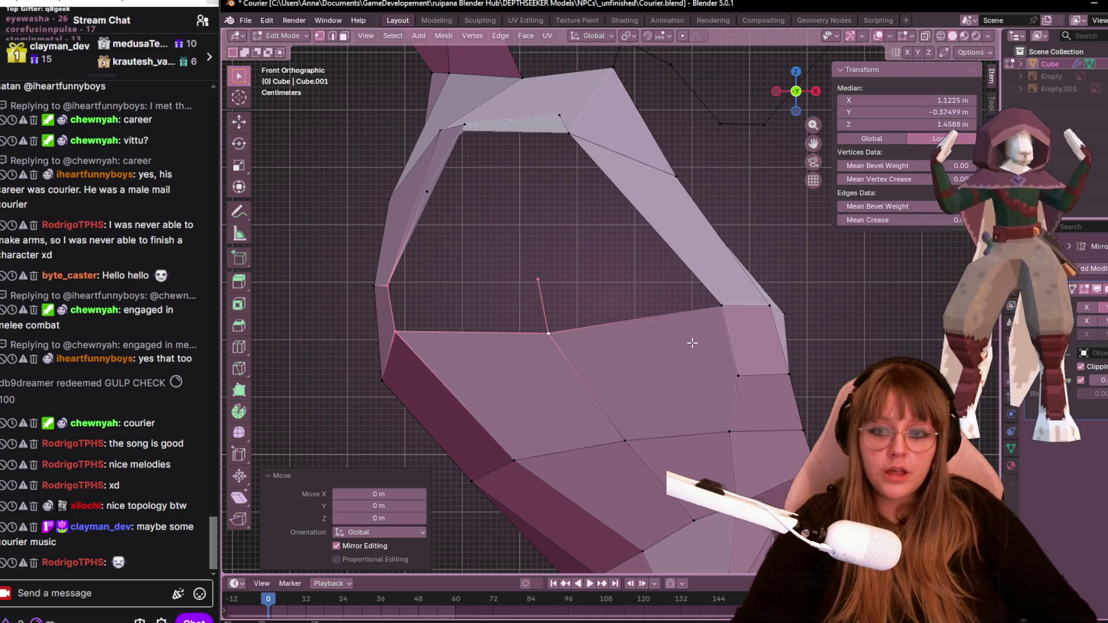
pyautogui.press('f')
# Slide the new face's corner vertex, then fill the remaining four-vertex opening with a face.
pyautogui.click(401, 318)
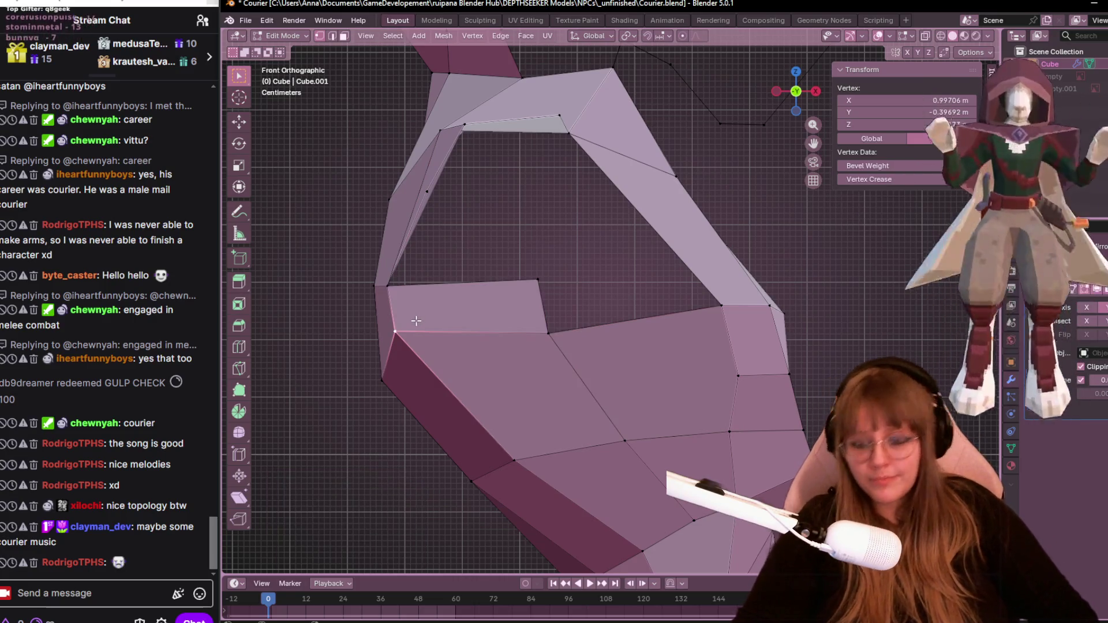
pyautogui.hotkey('shift', 'v')
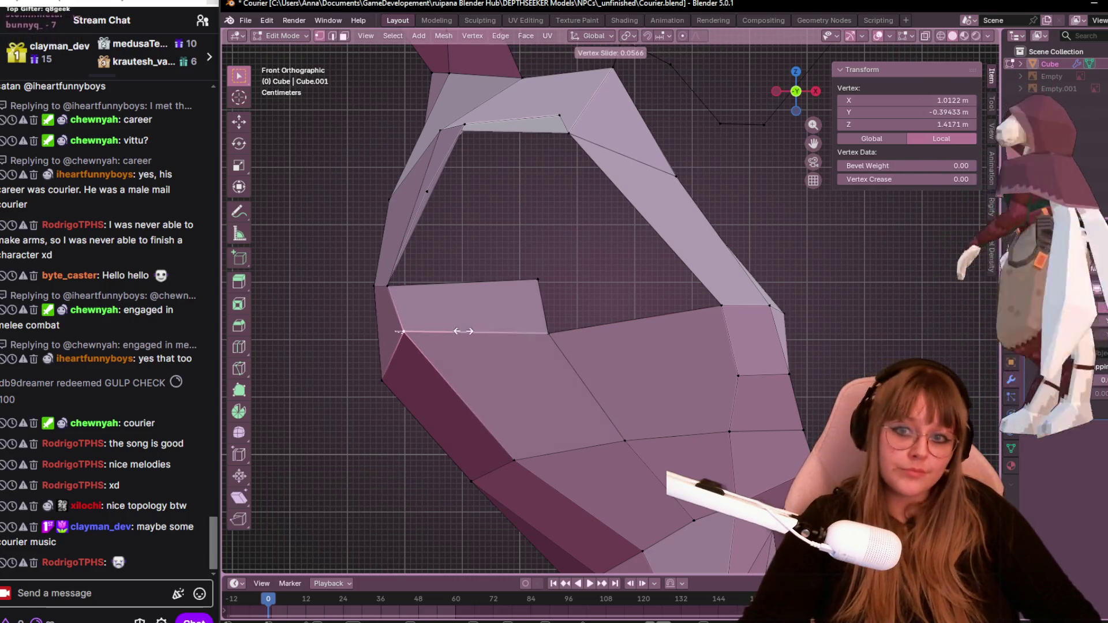
pyautogui.click(478, 362)
pyautogui.click(540, 283)
pyautogui.moveTo(687, 289)
pyautogui.mouseDown(button='middle')
pyautogui.moveTo(742, 282)
pyautogui.moveTo(768, 294)
pyautogui.moveTo(721, 292)
pyautogui.mouseUp(button='middle')
pyautogui.keyDown('shift'); pyautogui.click(580, 206); pyautogui.keyUp('shift')
pyautogui.keyDown('shift'); pyautogui.click(673, 299); pyautogui.keyUp('shift')
pyautogui.keyDown('shift'); pyautogui.click(576, 321); pyautogui.keyUp('shift')
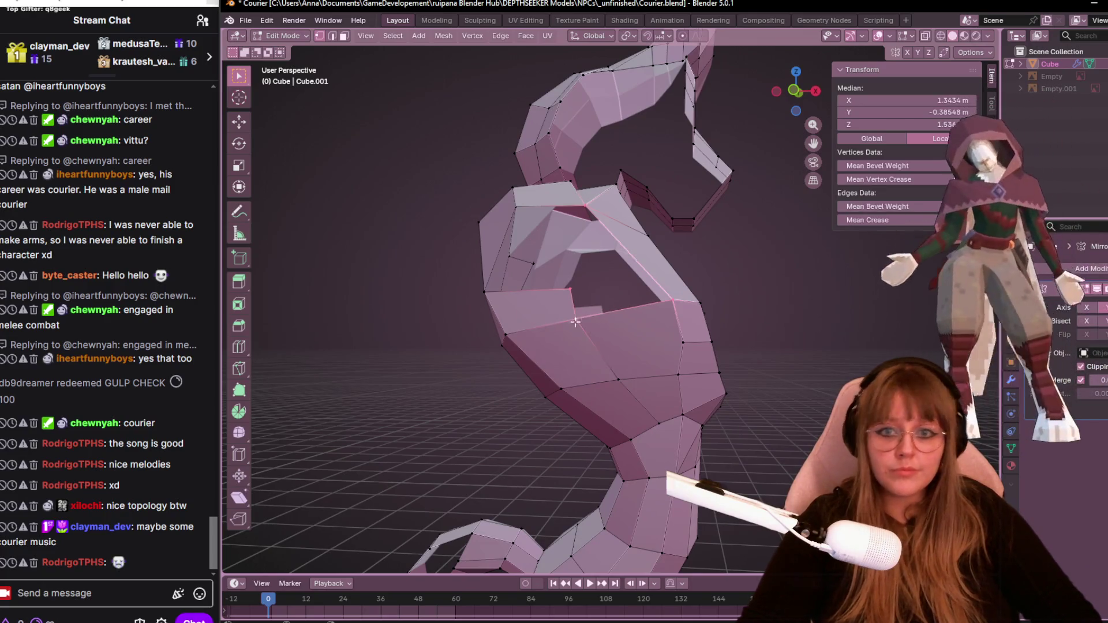
pyautogui.press('f')
# From the right side view, reposition an upper-chest vertex.
pyautogui.moveTo(620, 310)
pyautogui.mouseDown(button='middle')
pyautogui.moveTo(669, 281)
pyautogui.moveTo(571, 361)
pyautogui.mouseUp(button='middle')
pyautogui.moveTo(606, 284); pyautogui.dragTo(625, 267, button='middle')
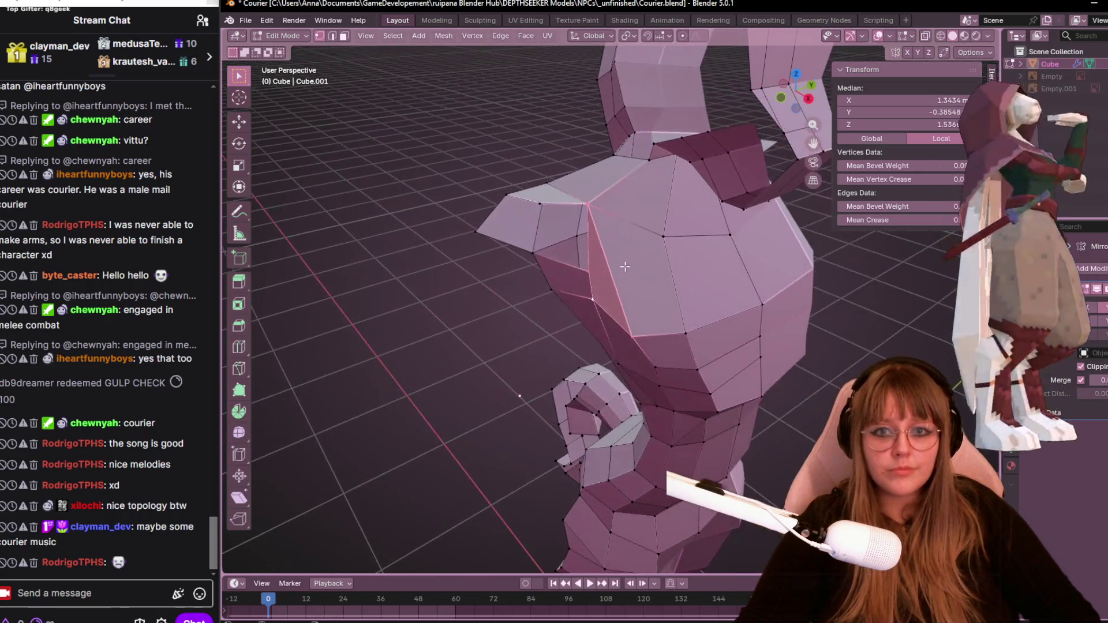
pyautogui.click(618, 272)
pyautogui.click(797, 91)
pyautogui.press('g')
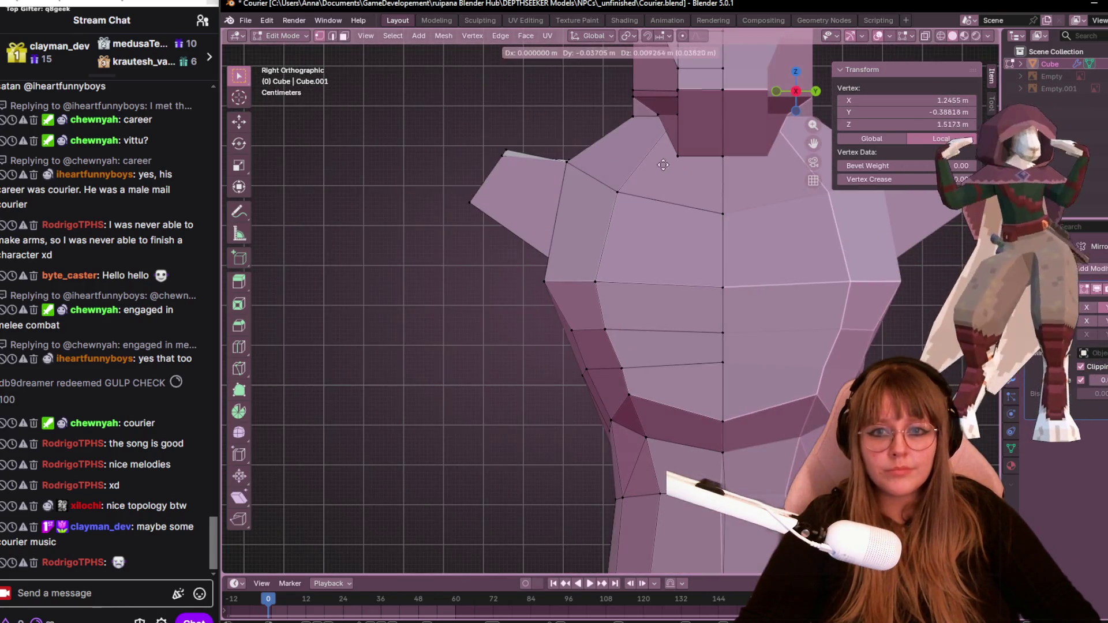
pyautogui.click(586, 104)
# Select the edges bordering the shoulder and left faces, then inspect around the head.
pyautogui.moveTo(573, 102); pyautogui.dragTo(504, 139, button='middle')
pyautogui.click(504, 140)
pyautogui.keyDown('shift'); pyautogui.click(516, 243); pyautogui.keyUp('shift')
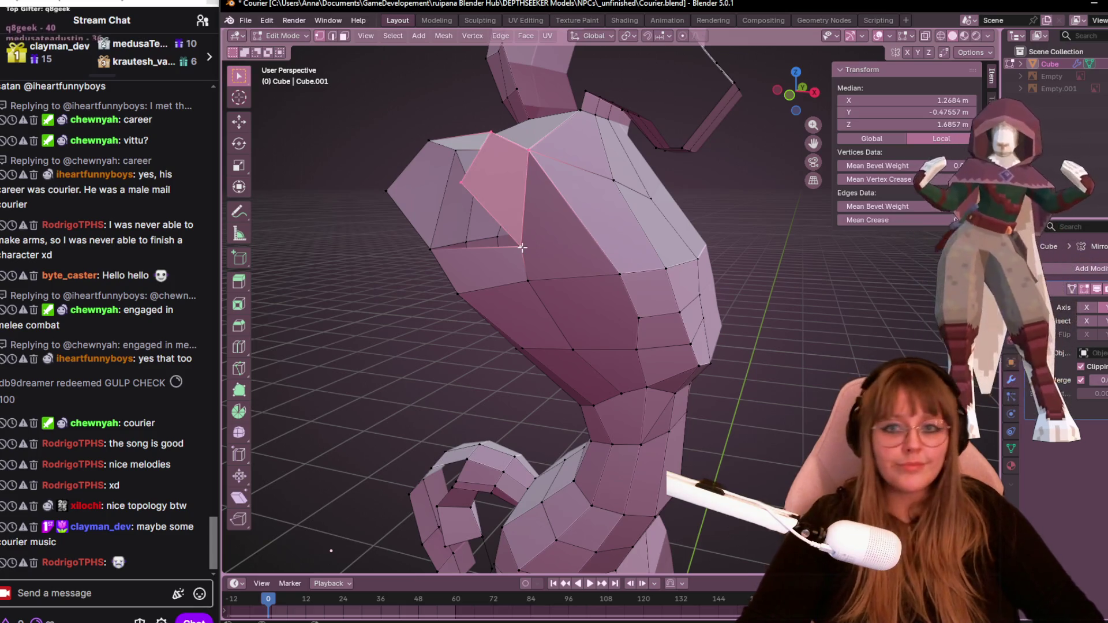
pyautogui.keyDown('shift'); pyautogui.click(403, 206); pyautogui.keyUp('shift')
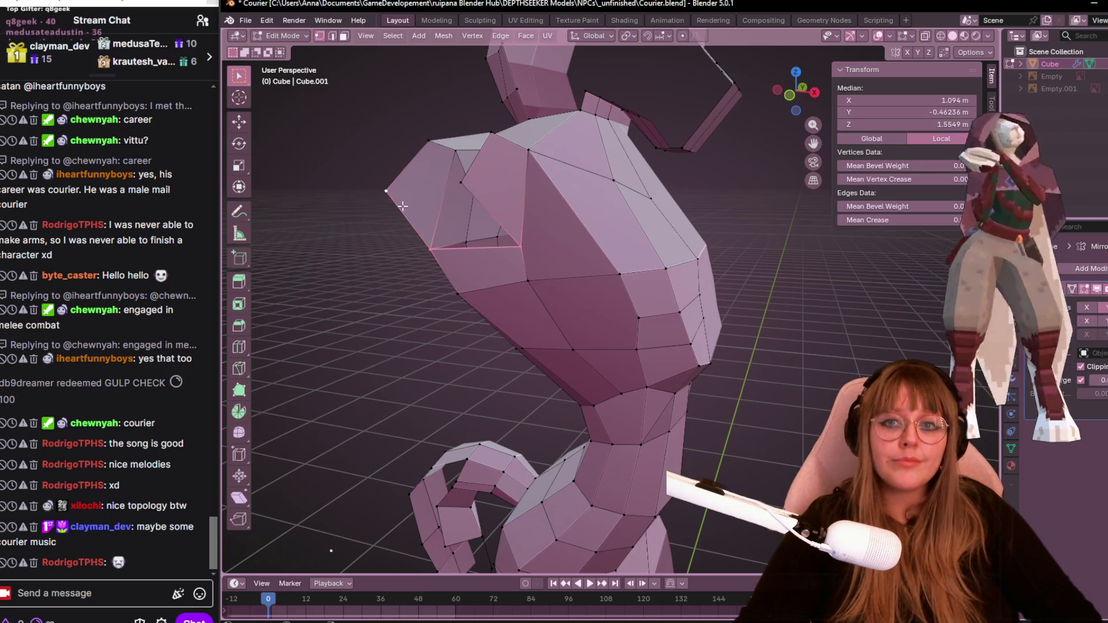
pyautogui.keyDown('shift'); pyautogui.click(468, 172); pyautogui.keyUp('shift')
pyautogui.moveTo(468, 172)
pyautogui.mouseDown(button='middle')
pyautogui.moveTo(671, 206)
pyautogui.moveTo(594, 220)
pyautogui.moveTo(584, 183)
pyautogui.moveTo(722, 203)
pyautogui.moveTo(465, 109)
pyautogui.moveTo(566, 241)
pyautogui.moveTo(685, 202)
pyautogui.moveTo(542, 235)
pyautogui.moveTo(522, 258)
pyautogui.mouseUp(button='middle')
pyautogui.scroll(3, 548, 185)
pyautogui.scroll(-2, 466, 109)
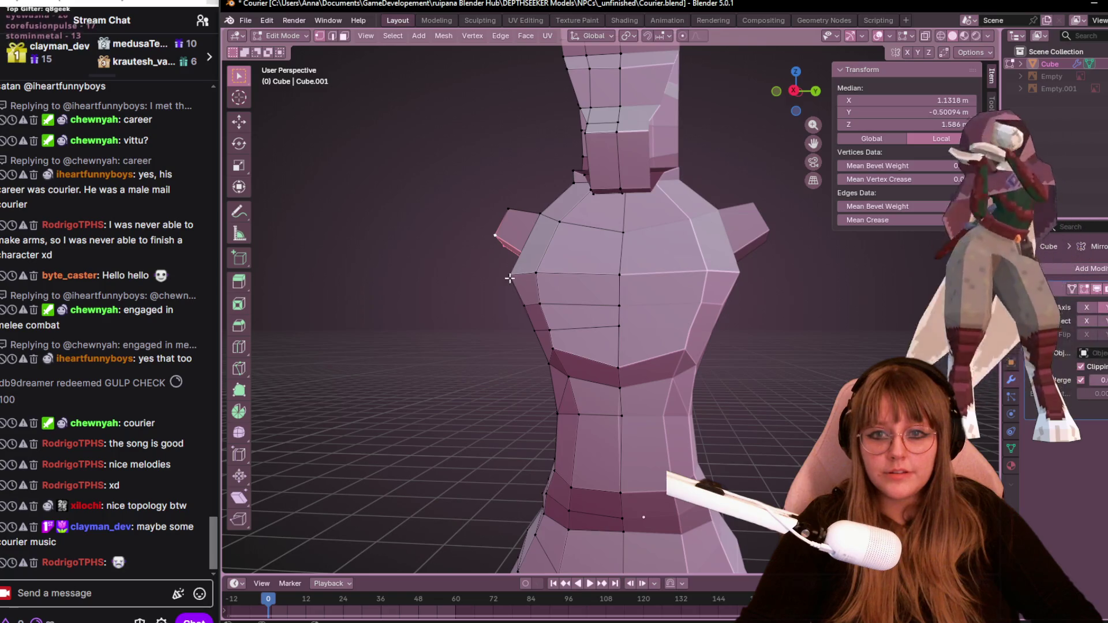
# In right side view, raise the two waist-side edges of the torso.
pyautogui.scroll(-3, 510, 278)
pyautogui.click(798, 91)
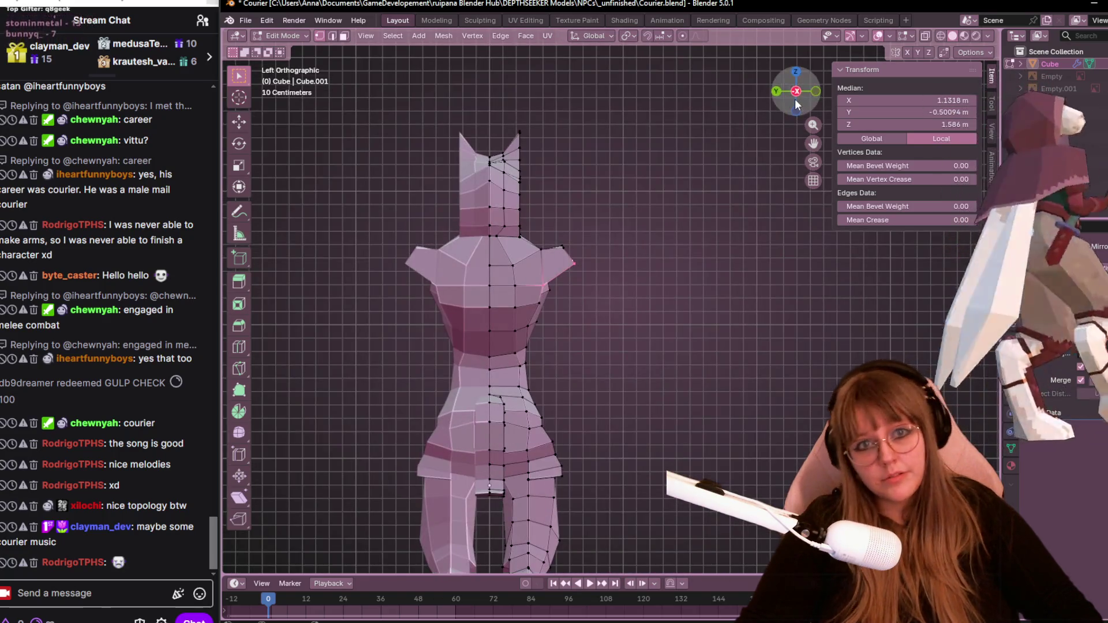
pyautogui.click(796, 93)
pyautogui.scroll(3, 690, 232)
pyautogui.click(583, 327)
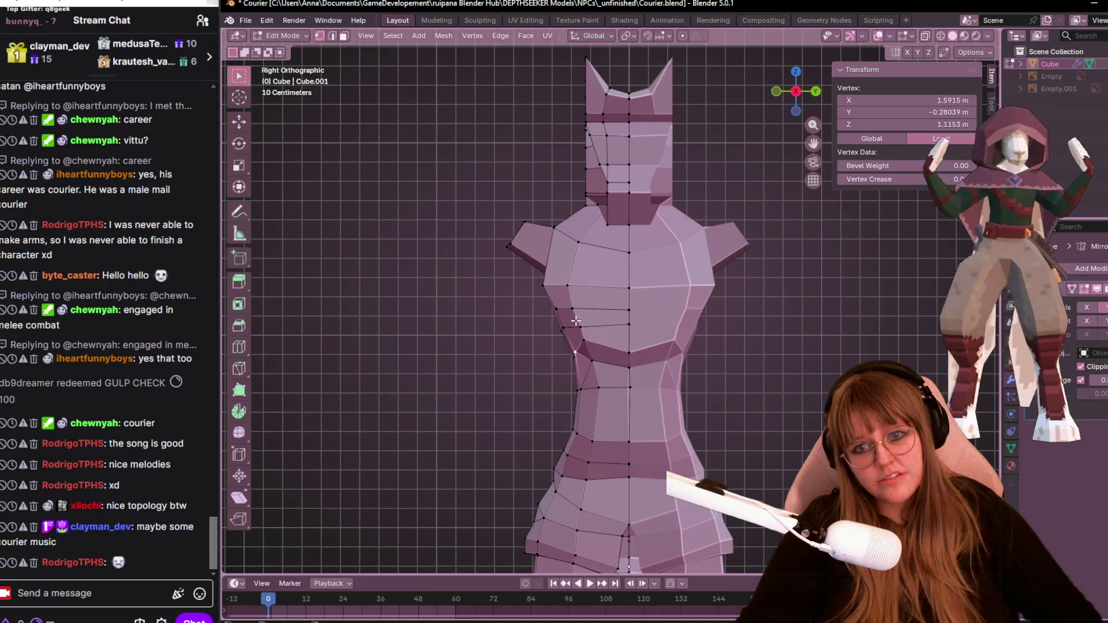
pyautogui.keyDown('shift'); pyautogui.click(548, 294); pyautogui.keyUp('shift')
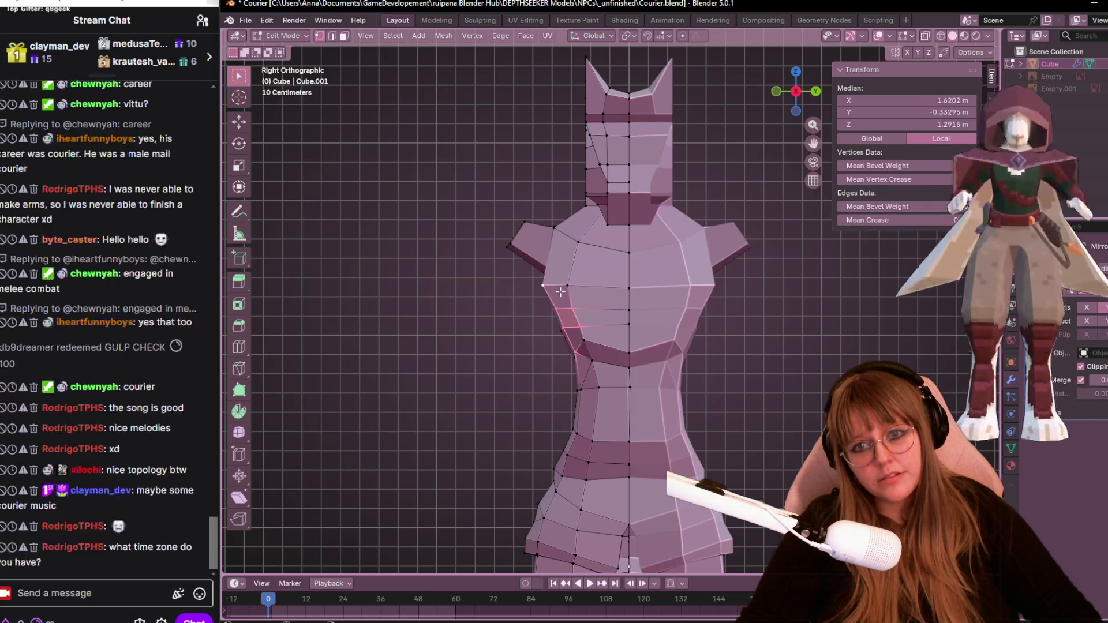
pyautogui.press('g')
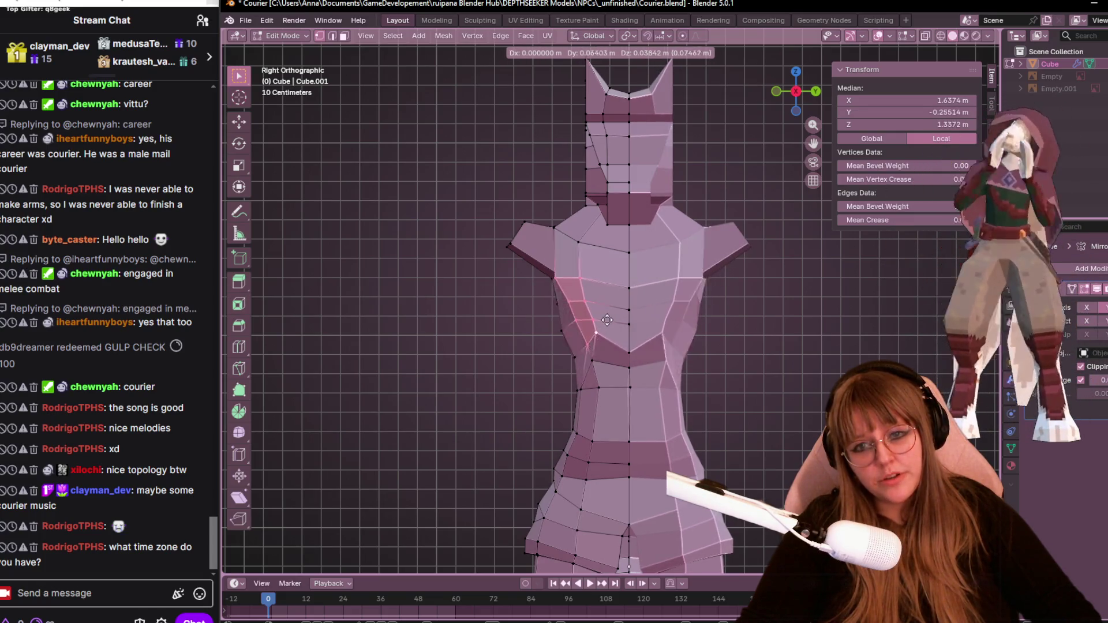
pyautogui.click(593, 307)
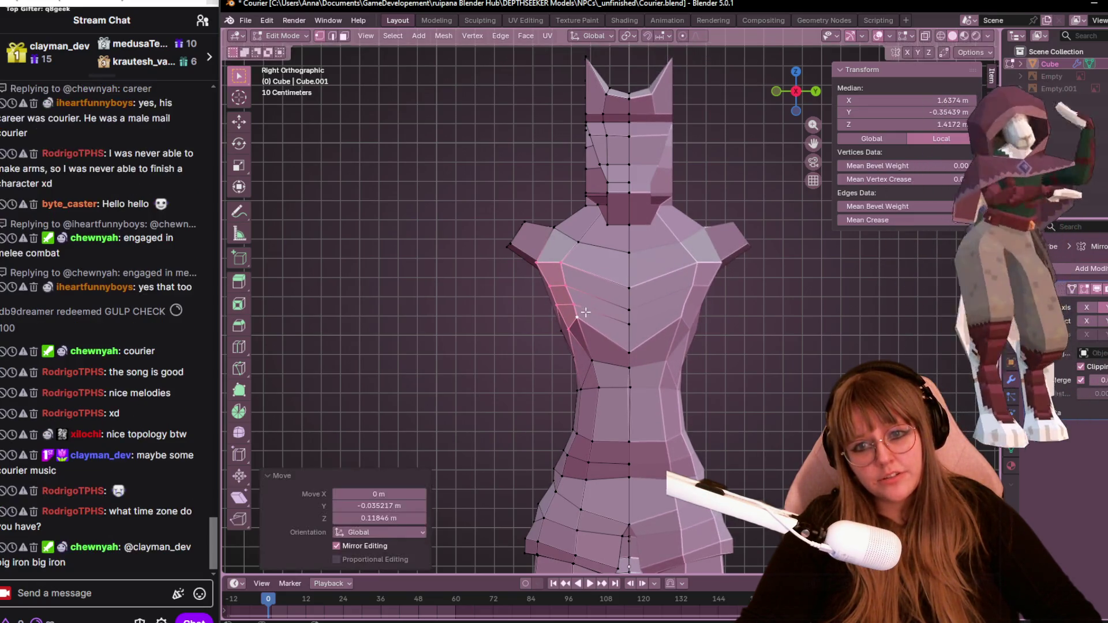
# Move a lower torso-side vertex up, refining it with a Y-constrained move.
pyautogui.hotkey('alt', 'a')
pyautogui.click(600, 361)
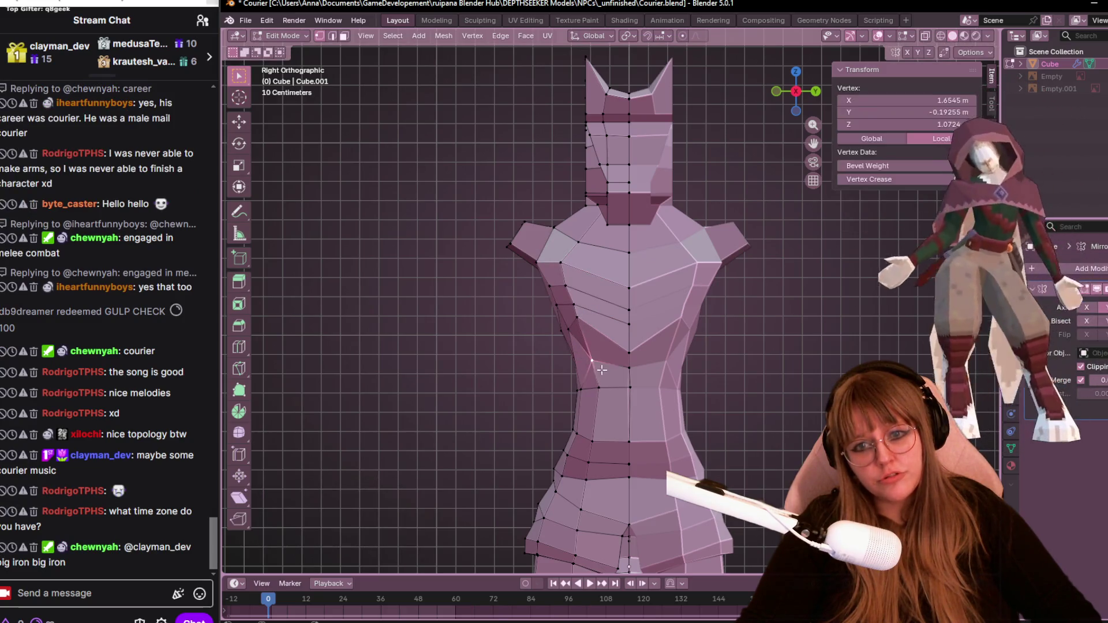
pyautogui.press('g')
pyautogui.click(585, 333)
pyautogui.press('g')
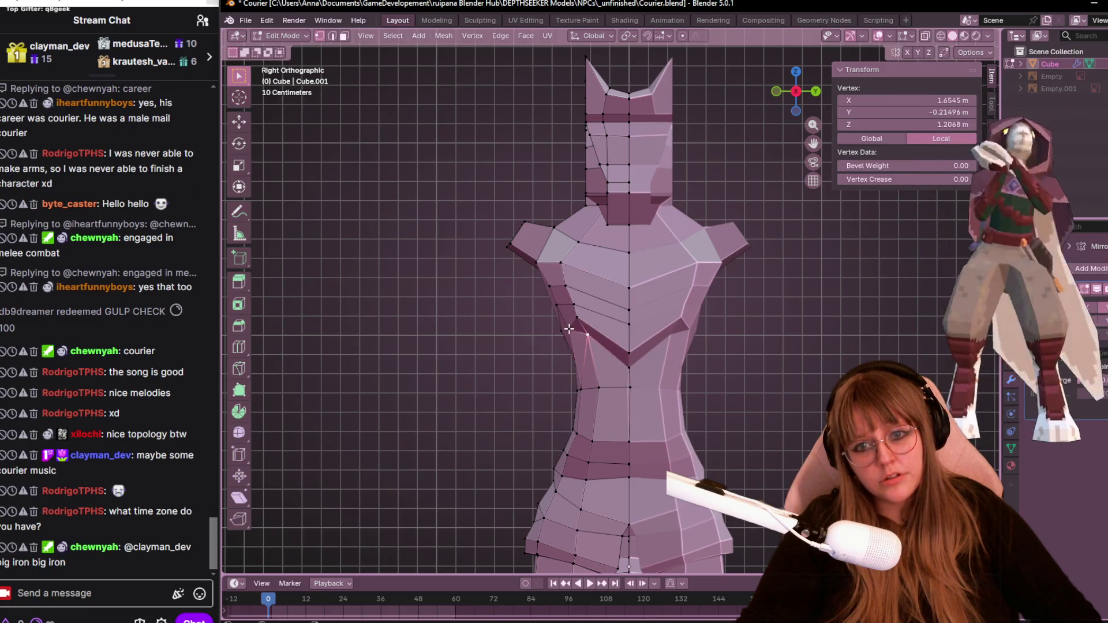
pyautogui.press('y')
pyautogui.click(567, 314)
pyautogui.press('g')
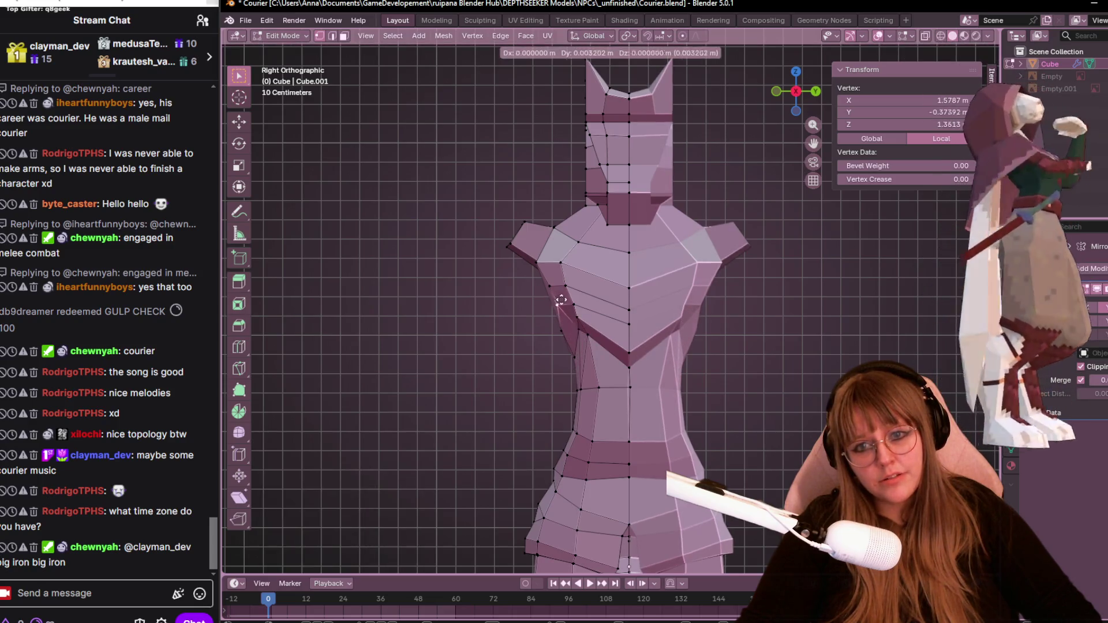
pyautogui.click(562, 303)
# Reposition a higher chest-side vertex so the chest's lower edge forms a V.
pyautogui.click(556, 290)
pyautogui.press('g')
pyautogui.click(559, 280)
pyautogui.click(564, 265)
pyautogui.moveTo(584, 303)
pyautogui.mouseDown(button='middle')
pyautogui.moveTo(782, 307)
pyautogui.moveTo(776, 227)
pyautogui.moveTo(752, 316)
pyautogui.moveTo(764, 297)
pyautogui.moveTo(642, 307)
pyautogui.moveTo(724, 299)
pyautogui.mouseUp(button='middle')
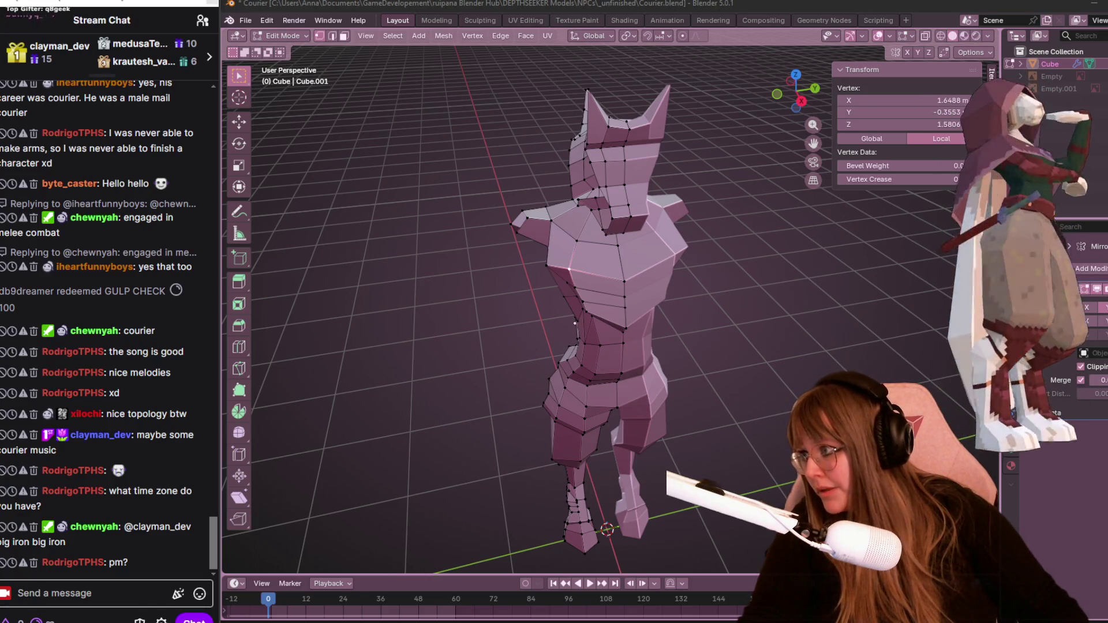
# In front view, reposition the selected chest vertex and a chest-side vertex.
pyautogui.scroll(2, 563, 271)
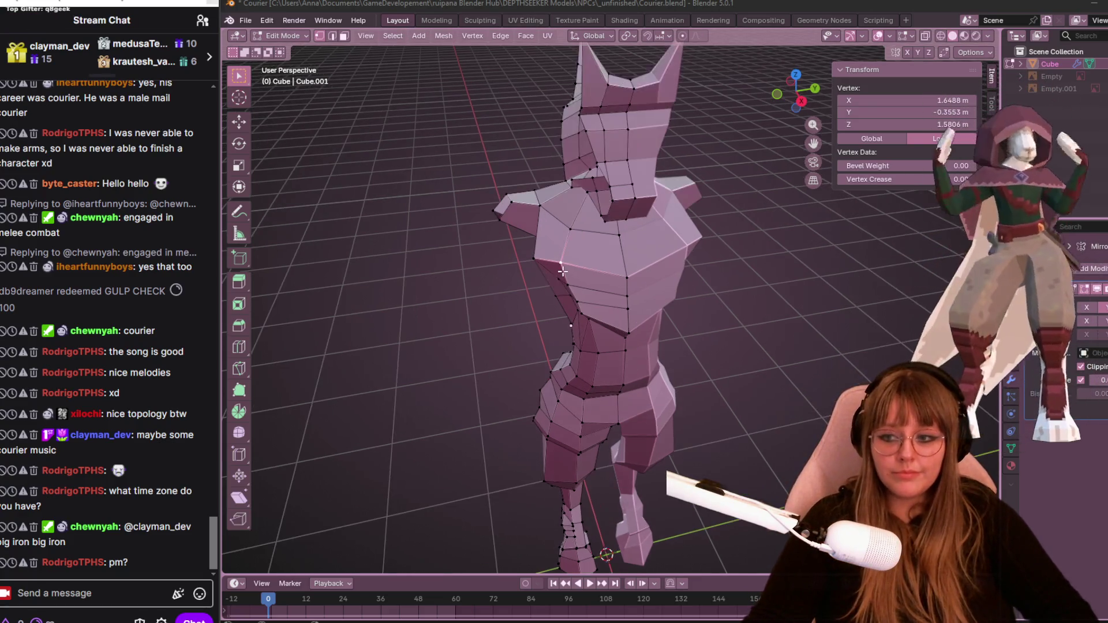
pyautogui.moveTo(563, 272)
pyautogui.mouseDown(button='middle')
pyautogui.moveTo(612, 283)
pyautogui.moveTo(550, 292)
pyautogui.mouseUp(button='middle')
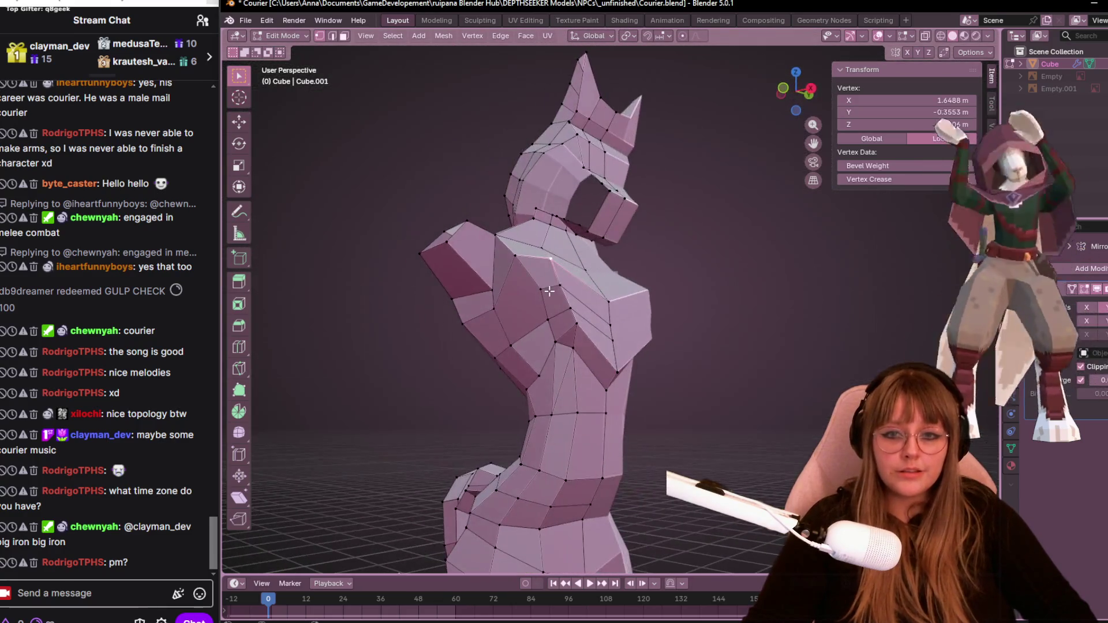
pyautogui.click(783, 88)
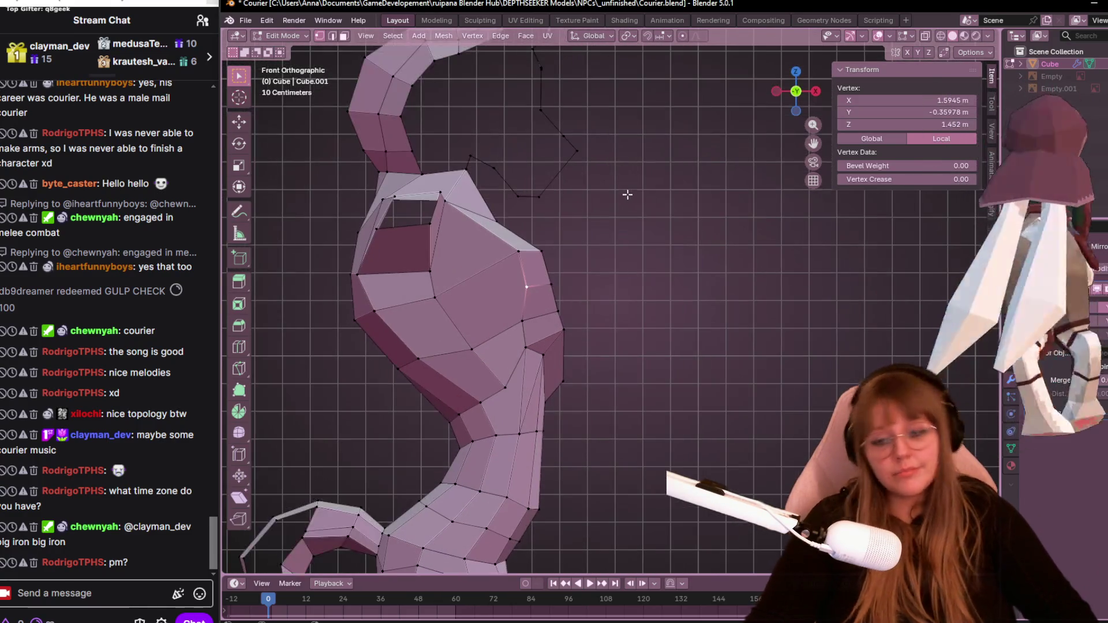
pyautogui.press('g')
pyautogui.click(535, 266)
pyautogui.press('g')
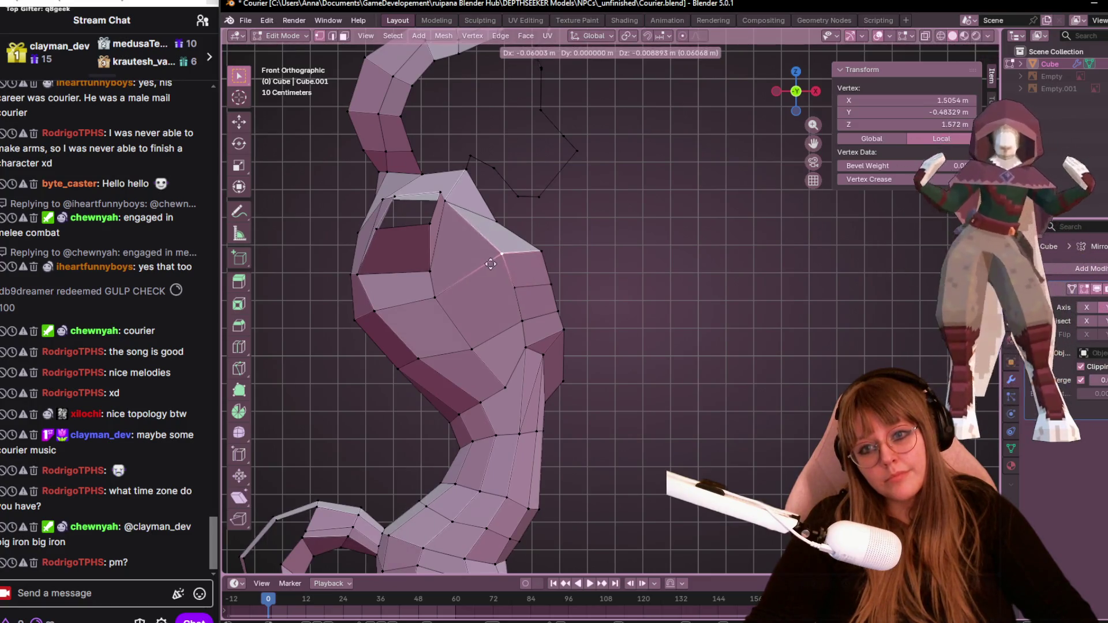
pyautogui.click(491, 264)
# Move the torso's edge vertices lower-left and up-left to reshape the side.
pyautogui.press('g')
pyautogui.click(534, 355)
pyautogui.press('g')
pyautogui.click(545, 365)
pyautogui.press('g')
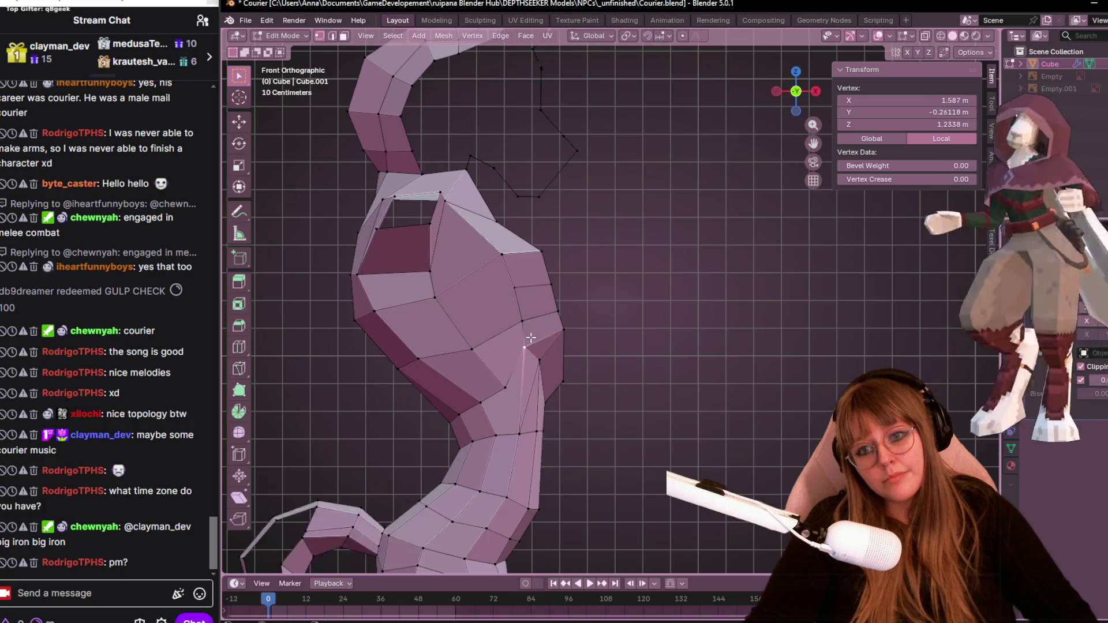
pyautogui.click(528, 329)
pyautogui.press('g')
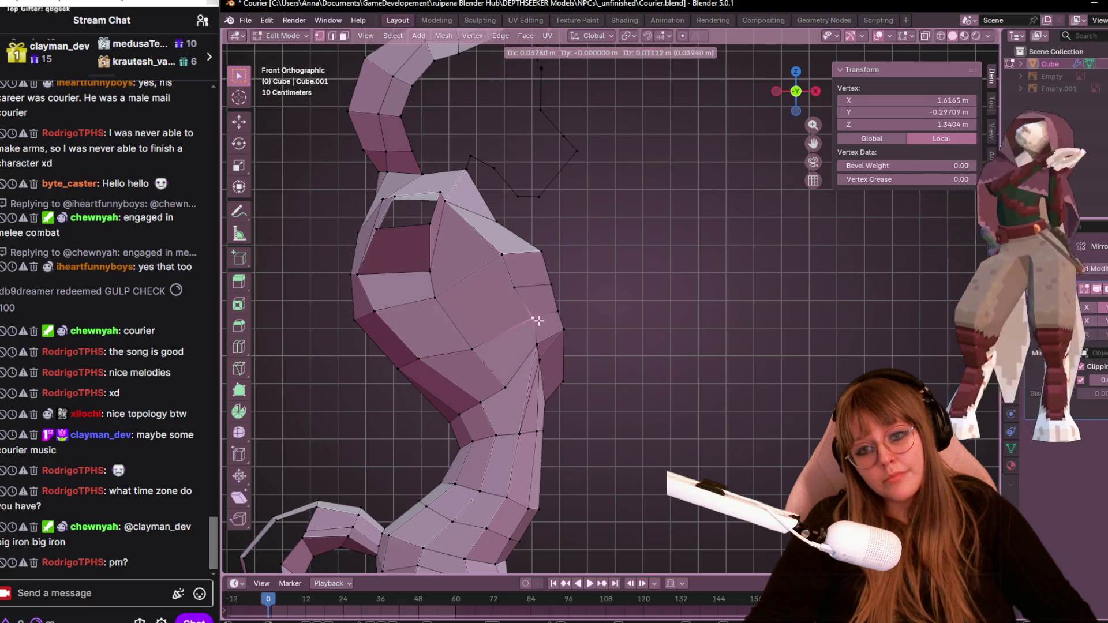
pyautogui.click(534, 318)
# Move a chest-side vertex and slide a lower torso-side vertex to factor 0.369.
pyautogui.click(512, 251)
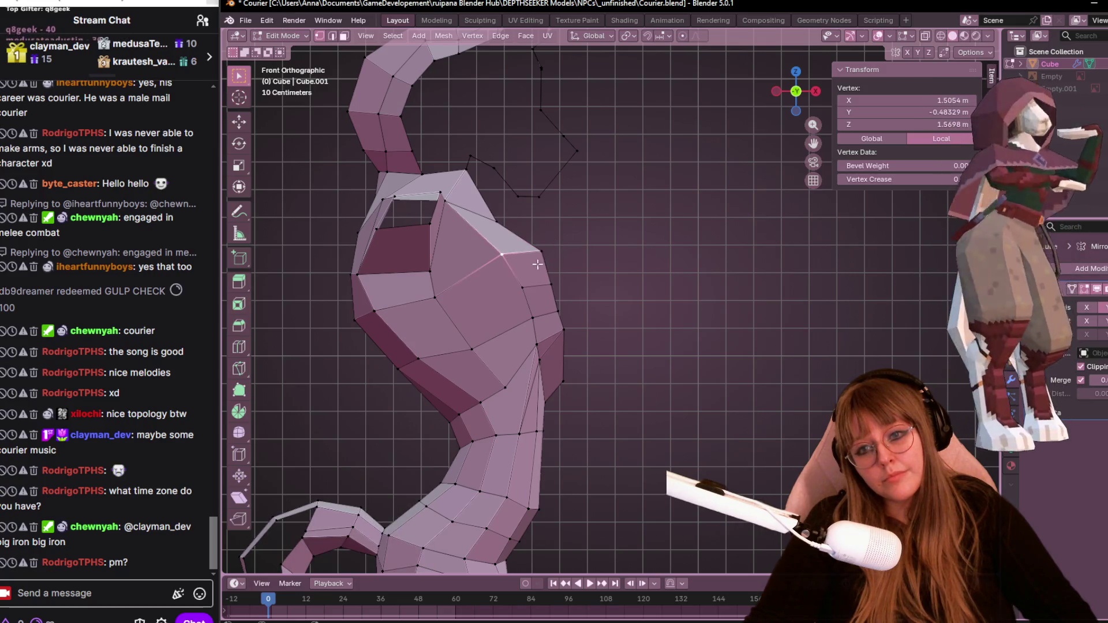
pyautogui.press('g')
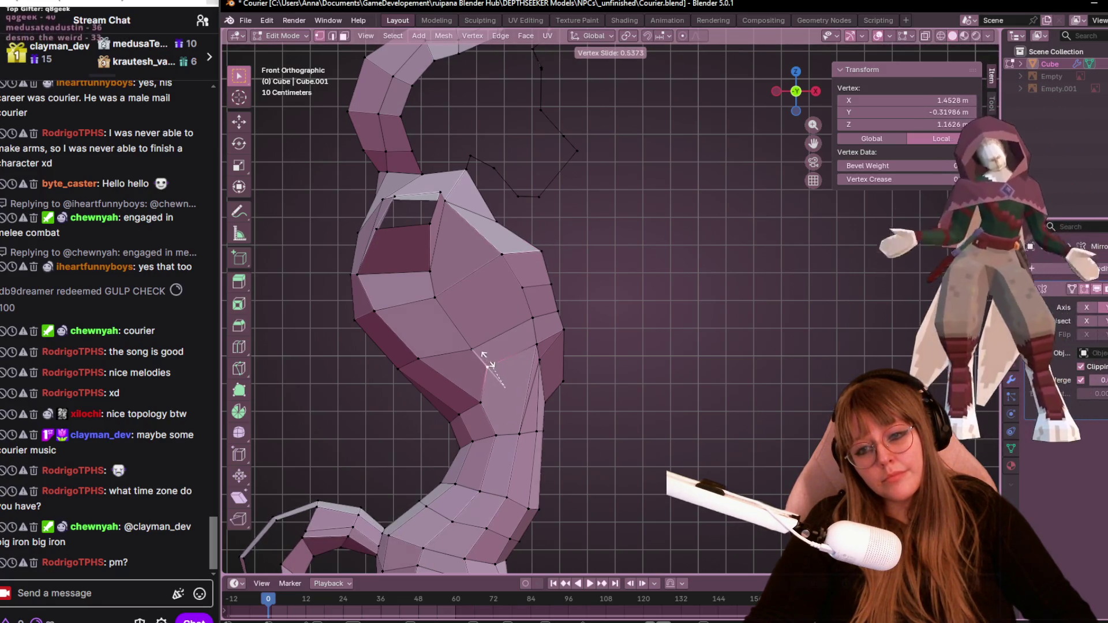
pyautogui.click(489, 370)
pyautogui.click(486, 407)
pyautogui.press('g')
pyautogui.press('g')
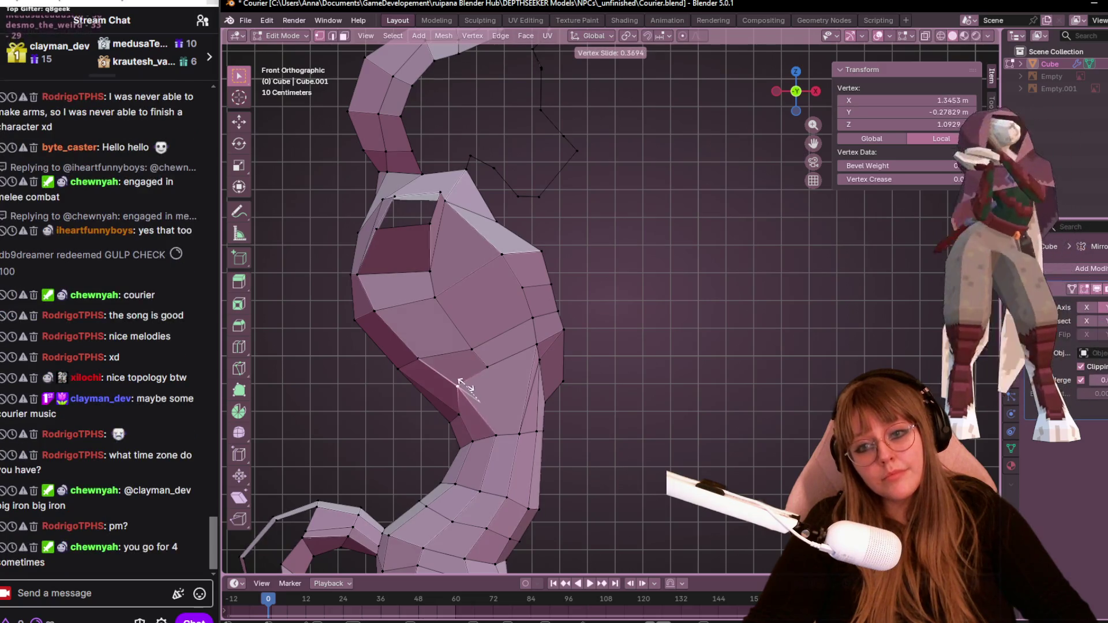
pyautogui.click(464, 387)
pyautogui.keyDown('shift'); pyautogui.moveTo(570, 380); pyautogui.dragTo(535, 319, button='middle'); pyautogui.keyUp('shift')
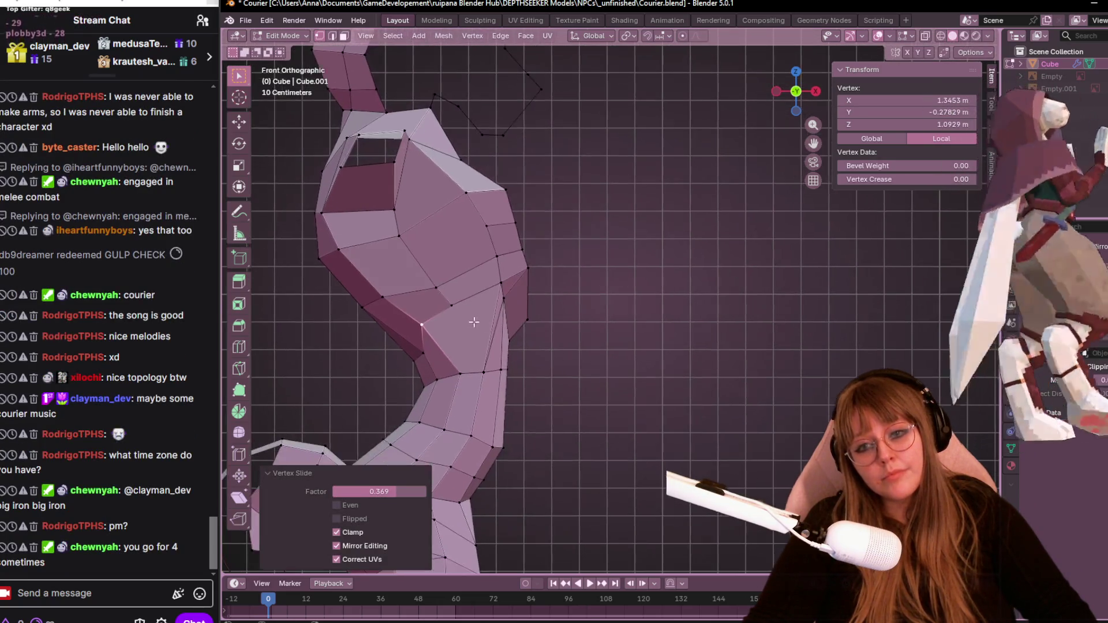
# Select a torso-side vertex near the neck edge and slide it along its edge.
pyautogui.click(464, 318)
pyautogui.keyDown('shift'); pyautogui.click(484, 373); pyautogui.keyUp('shift')
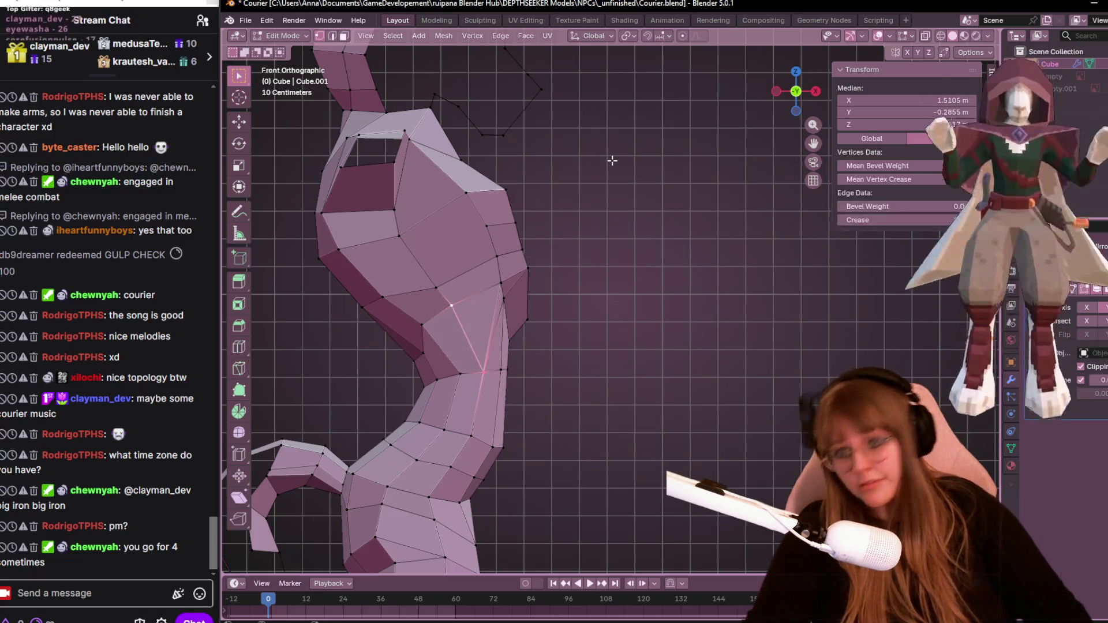
pyautogui.click(513, 280)
pyautogui.moveTo(512, 281)
pyautogui.mouseDown(button='middle')
pyautogui.moveTo(583, 358)
pyautogui.moveTo(490, 299)
pyautogui.moveTo(619, 265)
pyautogui.mouseUp(button='middle')
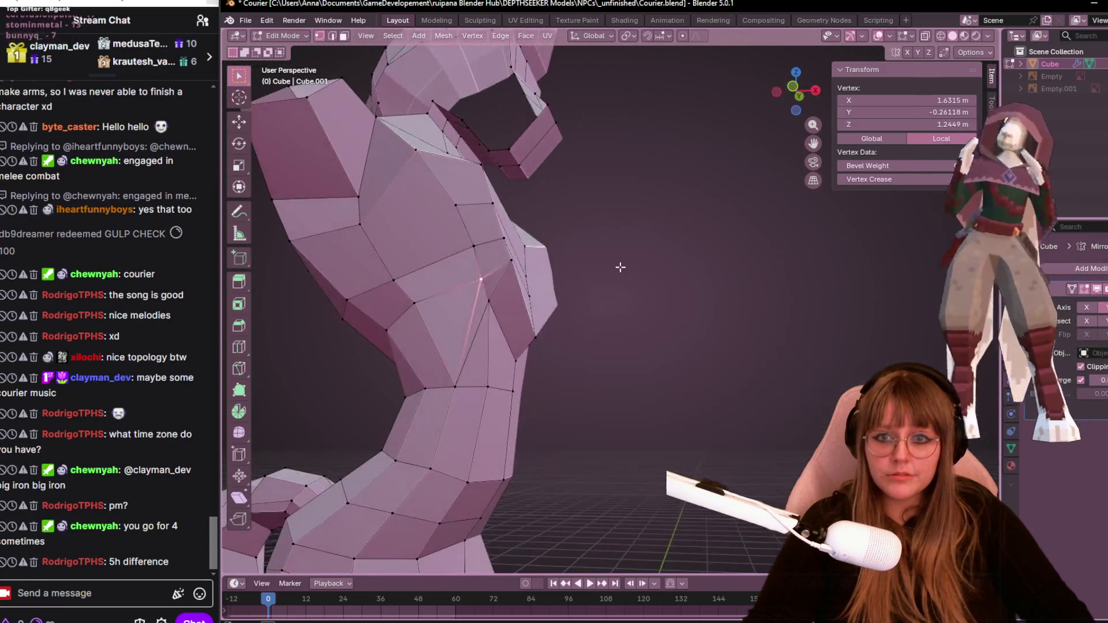
pyautogui.moveTo(550, 203)
pyautogui.mouseDown(button='middle')
pyautogui.moveTo(507, 230)
pyautogui.moveTo(634, 231)
pyautogui.mouseUp(button='middle')
pyautogui.hotkey('shift', 'v')
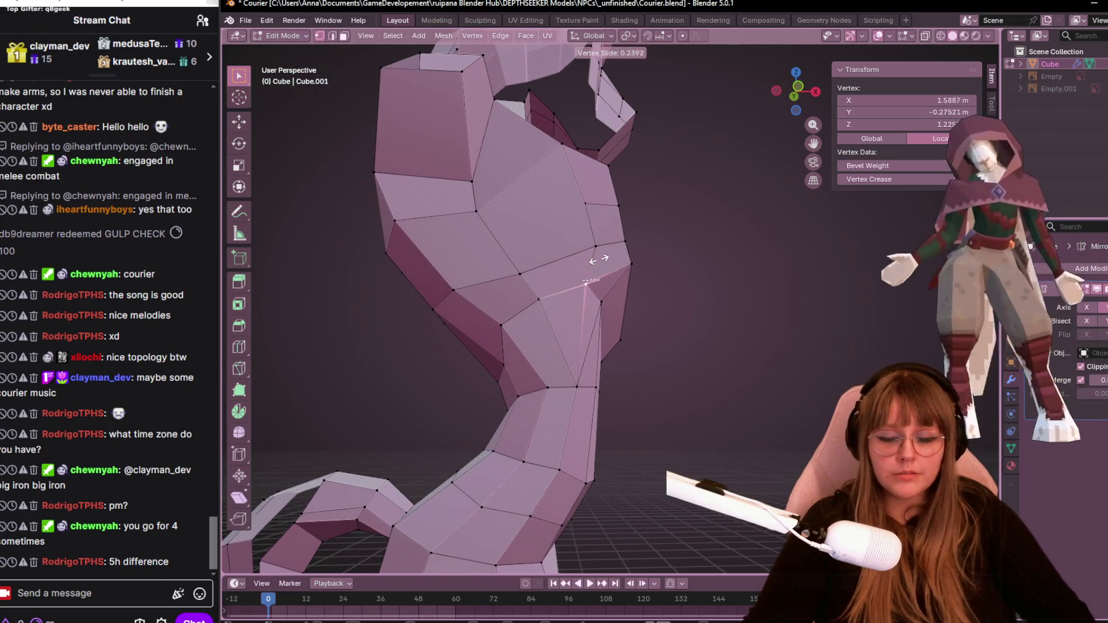
pyautogui.click(600, 263)
# In front view, slide the vertex higher along its edge, then move it down and right.
pyautogui.click(804, 79)
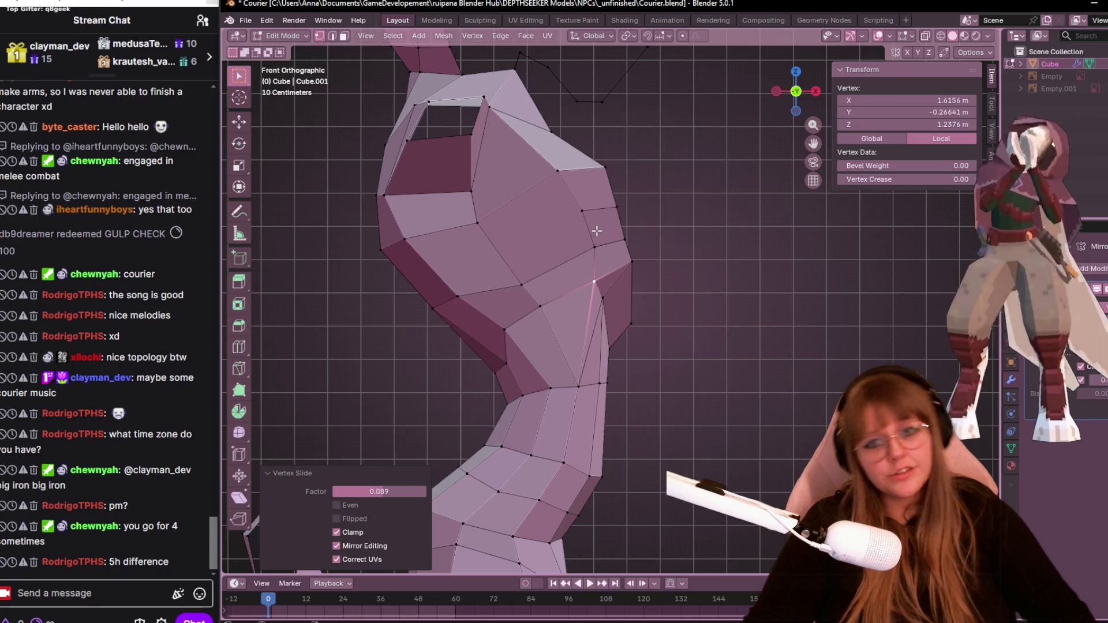
pyautogui.hotkey('shift', 'v')
pyautogui.click(592, 285)
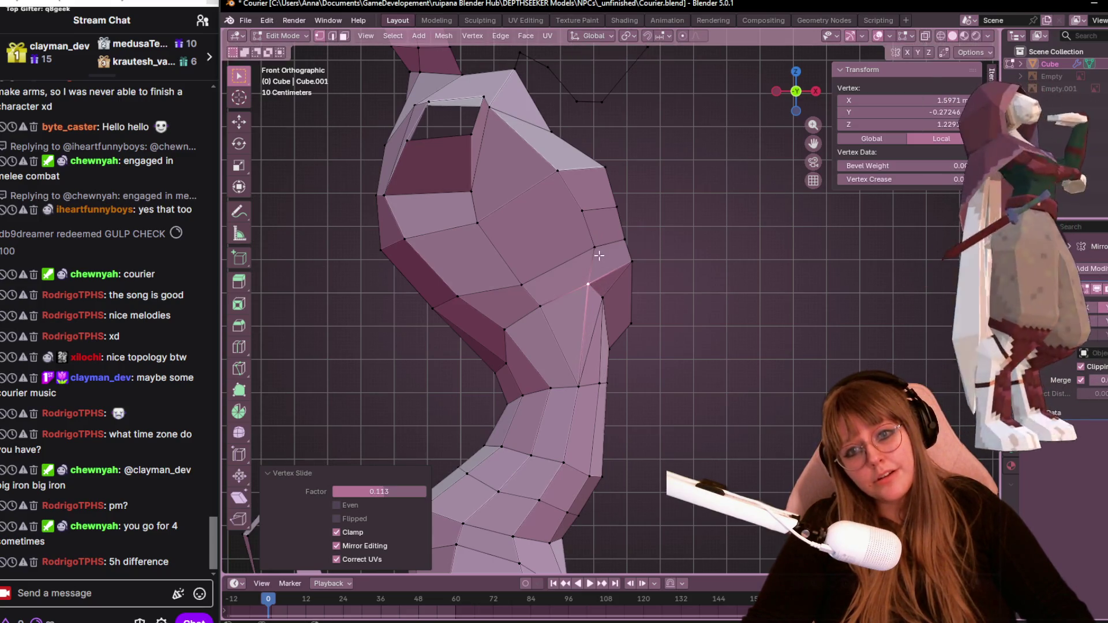
pyautogui.hotkey('shift', 'v')
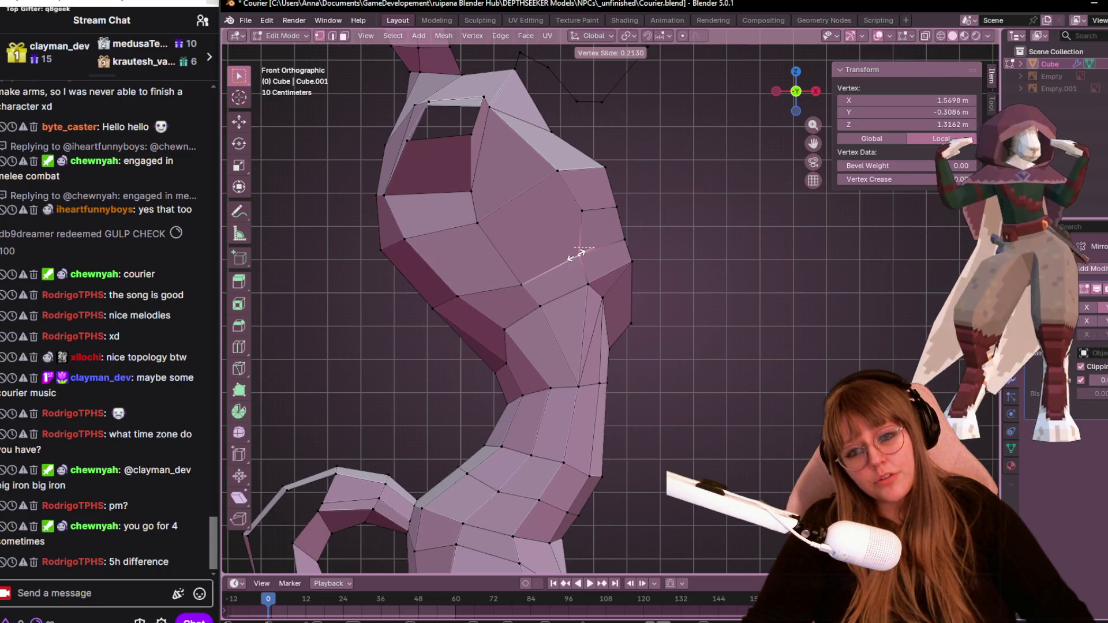
pyautogui.click(594, 249)
pyautogui.press('g')
pyautogui.click(606, 268)
pyautogui.press('g')
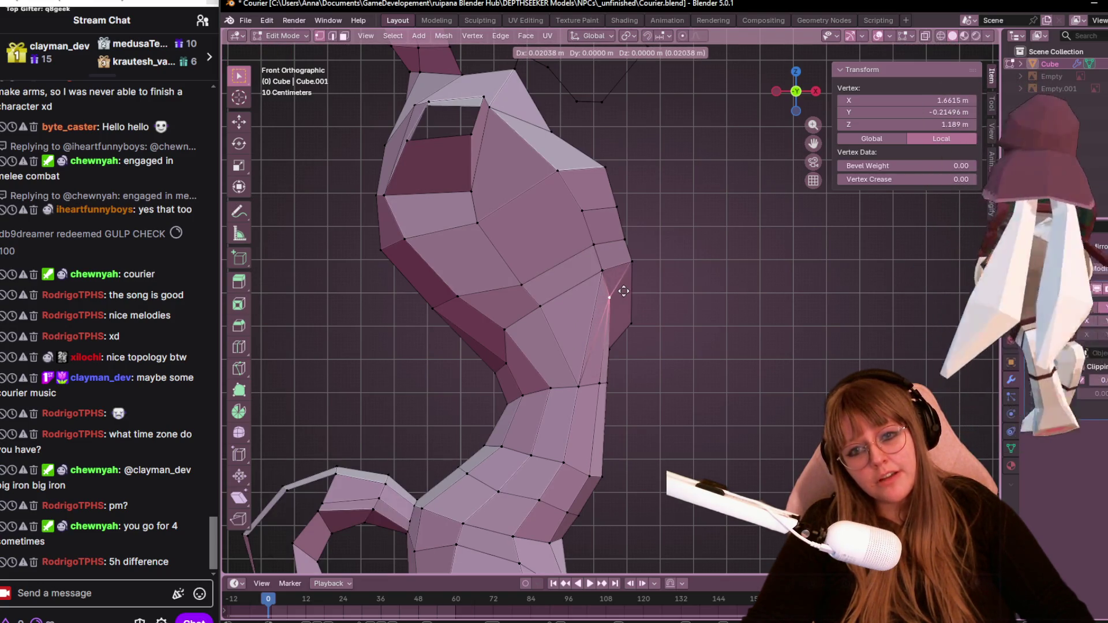
pyautogui.click(609, 297)
# Reposition a lower centre-line vertex and frame the chest straight on.
pyautogui.click(613, 338)
pyautogui.press('g')
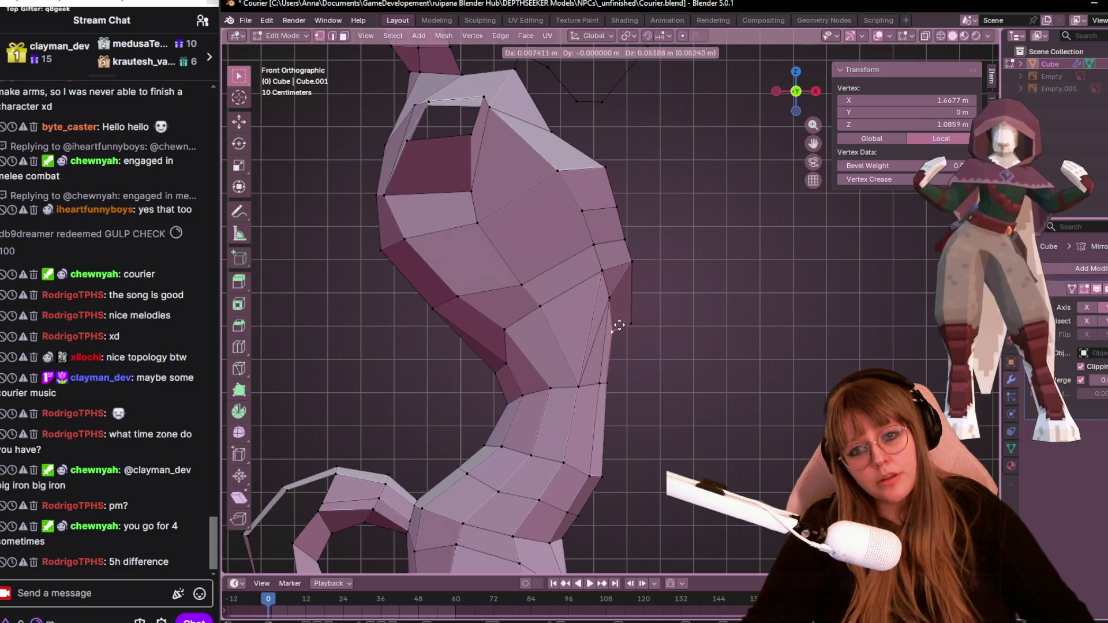
pyautogui.click(619, 325)
pyautogui.moveTo(619, 325)
pyautogui.mouseDown(button='middle')
pyautogui.moveTo(776, 222)
pyautogui.moveTo(773, 279)
pyautogui.moveTo(702, 233)
pyautogui.moveTo(695, 289)
pyautogui.moveTo(839, 136)
pyautogui.mouseUp(button='middle')
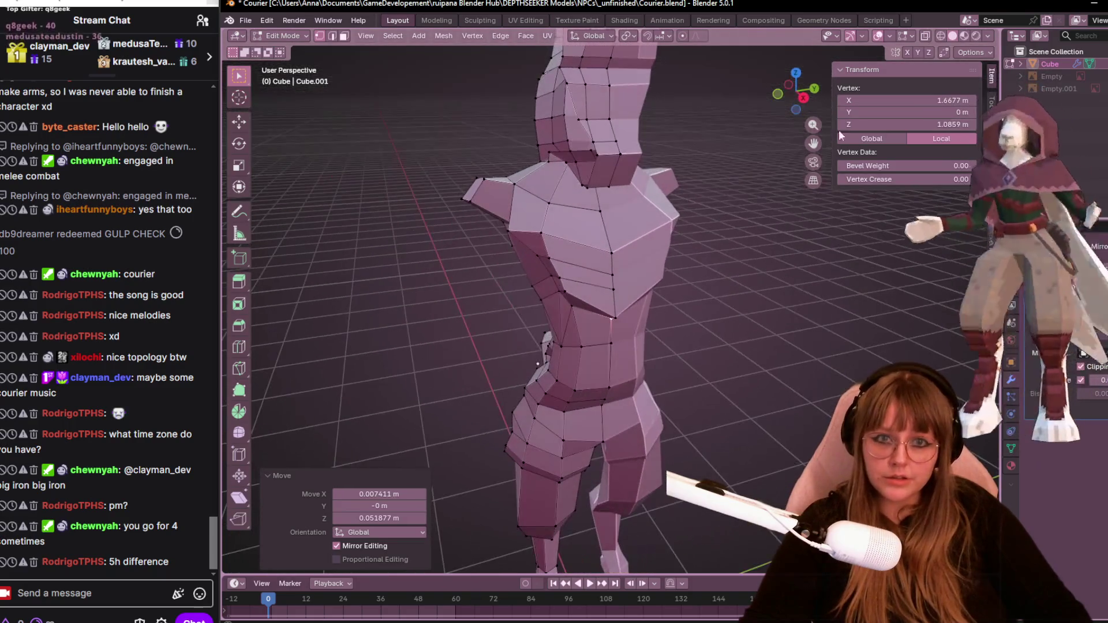
pyautogui.click(803, 97)
pyautogui.scroll(2, 694, 212)
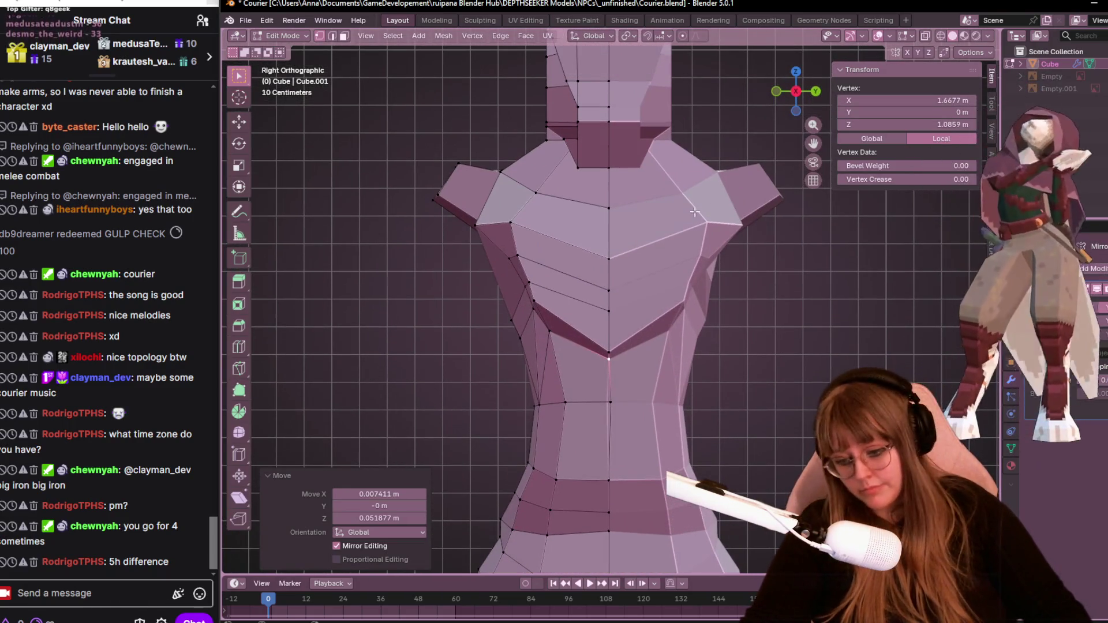
# Knife-cut a new edge across the chest from the centre vertex and shift two of its vertices.
pyautogui.press('k')
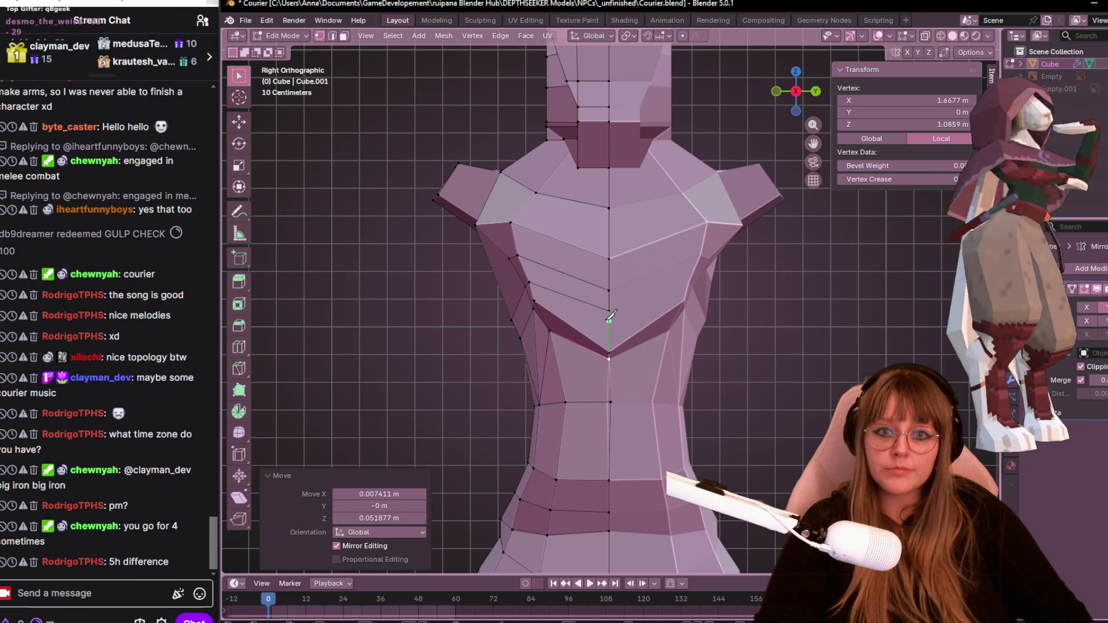
pyautogui.click(610, 310)
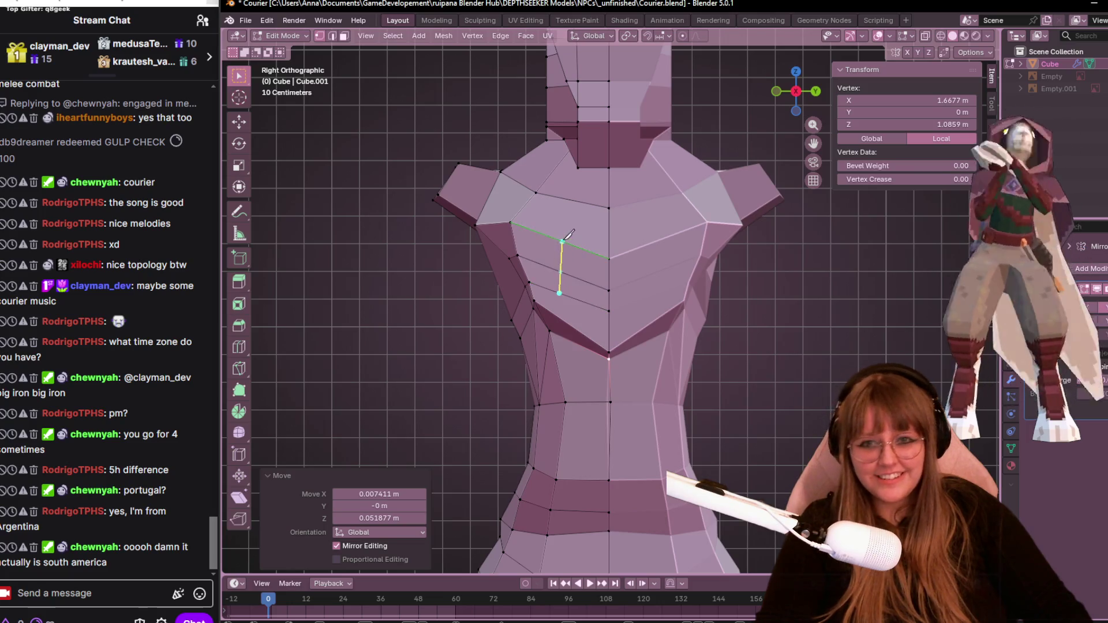
pyautogui.press('Return')
pyautogui.moveTo(600, 254)
pyautogui.mouseDown(button='middle')
pyautogui.moveTo(649, 275)
pyautogui.moveTo(629, 292)
pyautogui.moveTo(711, 365)
pyautogui.mouseUp(button='middle')
pyautogui.click(605, 270)
pyautogui.keyDown('shift'); pyautogui.click(649, 293); pyautogui.keyUp('shift')
pyautogui.press('g')
pyautogui.click(716, 371)
# Pull a chest vertex downward and fine-tune another chest vertex's position.
pyautogui.moveTo(793, 87); pyautogui.dragTo(799, 97)
pyautogui.click(795, 93)
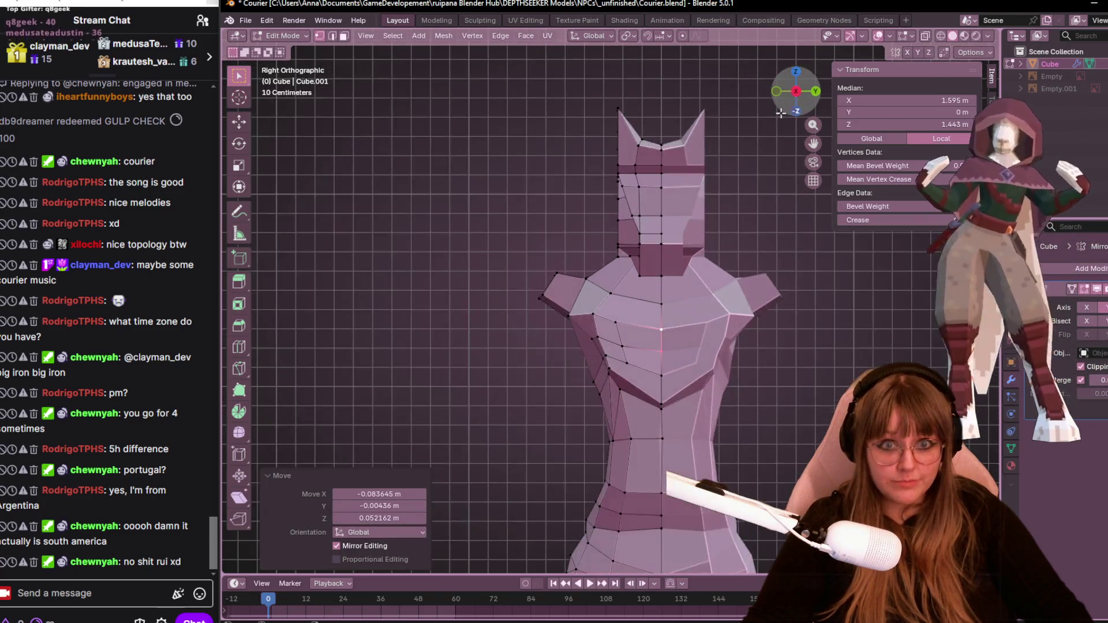
pyautogui.scroll(5, 619, 356)
pyautogui.click(618, 356)
pyautogui.press('g')
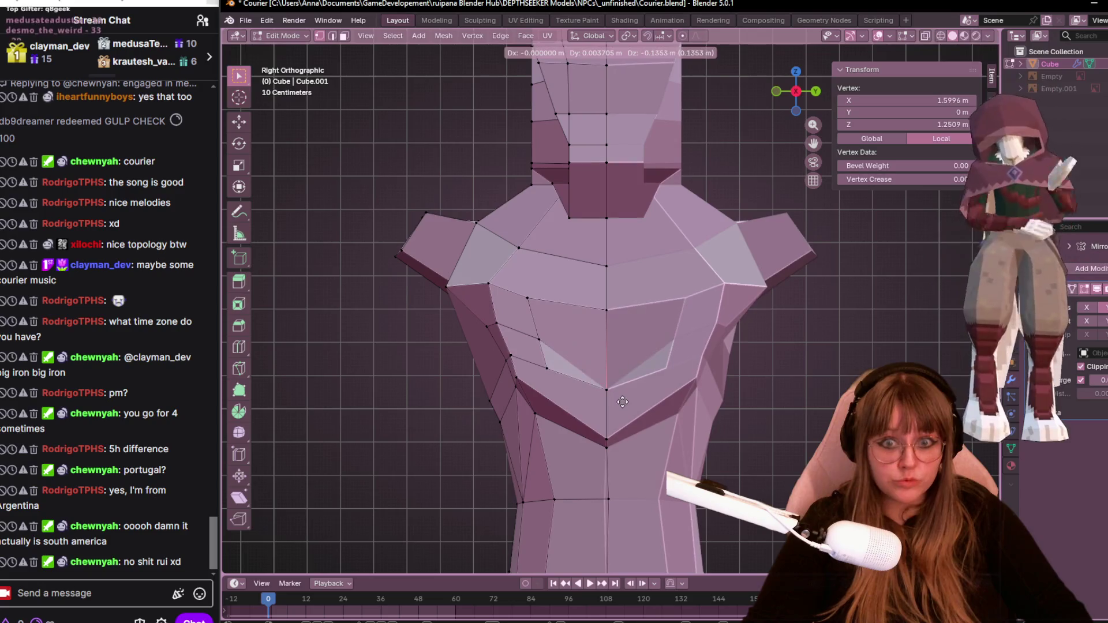
pyautogui.click(613, 386)
pyautogui.moveTo(612, 386)
pyautogui.mouseDown(button='middle')
pyautogui.moveTo(605, 311)
pyautogui.moveTo(579, 308)
pyautogui.moveTo(683, 254)
pyautogui.mouseUp(button='middle')
pyautogui.click(605, 309)
pyautogui.press('g')
pyautogui.click(603, 309)
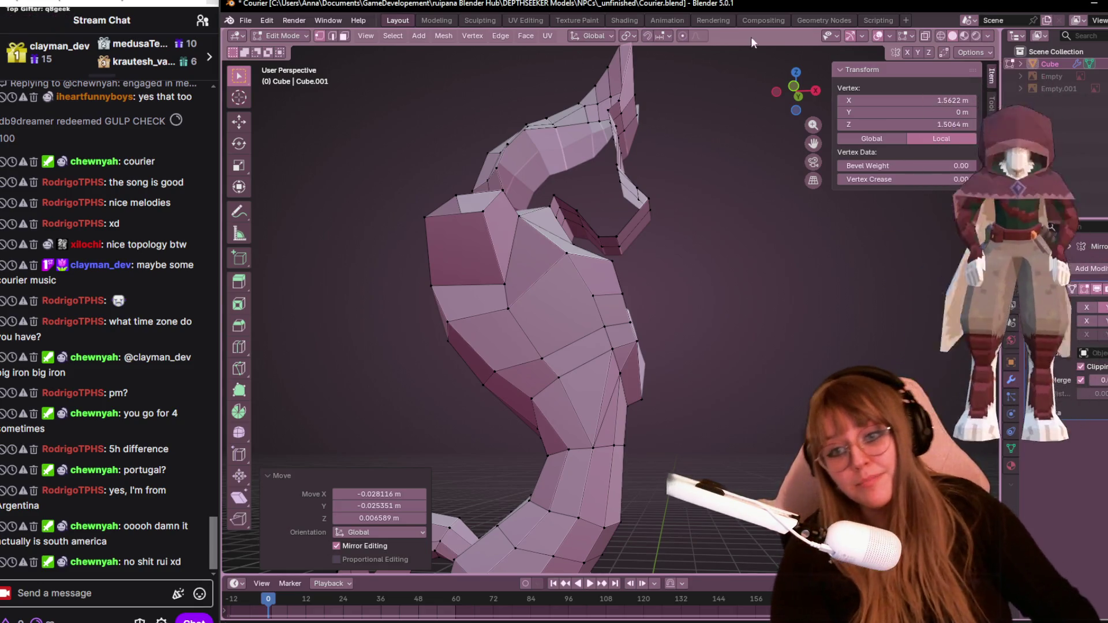
# Slide a low hip vertex along its edge, then nudge it slightly into place.
pyautogui.scroll(-3, 607, 205)
pyautogui.moveTo(607, 205)
pyautogui.mouseDown(button='middle')
pyautogui.moveTo(732, 306)
pyautogui.moveTo(660, 341)
pyautogui.moveTo(648, 373)
pyautogui.moveTo(710, 271)
pyautogui.moveTo(664, 323)
pyautogui.mouseUp(button='middle')
pyautogui.scroll(3, 664, 323)
pyautogui.moveTo(629, 127)
pyautogui.mouseDown(button='middle')
pyautogui.moveTo(663, 144)
pyautogui.moveTo(638, 297)
pyautogui.moveTo(613, 290)
pyautogui.moveTo(710, 255)
pyautogui.moveTo(664, 285)
pyautogui.moveTo(680, 264)
pyautogui.moveTo(656, 230)
pyautogui.moveTo(641, 260)
pyautogui.moveTo(671, 297)
pyautogui.moveTo(733, 299)
pyautogui.moveTo(575, 260)
pyautogui.mouseUp(button='middle')
pyautogui.click(613, 290)
pyautogui.hotkey('shift', 'v')
pyautogui.click(661, 242)
pyautogui.press('g')
pyautogui.click(705, 297)
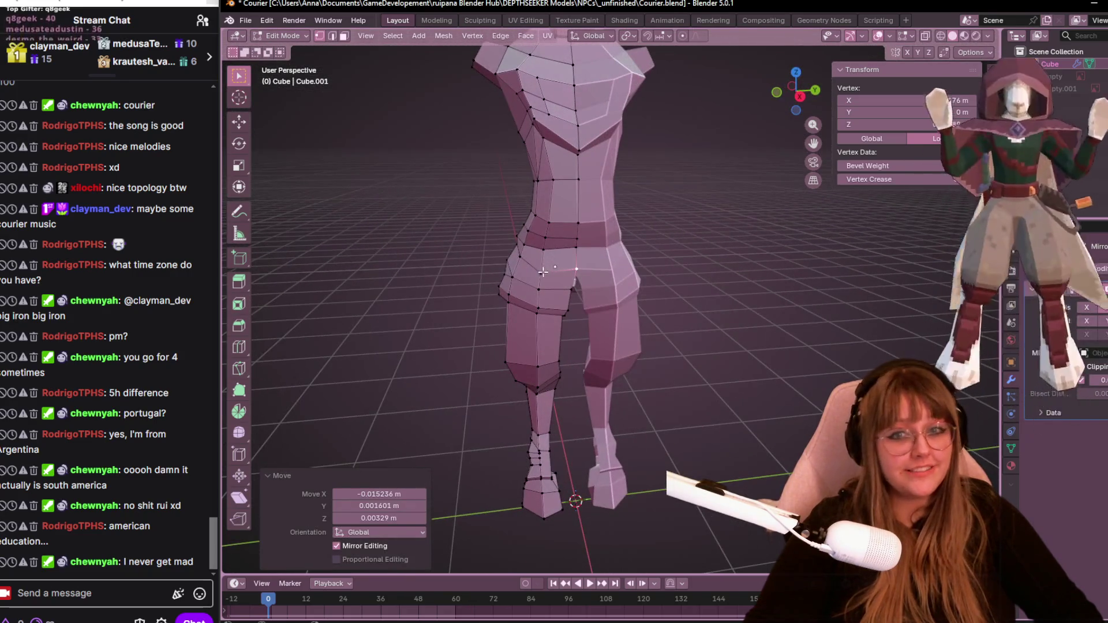
# In Right Orthographic view, move the waist vertex and a left hip vertex along Y.
pyautogui.click(543, 272)
pyautogui.click(800, 96)
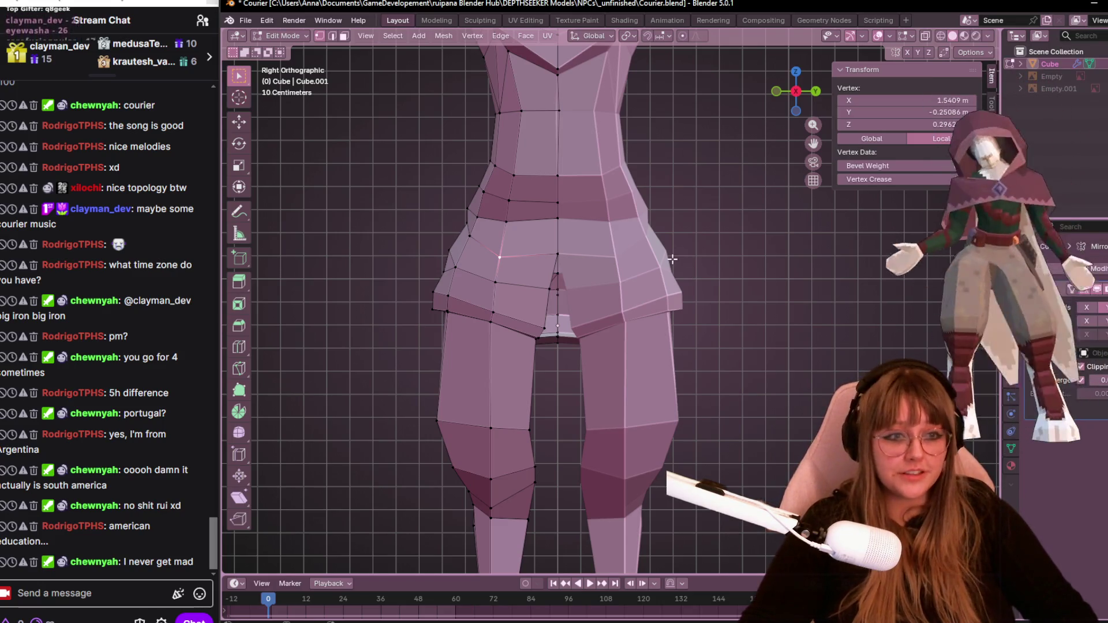
pyautogui.keyDown('shift'); pyautogui.scroll(3, 536, 199); pyautogui.keyUp('shift')
pyautogui.press('g')
pyautogui.press('y')
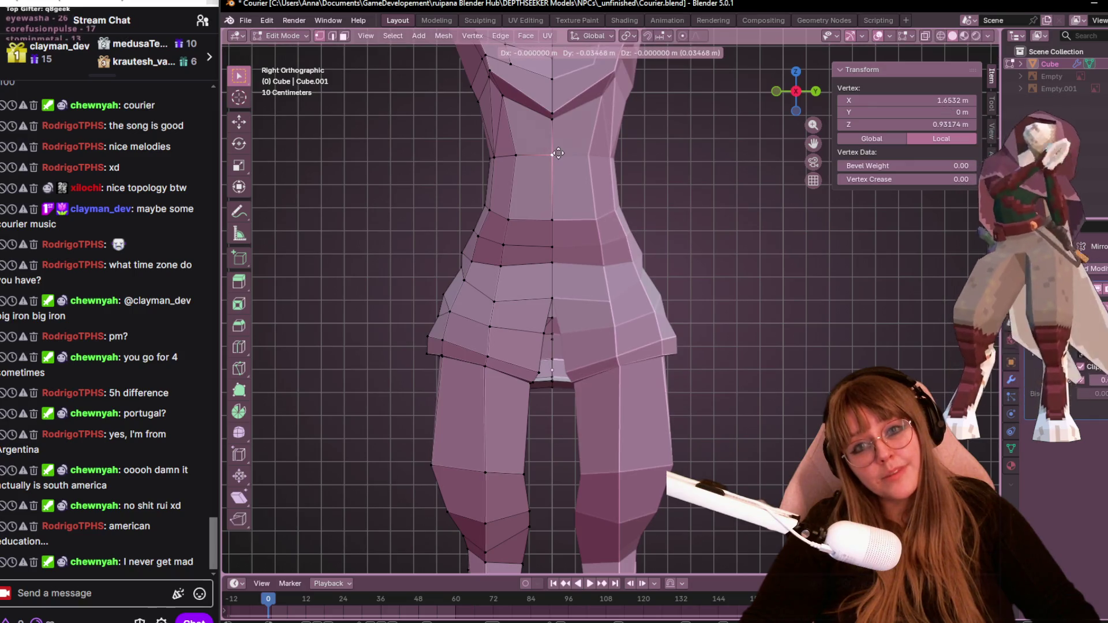
pyautogui.click(583, 277)
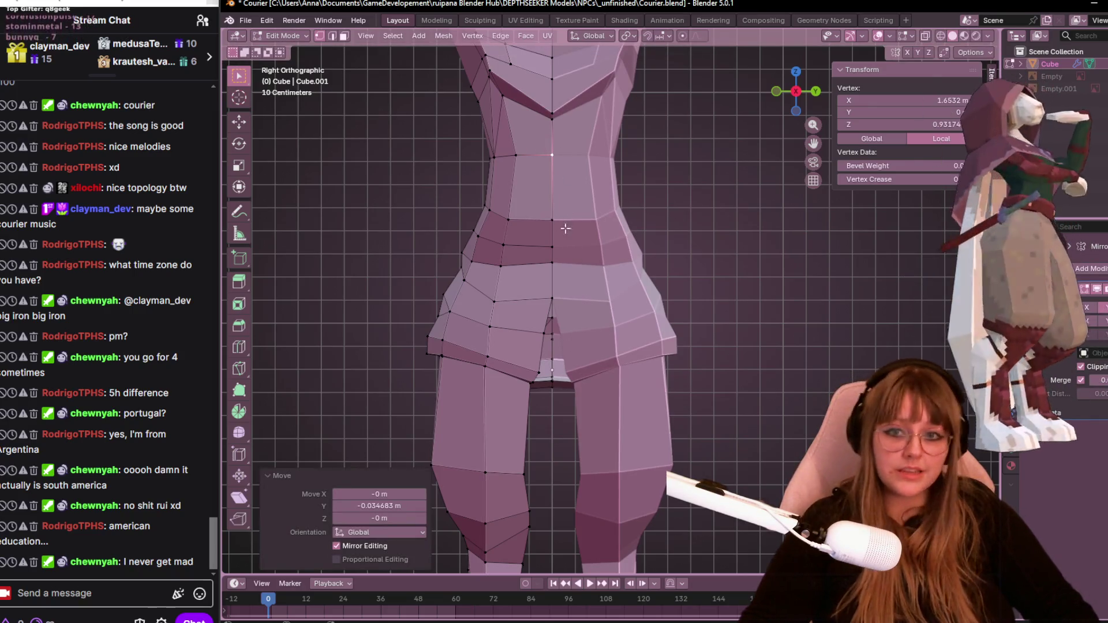
pyautogui.keyDown('ctrl'); pyautogui.scroll(2, 452, 302); pyautogui.keyUp('ctrl')
pyautogui.keyDown('shift'); pyautogui.scroll(-1, 452, 301); pyautogui.keyUp('shift')
pyautogui.click(466, 303)
pyautogui.press('g')
pyautogui.press('y')
pyautogui.click(454, 308)
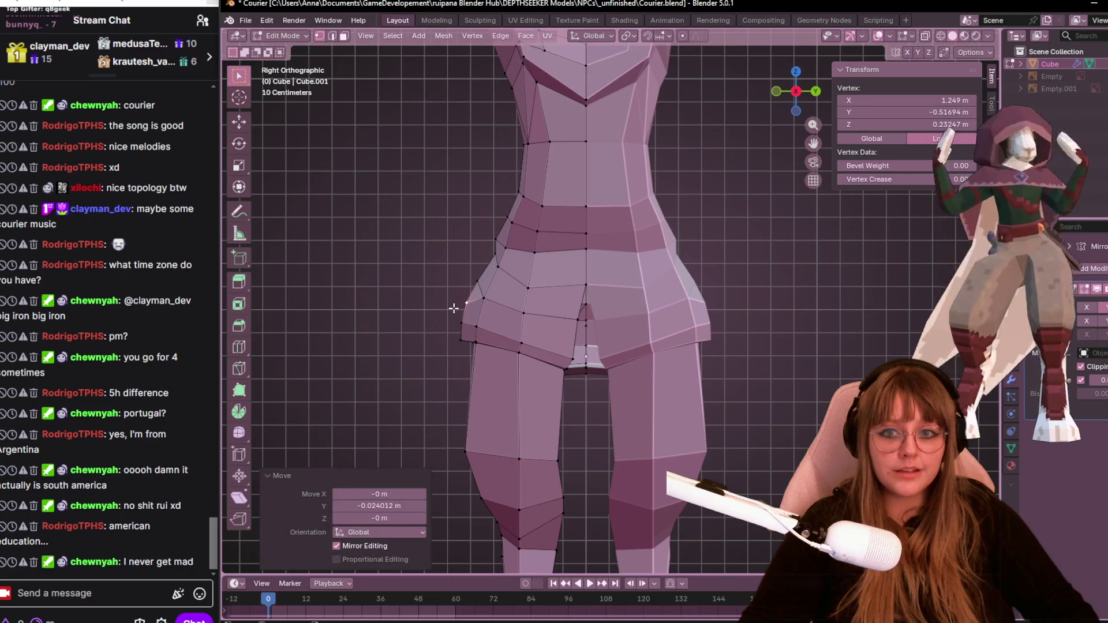
# Try moving a higher hip-side vertex along Y, but leave it at its original position.
pyautogui.click(479, 279)
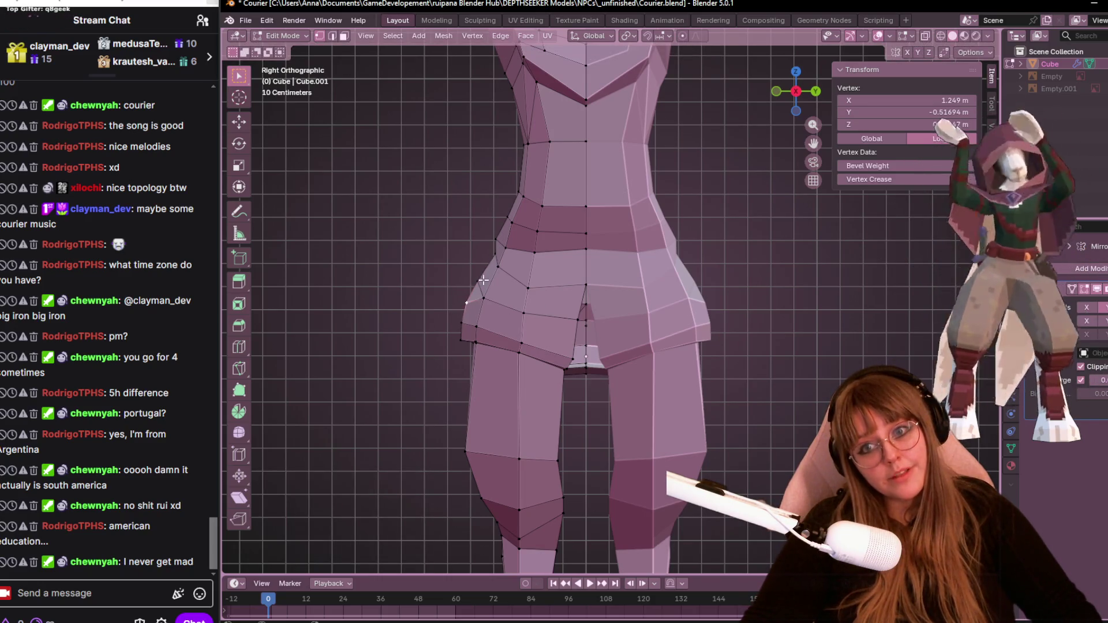
pyautogui.press('g')
pyautogui.press('y')
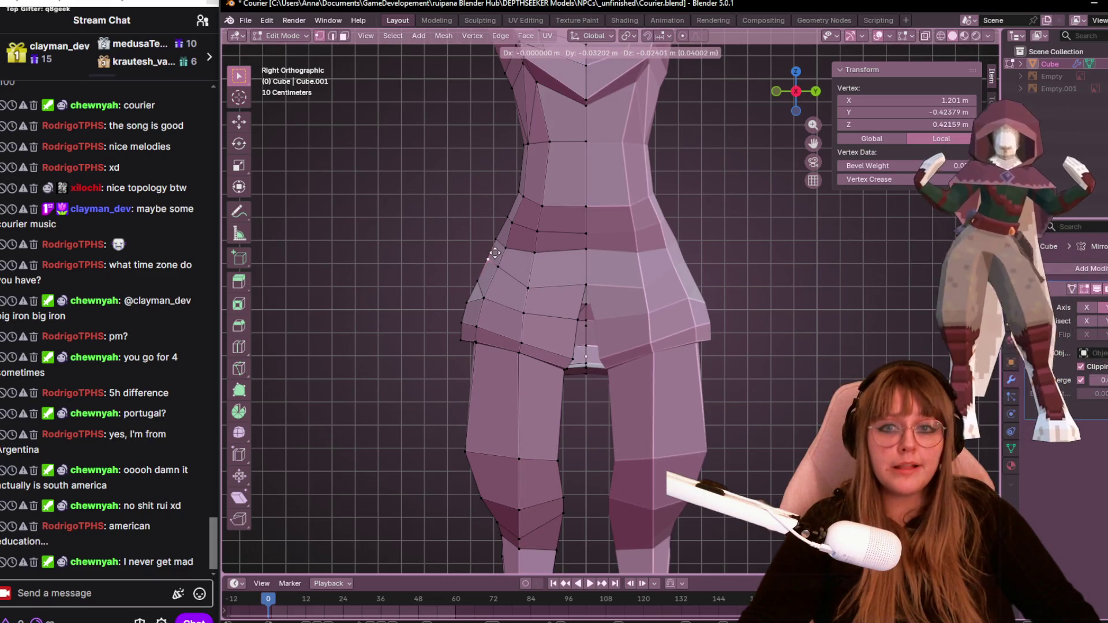
pyautogui.click(494, 253)
pyautogui.press('g')
pyautogui.click(495, 300)
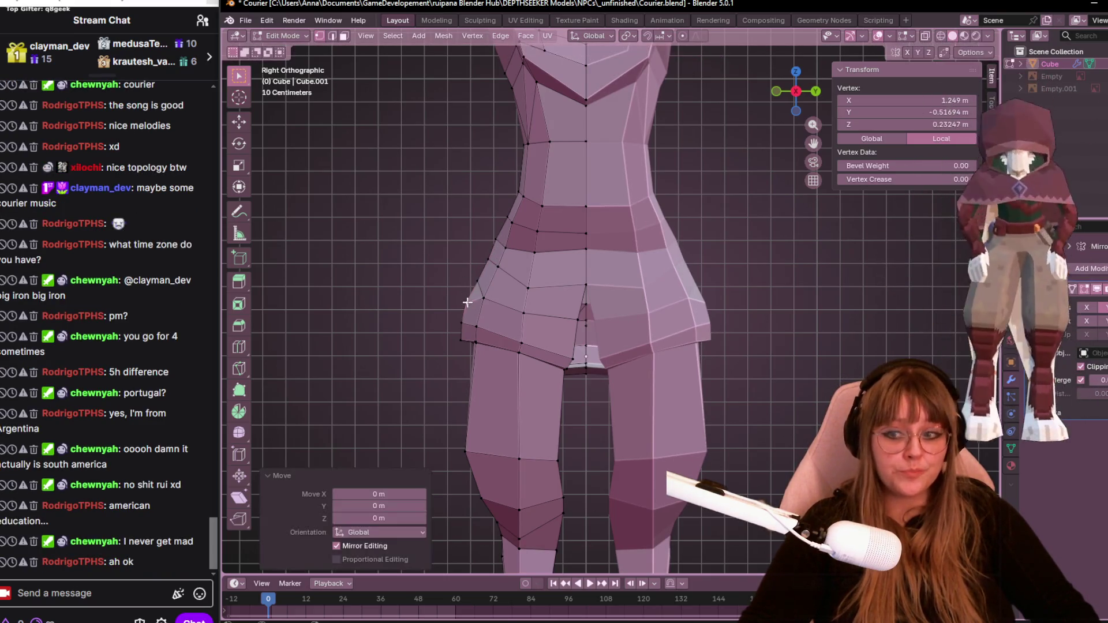
pyautogui.scroll(-1, 495, 301)
pyautogui.scroll(-3, 555, 279)
# Orbit around the whole character body, then switch to Front Orthographic view via the -Y gizmo axis.
pyautogui.moveTo(556, 279)
pyautogui.mouseDown(button='middle')
pyautogui.moveTo(747, 295)
pyautogui.moveTo(820, 277)
pyautogui.moveTo(664, 242)
pyautogui.moveTo(602, 319)
pyautogui.moveTo(260, 317)
pyautogui.moveTo(860, 317)
pyautogui.moveTo(878, 341)
pyautogui.moveTo(682, 323)
pyautogui.moveTo(431, 327)
pyautogui.mouseUp(button='middle')
pyautogui.moveTo(434, 277)
pyautogui.mouseDown(button='middle')
pyautogui.moveTo(577, 260)
pyautogui.moveTo(661, 228)
pyautogui.moveTo(629, 293)
pyautogui.moveTo(660, 302)
pyautogui.moveTo(639, 292)
pyautogui.moveTo(700, 294)
pyautogui.moveTo(740, 242)
pyautogui.mouseUp(button='middle')
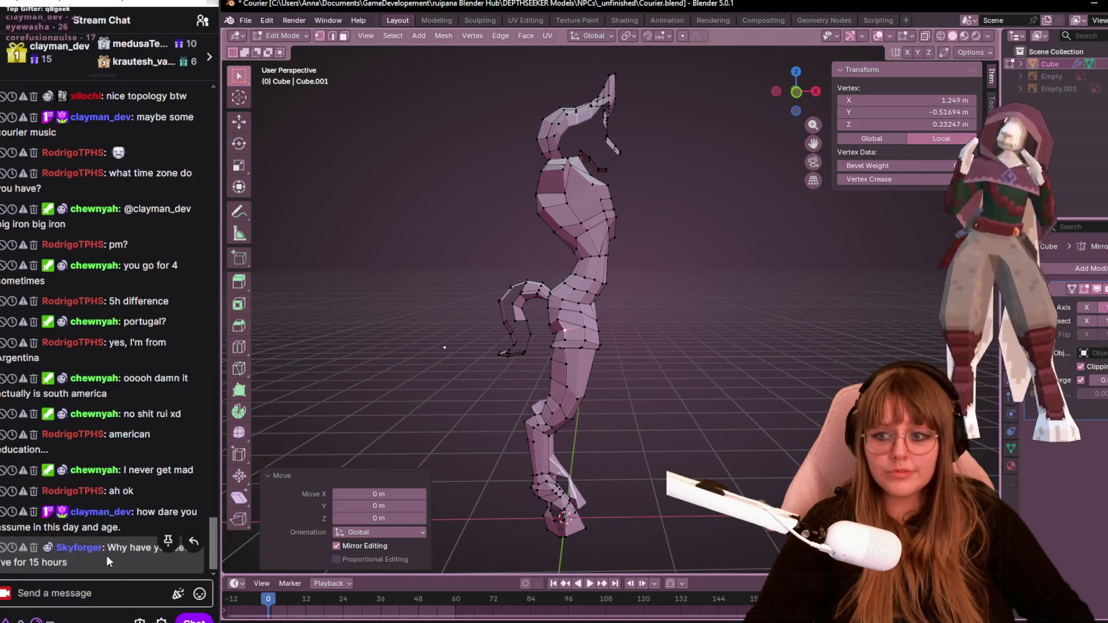
pyautogui.scroll(1, 714, 227)
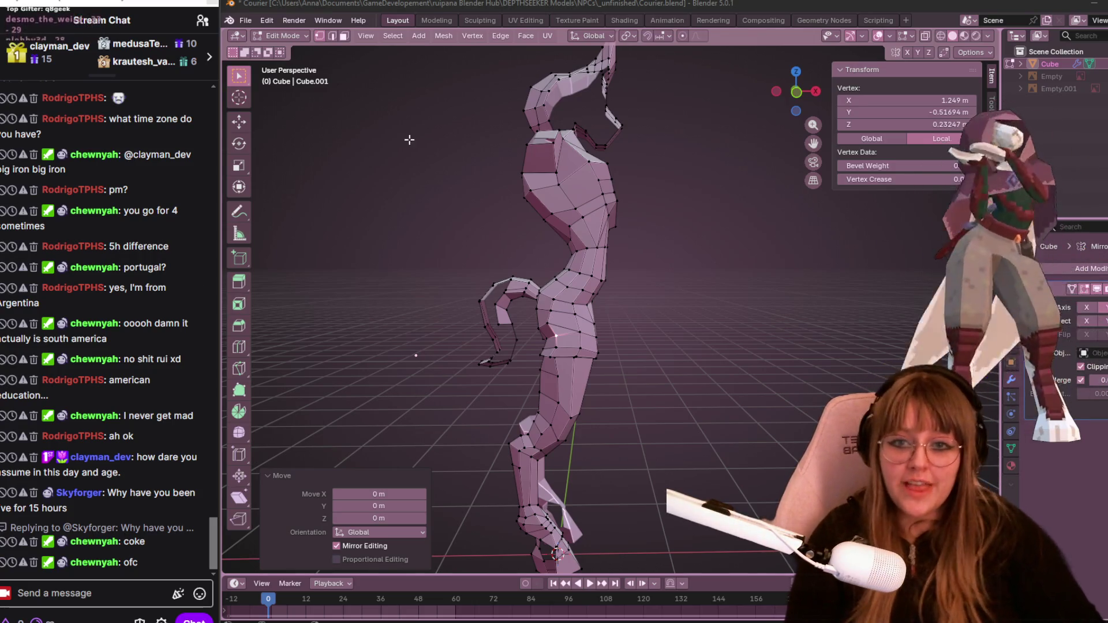
pyautogui.click(796, 92)
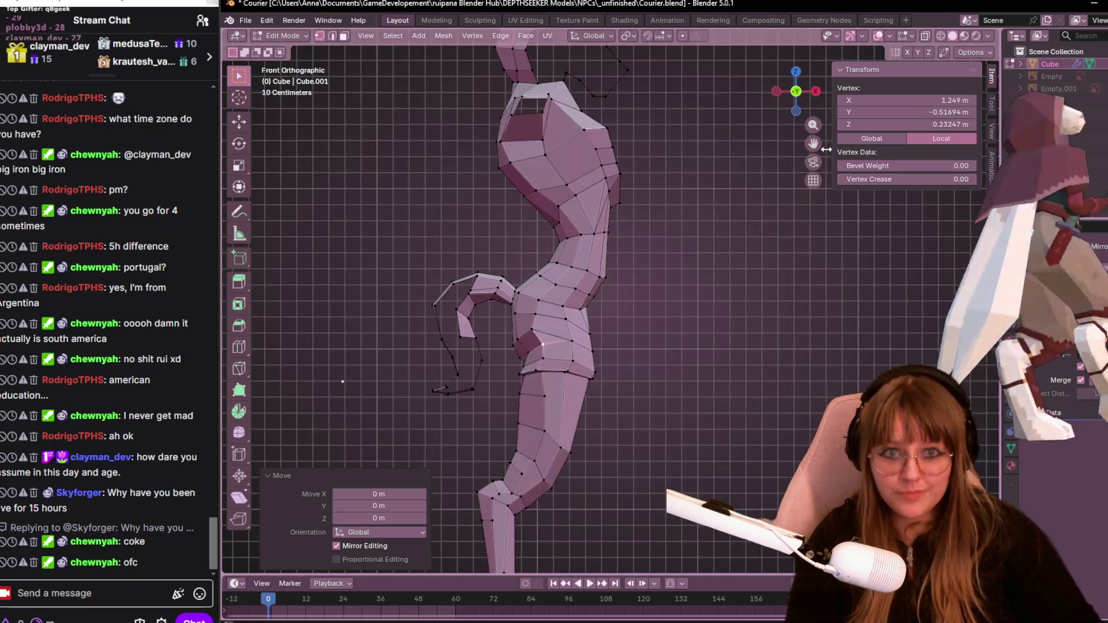
# Zoom in and tweak-drag lower torso vertices for a smoother front outline.
pyautogui.scroll(3, 411, 392)
pyautogui.scroll(1, 457, 374)
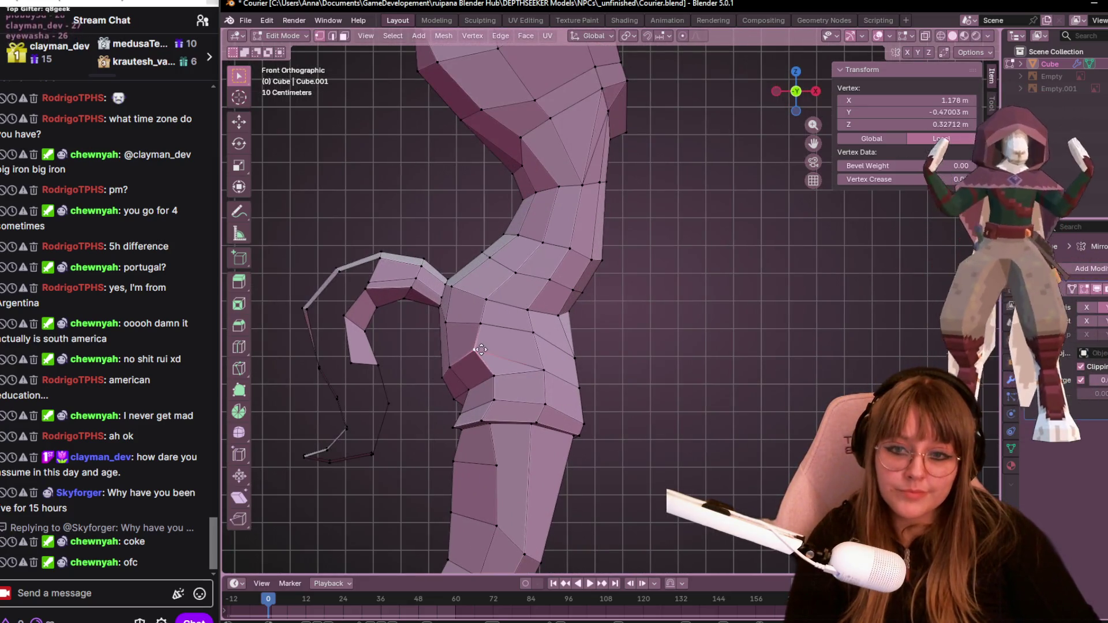
pyautogui.moveTo(446, 370); pyautogui.dragTo(428, 378)
pyautogui.click(433, 371)
pyautogui.click(443, 313)
pyautogui.moveTo(450, 323); pyautogui.dragTo(449, 313)
# Drag hip vertices down and outward, shifting the thigh-hip vertex 0.033349 m along X.
pyautogui.moveTo(478, 349)
pyautogui.mouseDown()
pyautogui.moveTo(480, 367)
pyautogui.moveTo(539, 372)
pyautogui.moveTo(494, 382)
pyautogui.mouseUp()
pyautogui.click(495, 381)
pyautogui.click(470, 392)
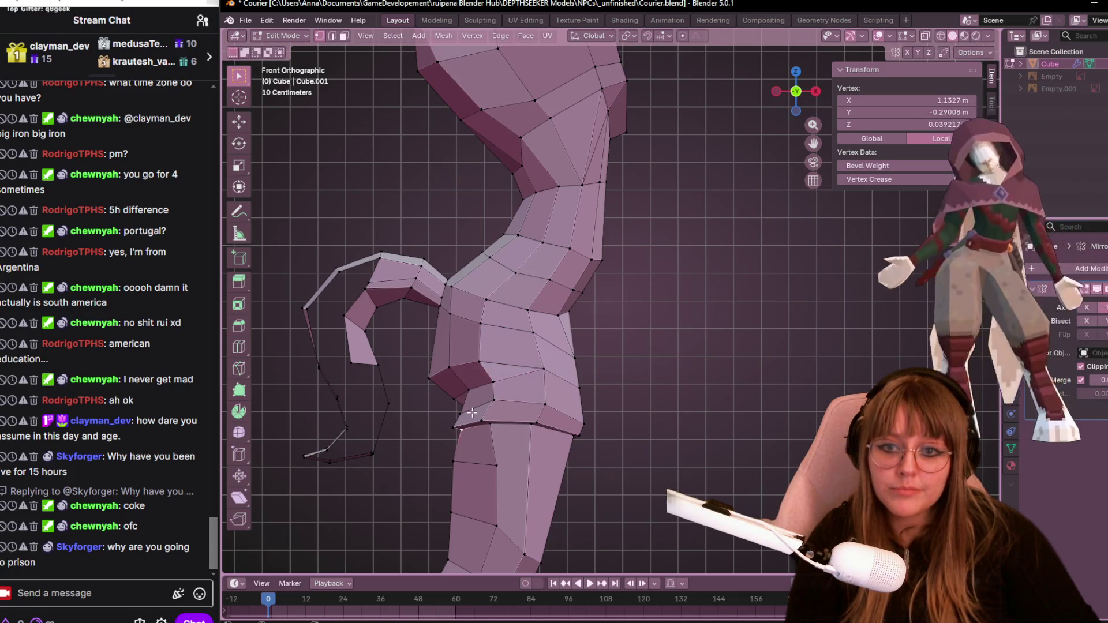
pyautogui.moveTo(466, 413); pyautogui.dragTo(477, 412)
pyautogui.moveTo(477, 411)
pyautogui.mouseDown(button='middle')
pyautogui.moveTo(586, 376)
pyautogui.moveTo(582, 327)
pyautogui.moveTo(574, 452)
pyautogui.moveTo(346, 396)
pyautogui.moveTo(474, 304)
pyautogui.mouseUp(button='middle')
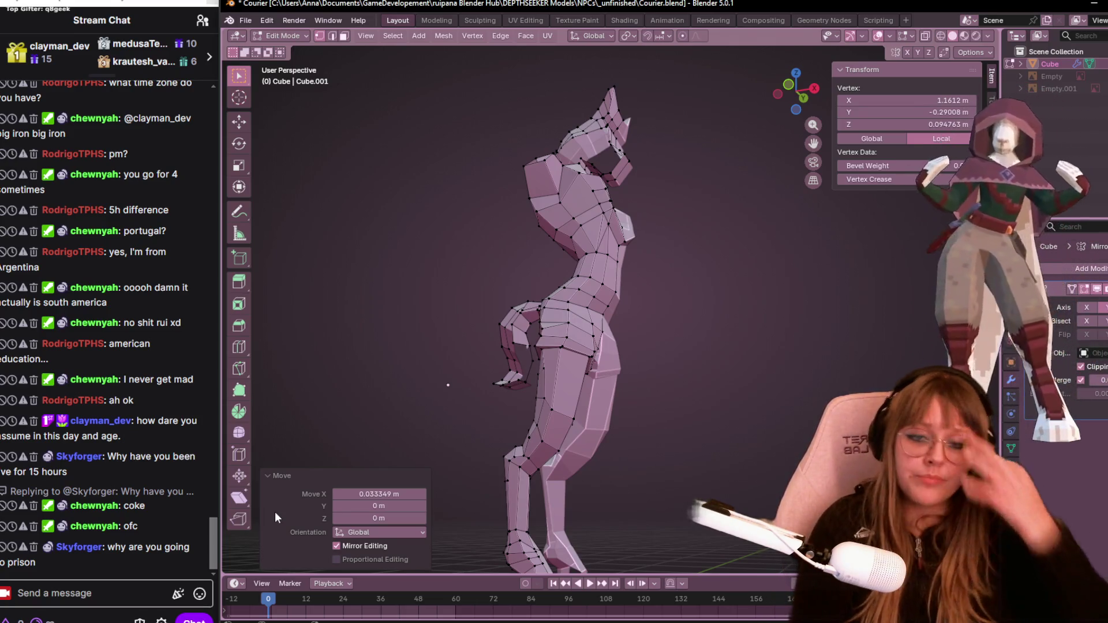
# Select the neck edge and edge-slide it twice with G G.
pyautogui.scroll(2, 420, 396)
pyautogui.scroll(5, 663, 165)
pyautogui.moveTo(653, 139)
pyautogui.mouseDown(button='middle')
pyautogui.moveTo(635, 254)
pyautogui.moveTo(651, 281)
pyautogui.mouseUp(button='middle')
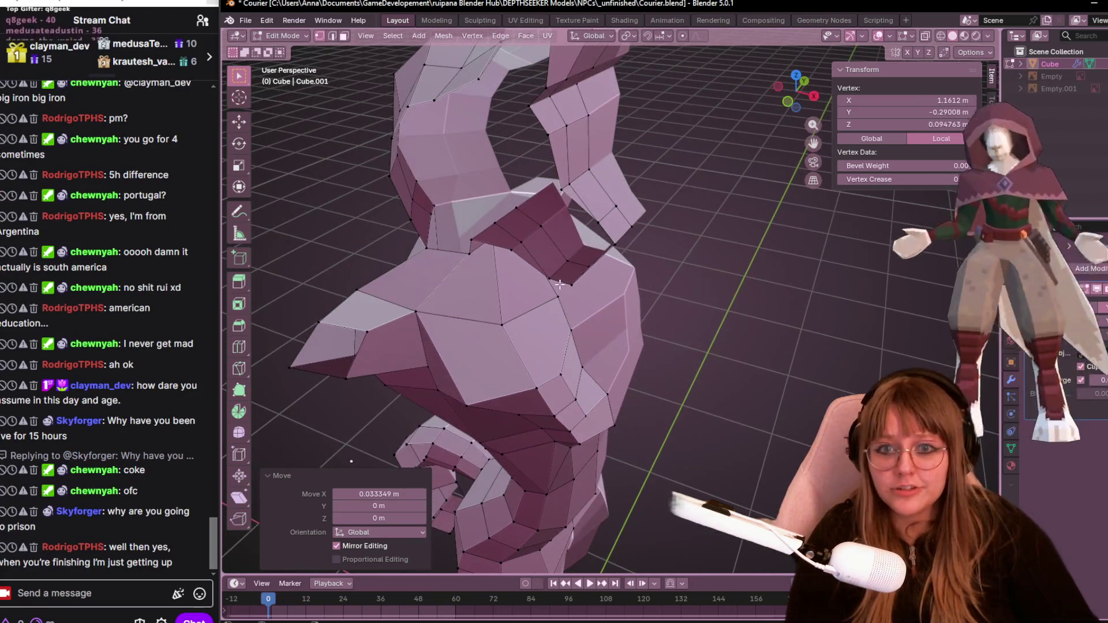
pyautogui.keyDown('shift'); pyautogui.click(616, 242); pyautogui.keyUp('shift')
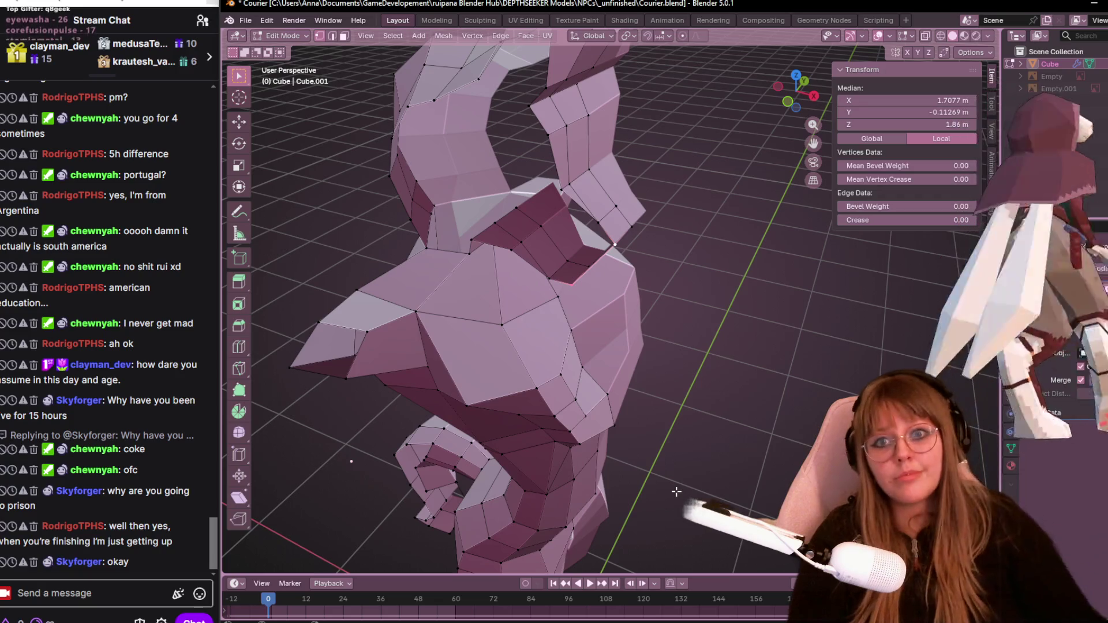
pyautogui.moveTo(544, 223); pyautogui.dragTo(660, 291, button='middle')
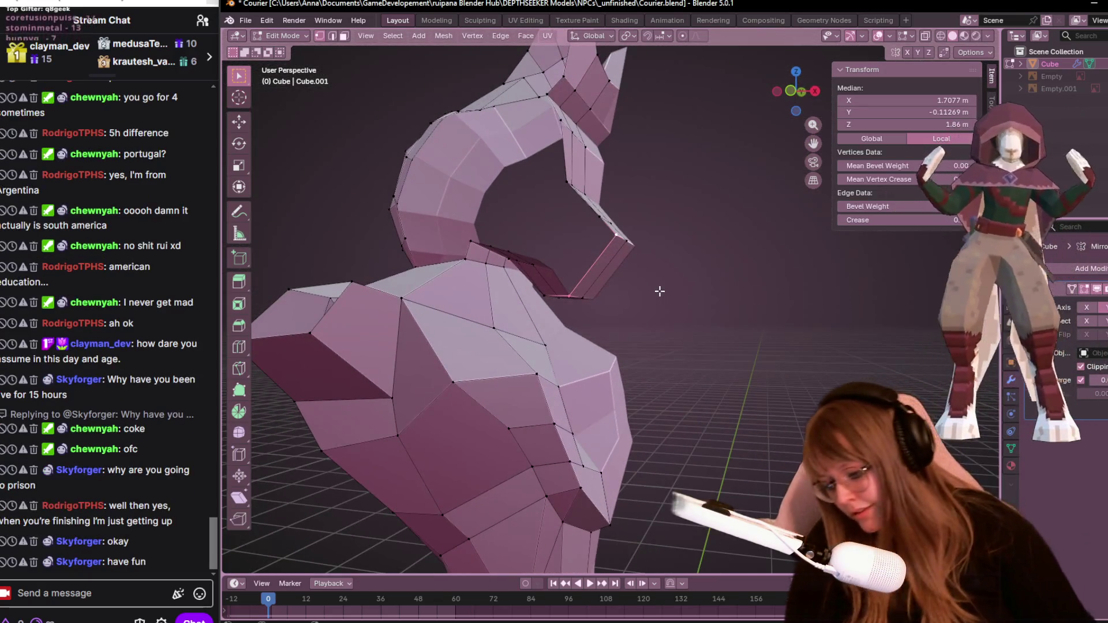
pyautogui.press('g')
pyautogui.press('g')
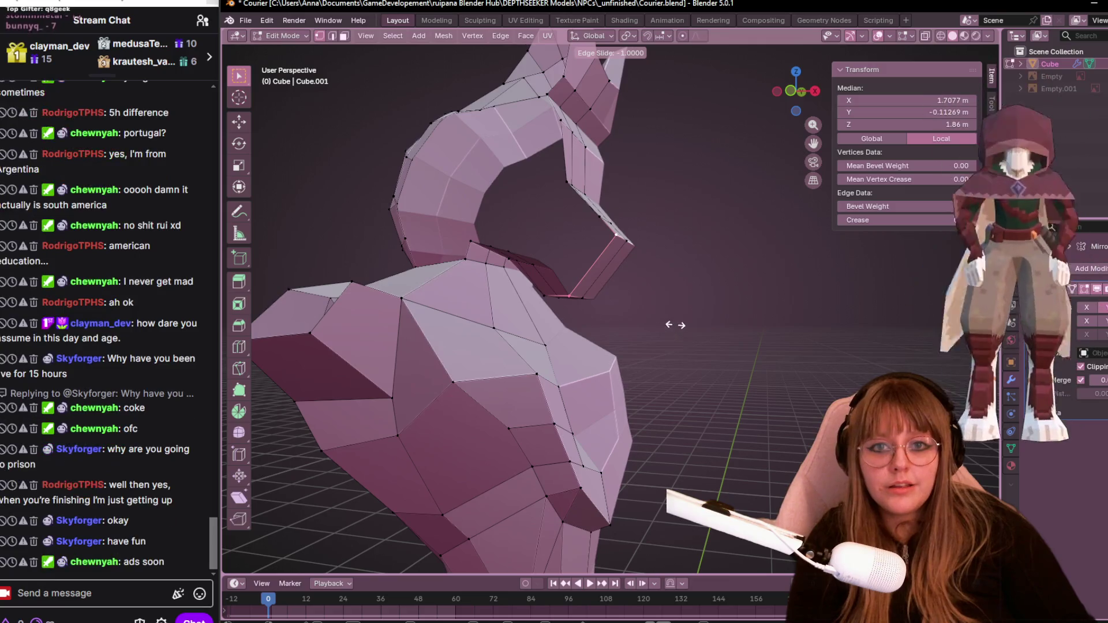
pyautogui.click(682, 320)
pyautogui.moveTo(683, 320)
pyautogui.mouseDown(button='middle')
pyautogui.moveTo(703, 358)
pyautogui.moveTo(612, 276)
pyautogui.mouseUp(button='middle')
pyautogui.press('g')
pyautogui.press('g')
pyautogui.click(685, 354)
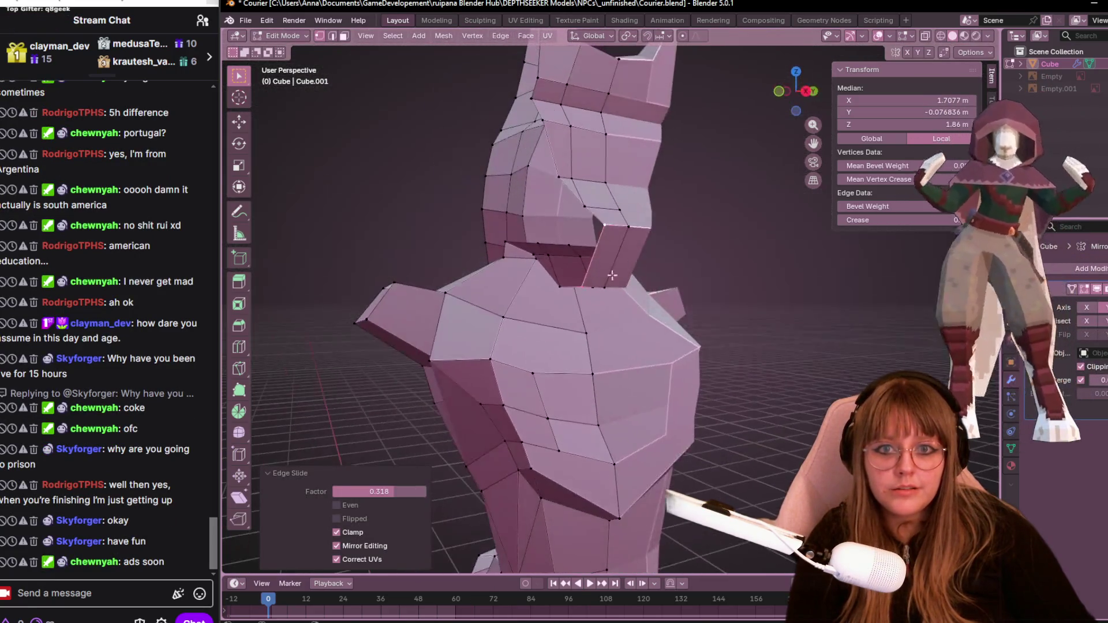
# In front view, slide the neck edge once more into a better position.
pyautogui.click(784, 92)
pyautogui.click(783, 93)
pyautogui.scroll(3, 713, 209)
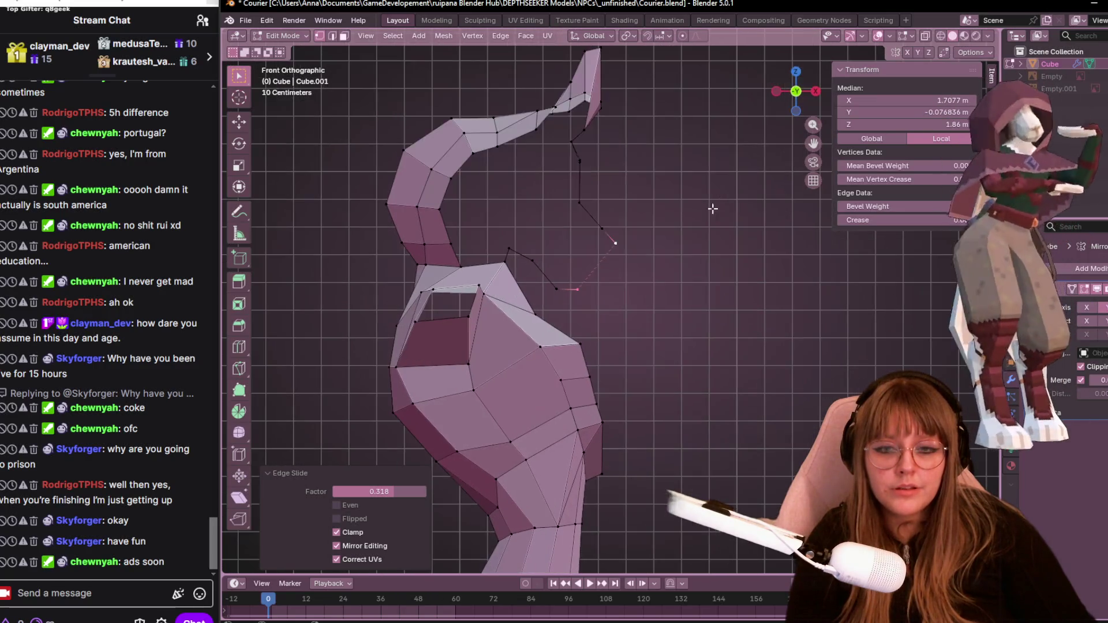
pyautogui.press('g')
pyautogui.press('g')
pyautogui.click(577, 232)
pyautogui.moveTo(577, 232)
pyautogui.mouseDown(button='middle')
pyautogui.moveTo(622, 354)
pyautogui.moveTo(647, 335)
pyautogui.mouseUp(button='middle')
# Move the hood rim piece in front view and scale it down to 0.777.
pyautogui.click(804, 107)
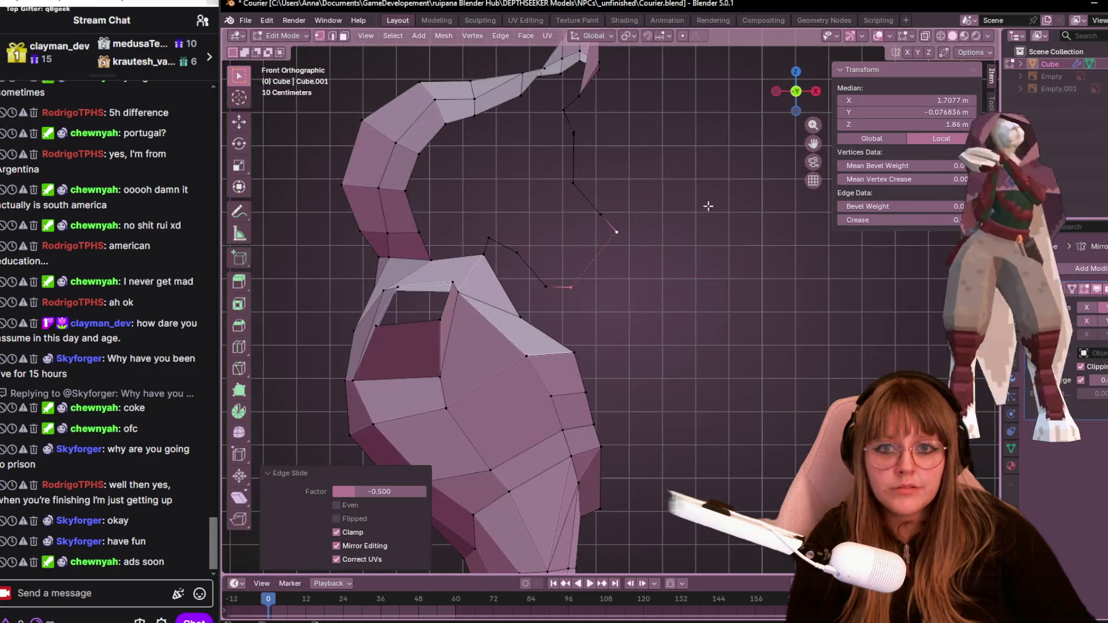
pyautogui.press('g')
pyautogui.click(638, 345)
pyautogui.press('s')
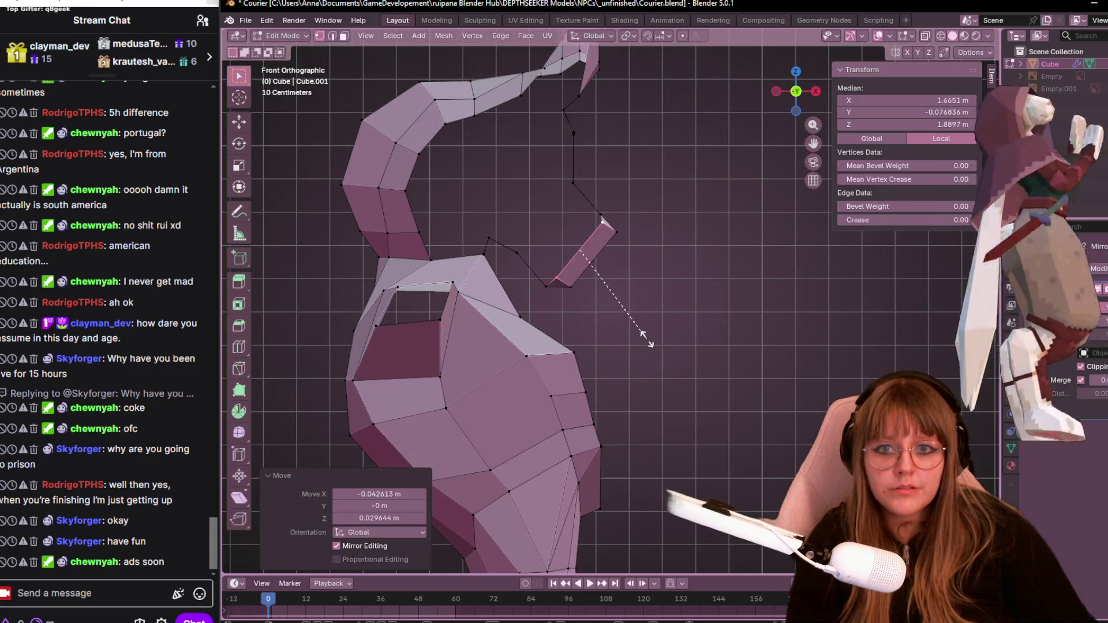
pyautogui.click(616, 324)
pyautogui.moveTo(616, 324); pyautogui.dragTo(635, 215, button='middle')
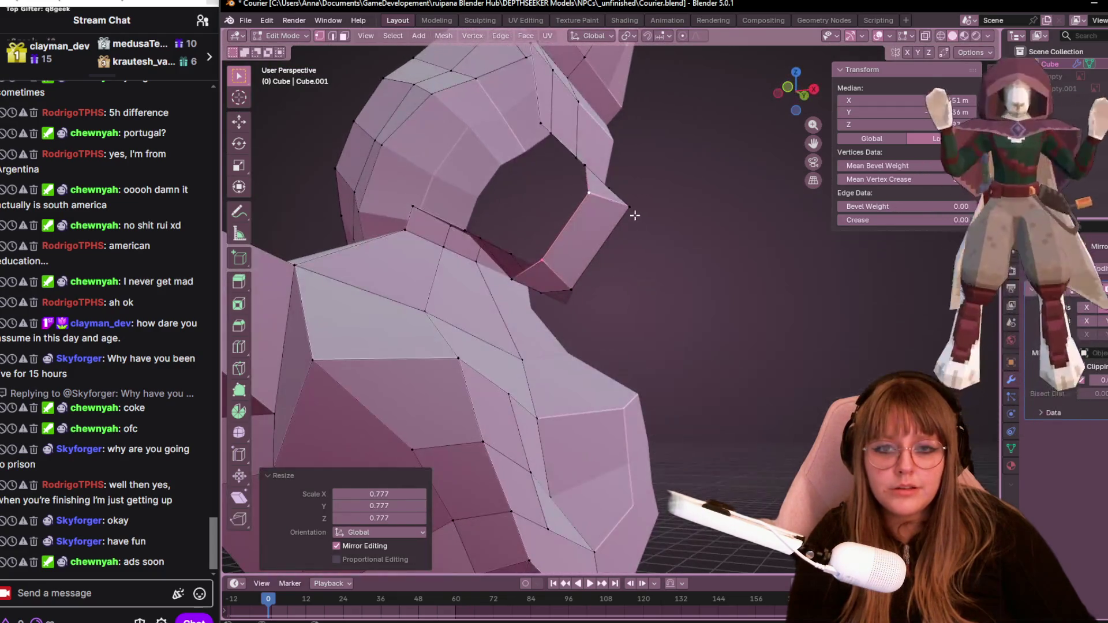
pyautogui.click(594, 281)
# Vertex-slide the neck vertex fully onto its neighbour with G G.
pyautogui.moveTo(594, 282)
pyautogui.mouseDown(button='middle')
pyautogui.moveTo(544, 292)
pyautogui.moveTo(579, 322)
pyautogui.mouseUp(button='middle')
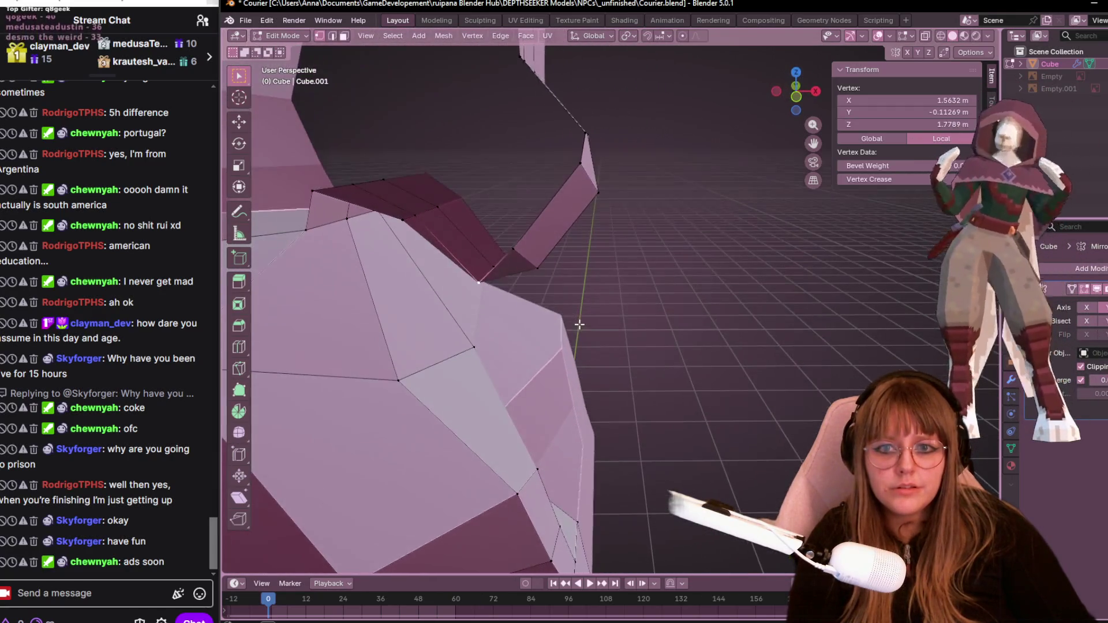
pyautogui.press('g')
pyautogui.press('g')
pyautogui.click(531, 285)
pyautogui.press('g')
pyautogui.press('g')
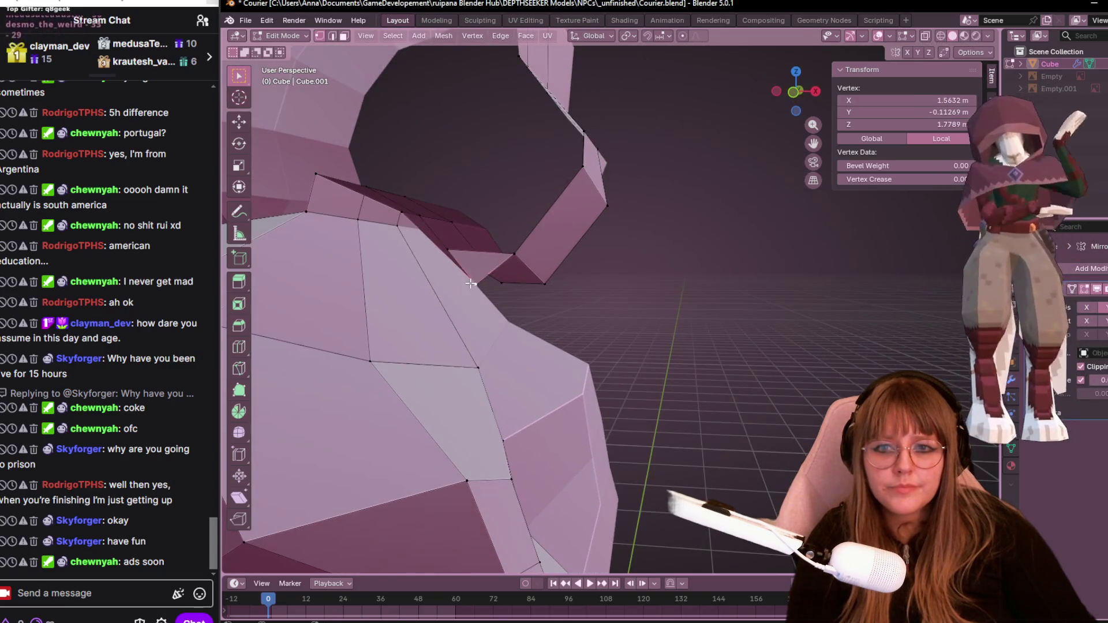
pyautogui.click(445, 223)
# Box-select the overlapping neck vertices and merge them By Distance.
pyautogui.moveTo(445, 223); pyautogui.dragTo(409, 239, button='middle')
pyautogui.moveTo(398, 237); pyautogui.dragTo(400, 238)
pyautogui.moveTo(400, 238); pyautogui.dragTo(476, 256, button='middle')
pyautogui.press('m')
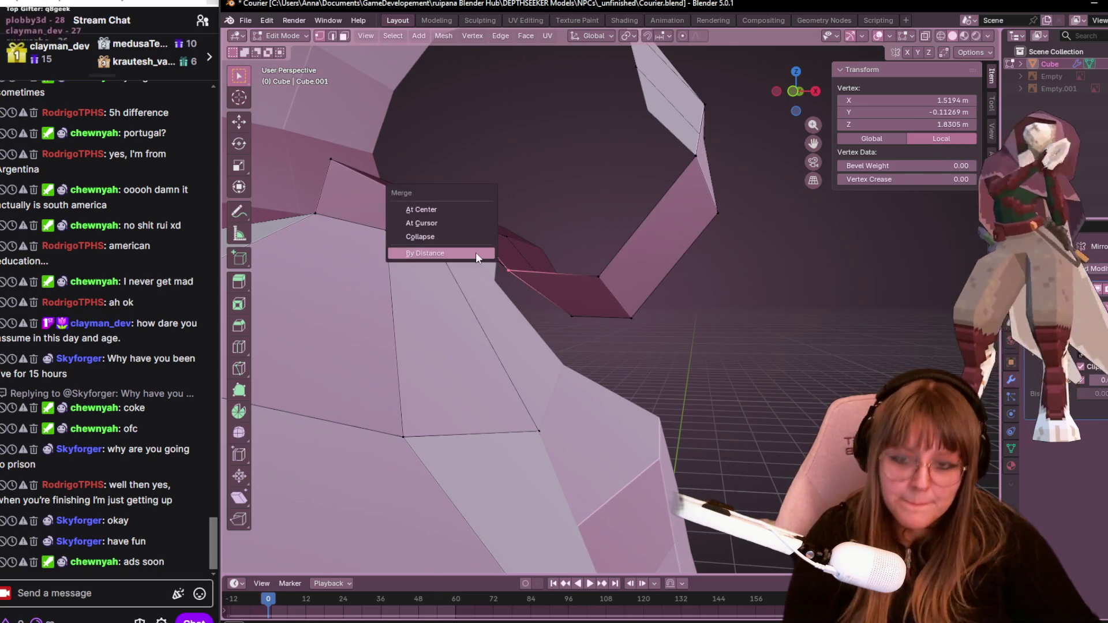
pyautogui.click(476, 254)
pyautogui.scroll(-5, 475, 256)
# Select the two hood rim loops and lower them in front view.
pyautogui.moveTo(646, 357)
pyautogui.mouseDown(button='middle')
pyautogui.moveTo(693, 387)
pyautogui.moveTo(624, 294)
pyautogui.mouseUp(button='middle')
pyautogui.keyDown('alt'); pyautogui.click(674, 237); pyautogui.keyUp('alt')
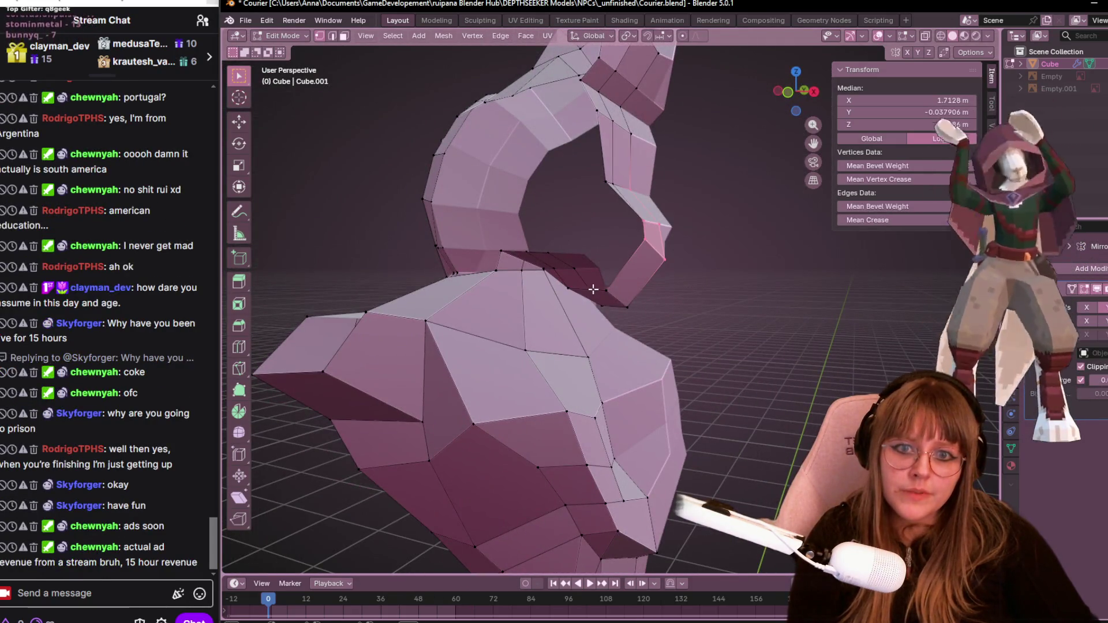
pyautogui.keyDown('alt'); pyautogui.keyDown('shift'); pyautogui.click(633, 313); pyautogui.keyUp('shift'); pyautogui.keyUp('alt')
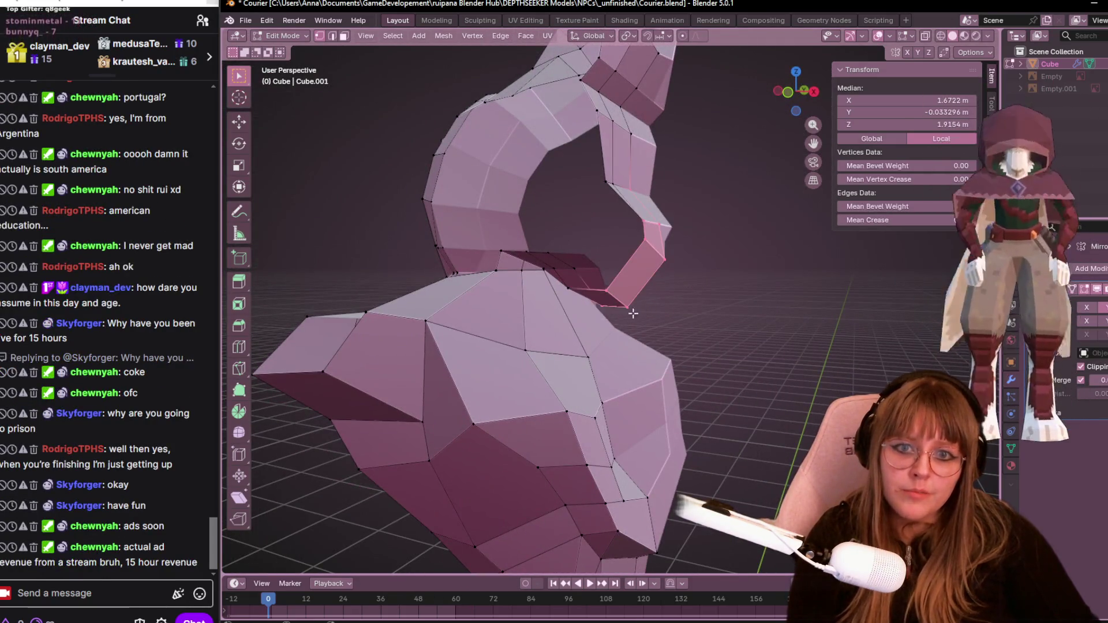
pyautogui.click(790, 95)
pyautogui.press('h')
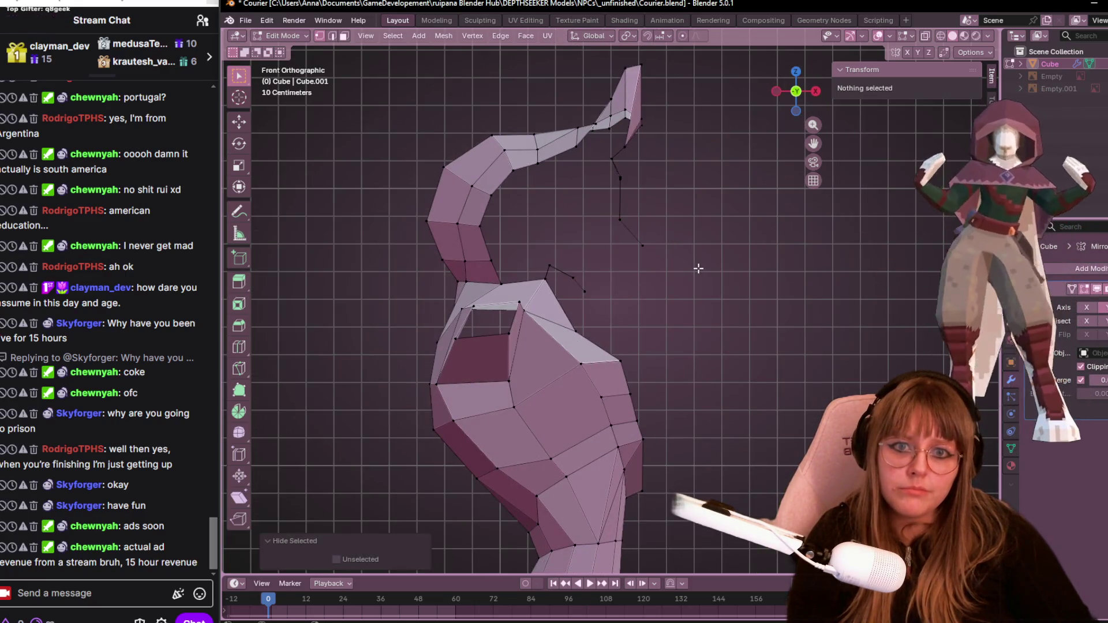
pyautogui.hotkey('alt', 'h')
pyautogui.moveTo(712, 250); pyautogui.dragTo(645, 203, button='middle')
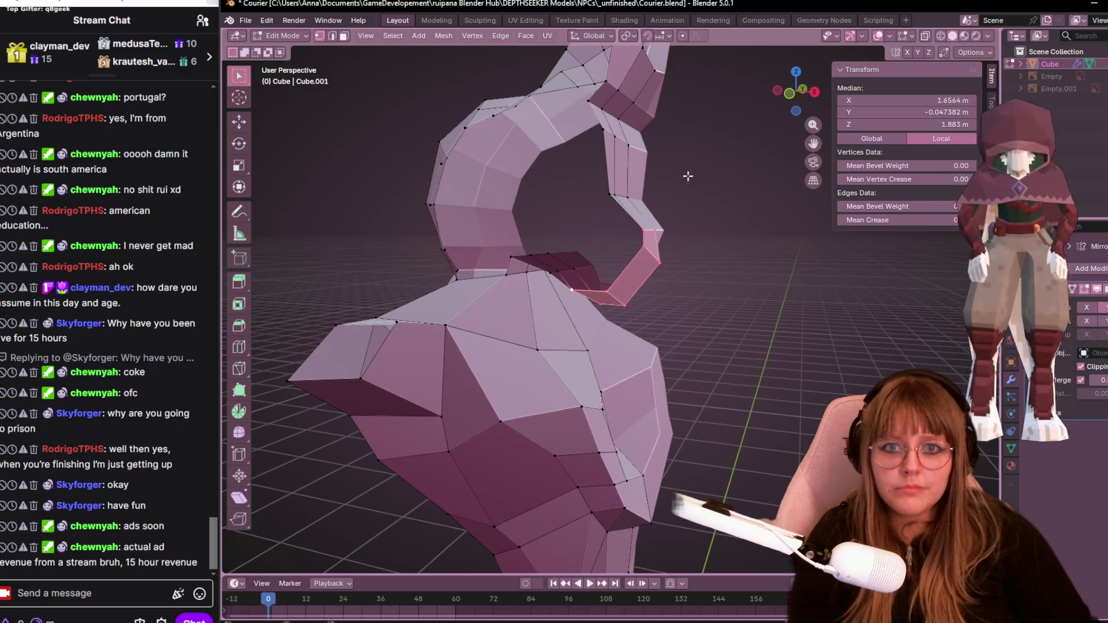
pyautogui.click(789, 94)
pyautogui.press('g')
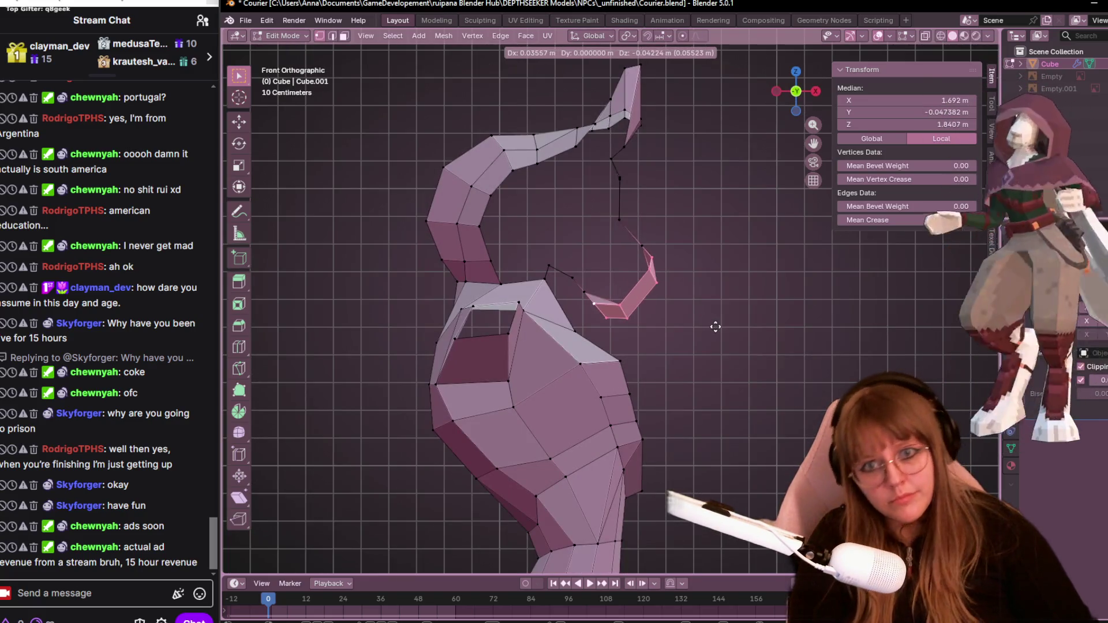
pyautogui.click(717, 324)
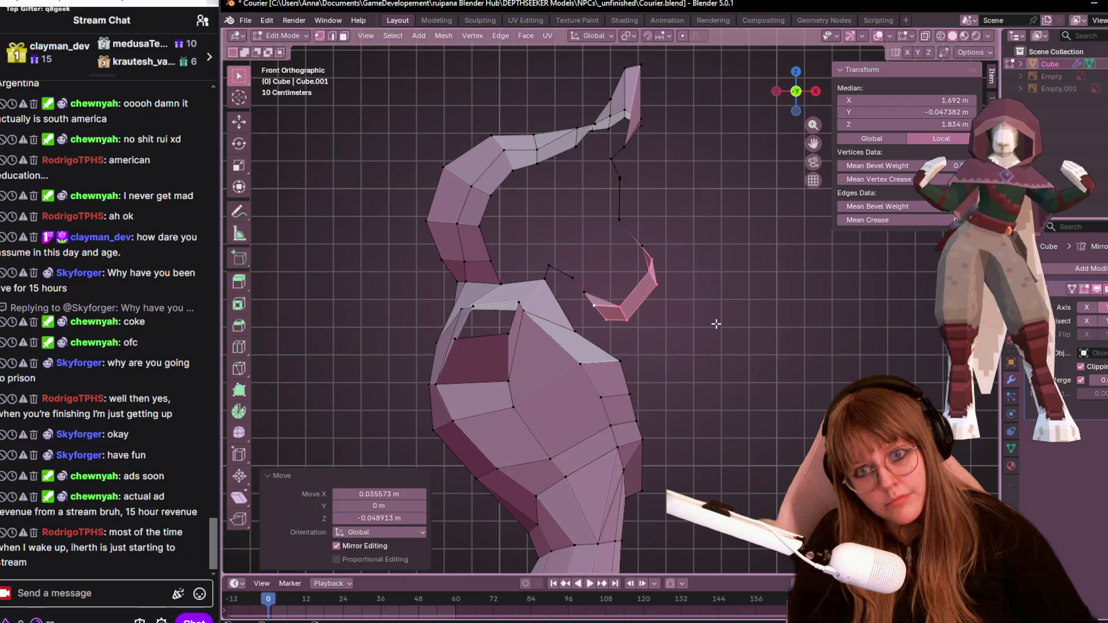
# Pull a single hood vertex outward in front view, redoing the move after an undo.
pyautogui.click(610, 213)
pyautogui.press('g')
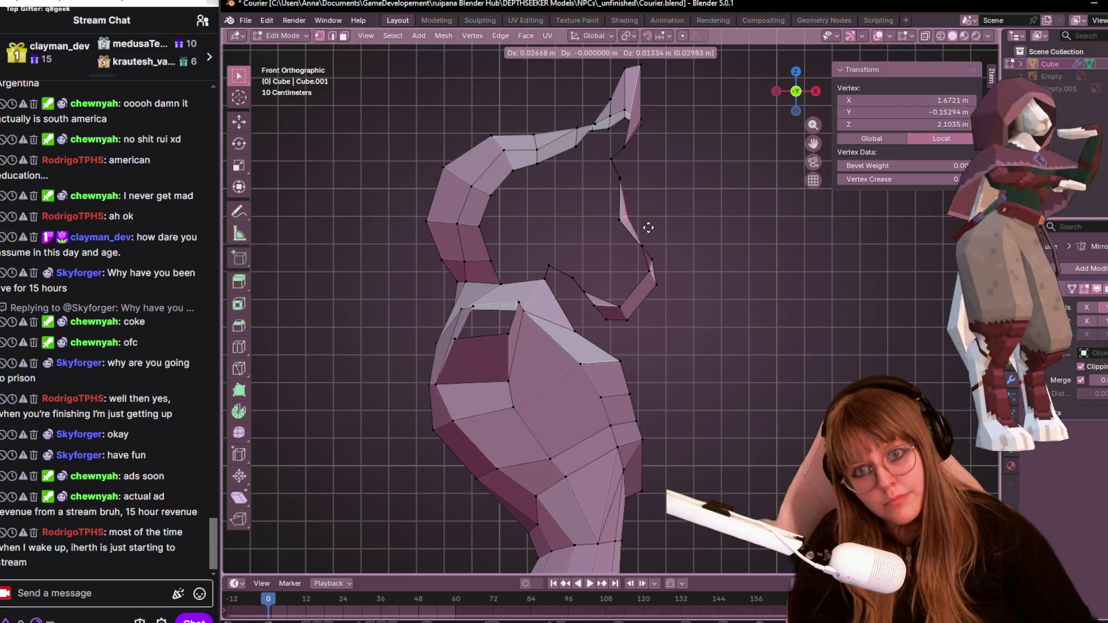
pyautogui.click(649, 227)
pyautogui.hotkey('ctrl', 'z')
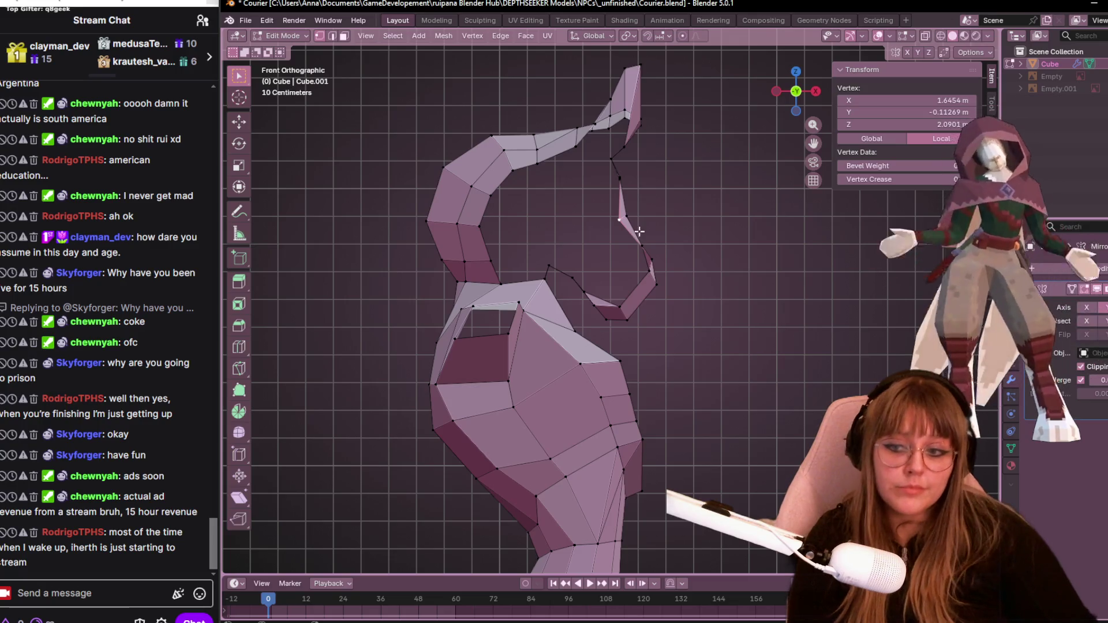
pyautogui.moveTo(640, 232); pyautogui.dragTo(518, 325, button='middle')
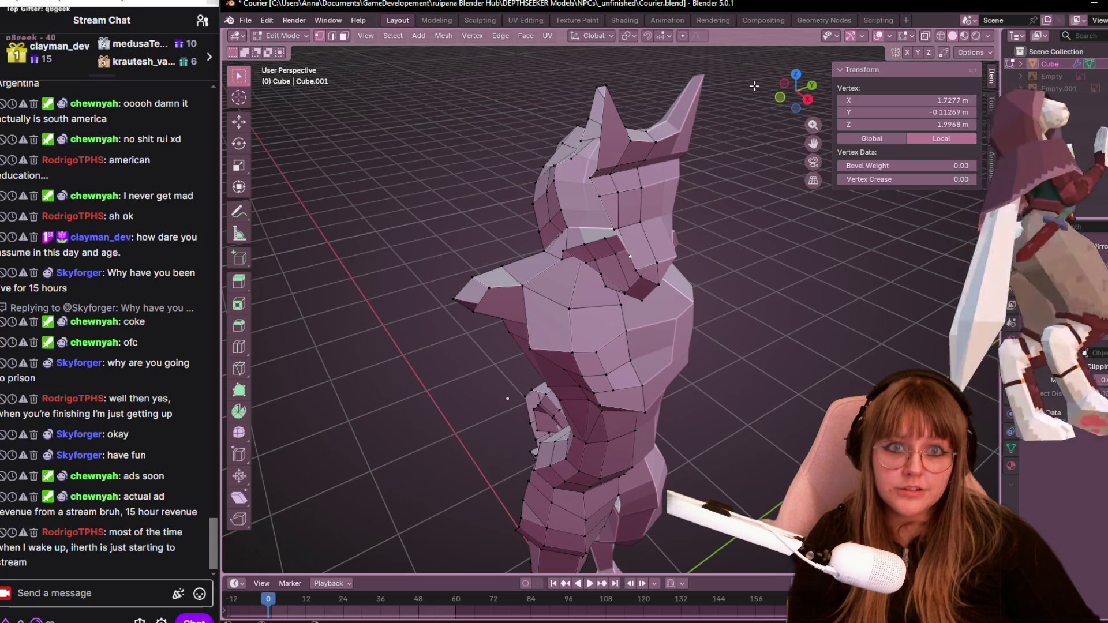
pyautogui.click(780, 98)
pyautogui.scroll(3, 681, 260)
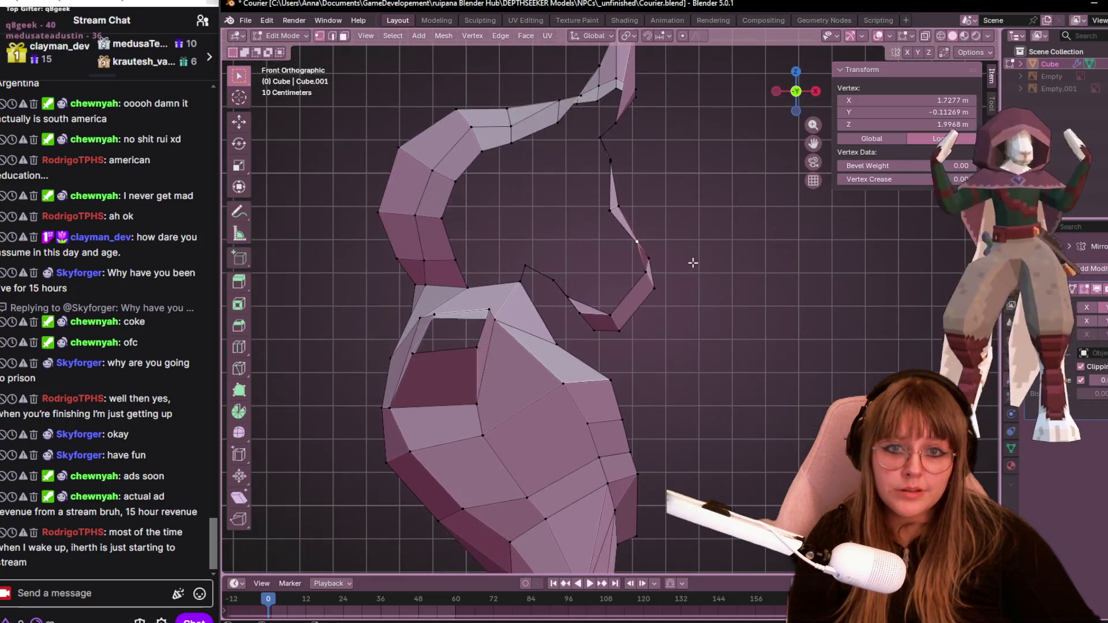
pyautogui.press('g')
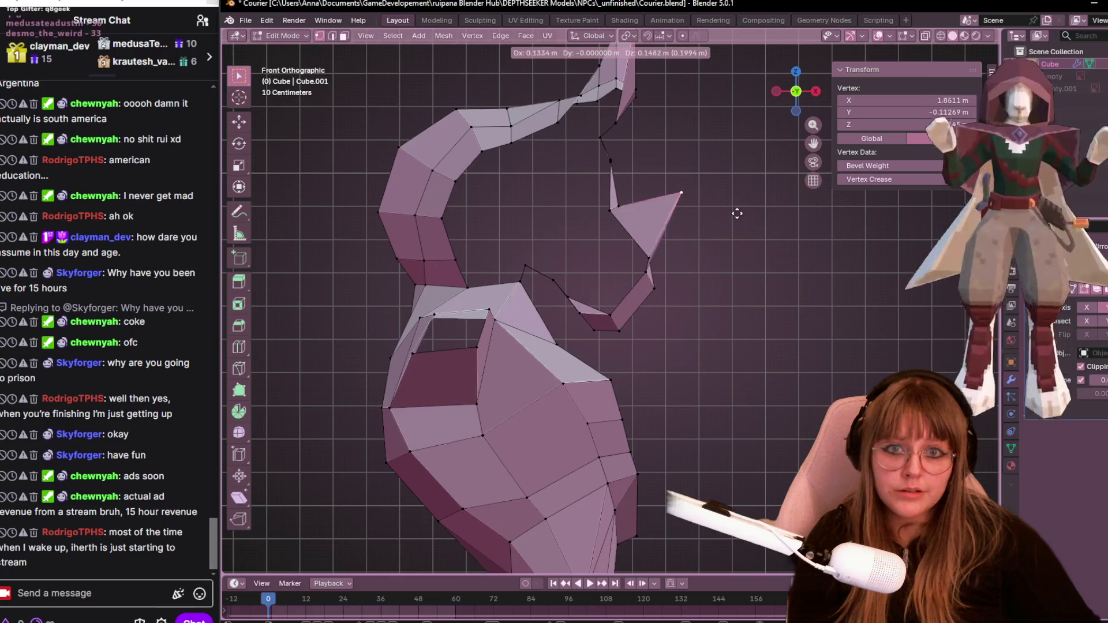
pyautogui.click(696, 254)
pyautogui.moveTo(698, 250)
pyautogui.mouseDown(button='middle')
pyautogui.moveTo(564, 265)
pyautogui.moveTo(765, 259)
pyautogui.mouseUp(button='middle')
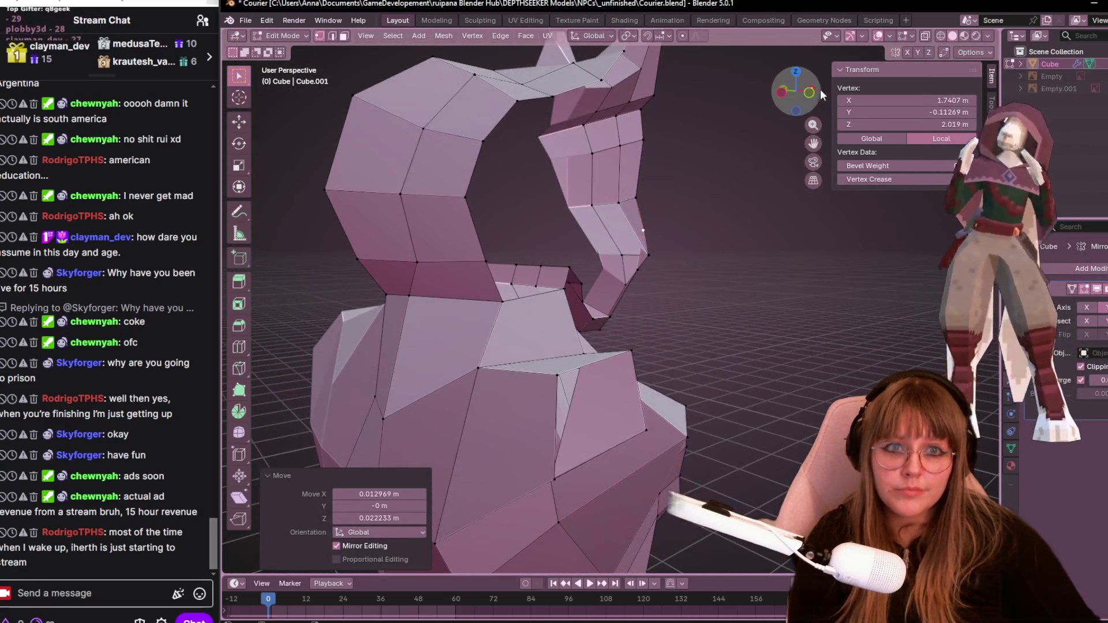